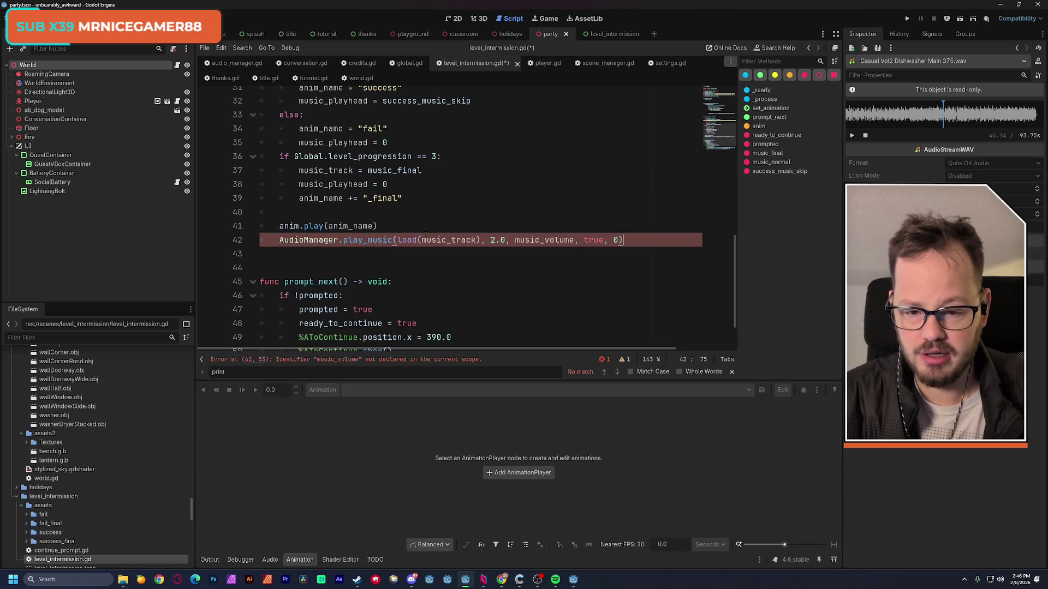
Pass -6.0 instead of music_volume to play_music in level_intermission.gd, save, and open the playground scene.
scroll(434, 242, up, 1)
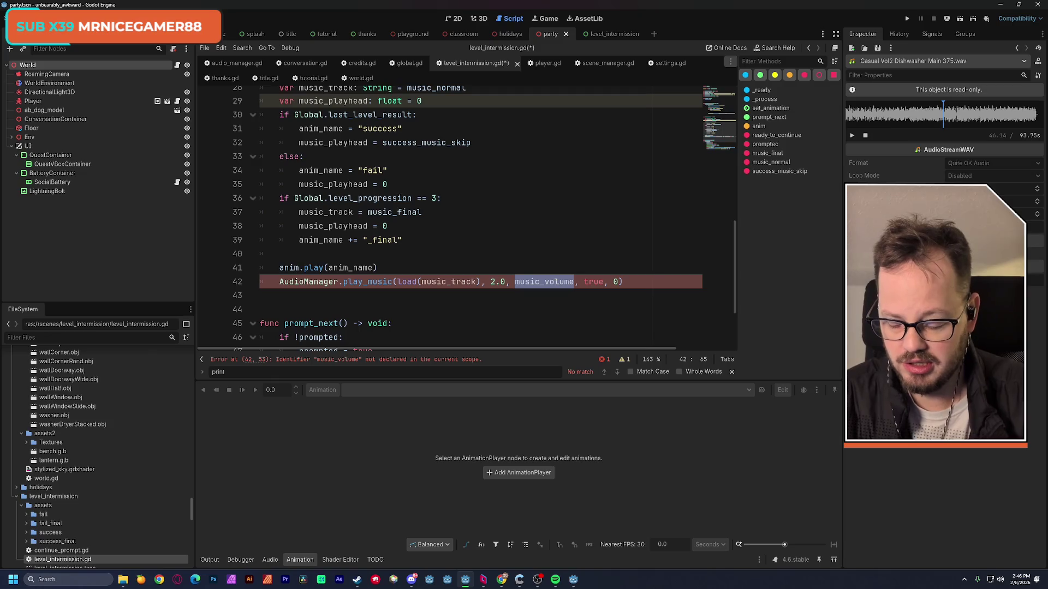
text(-1)
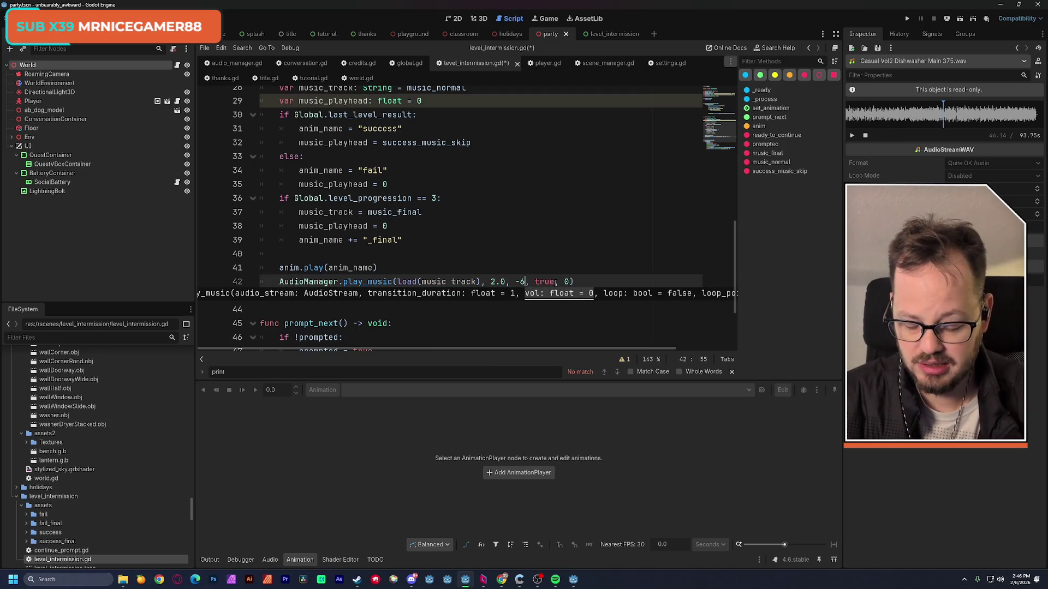
click(526, 225)
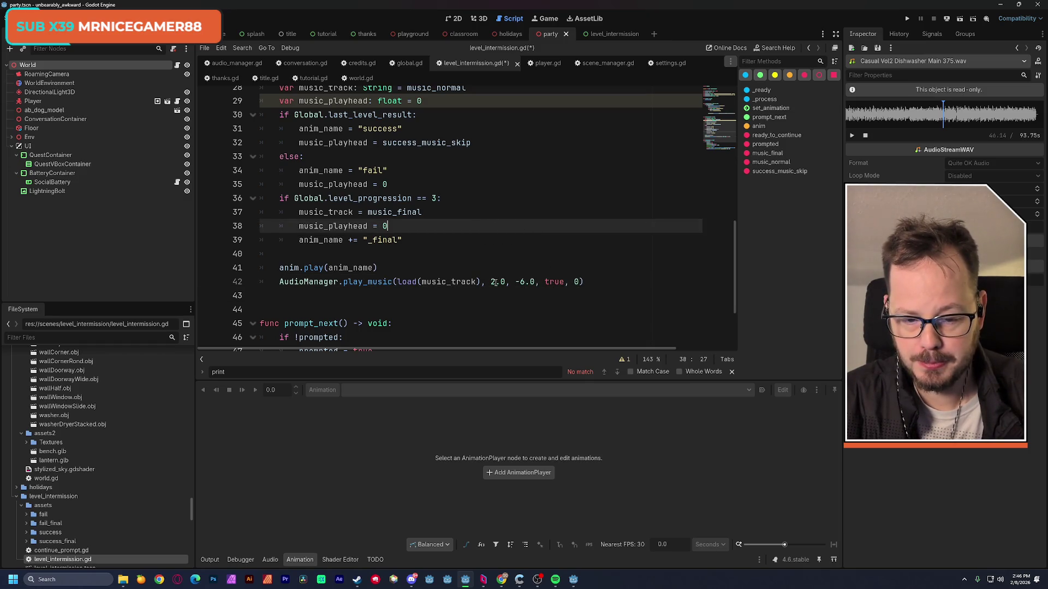
click(474, 240)
key(ctrl+s)
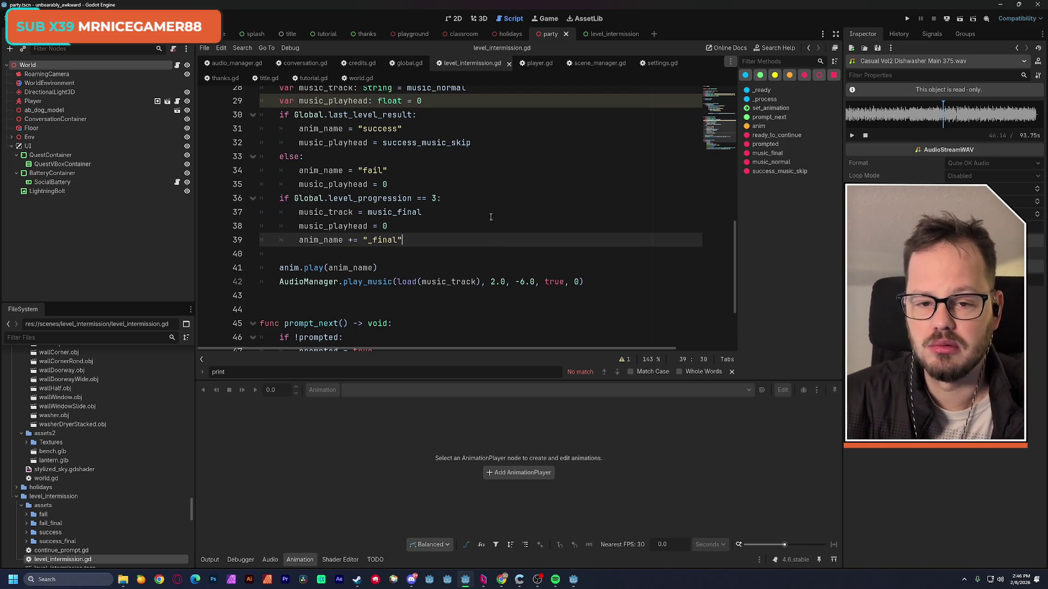
click(411, 37)
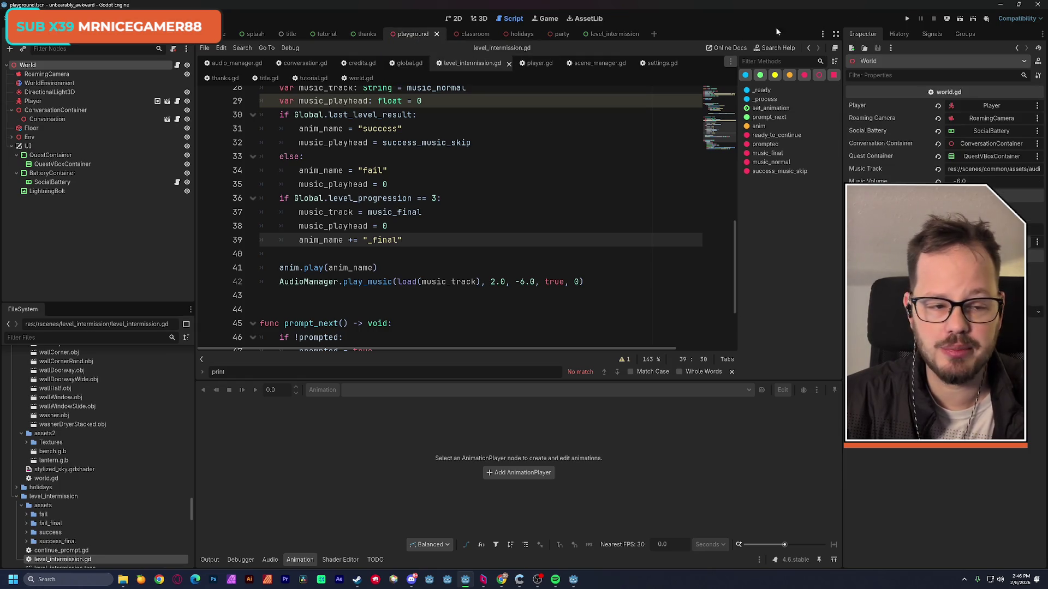
Run the playground scene, then relaunch it after the add_child crash in scene_manager.gd.
click(960, 20)
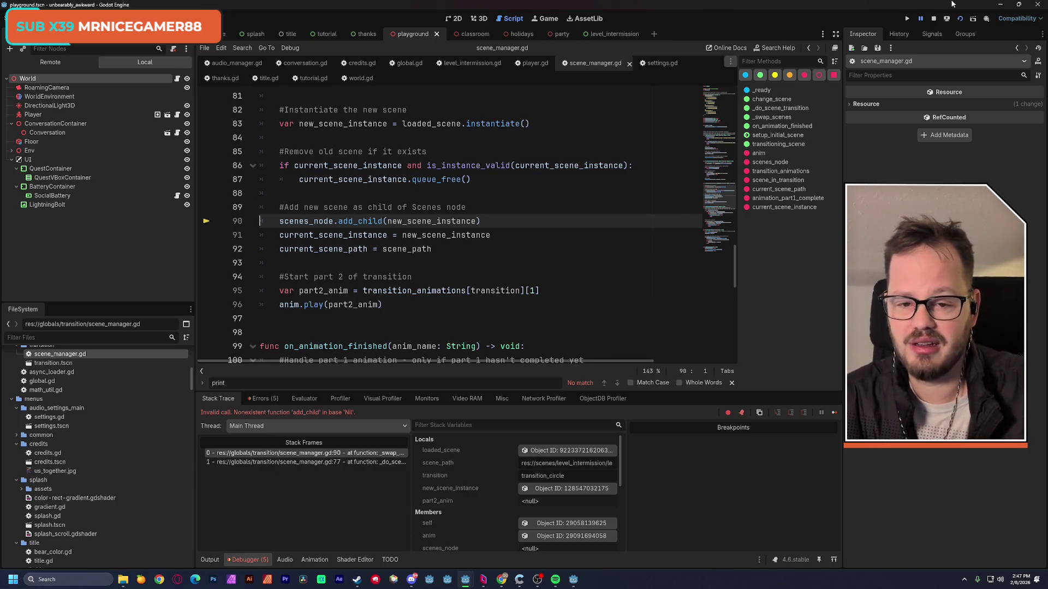
click(907, 19)
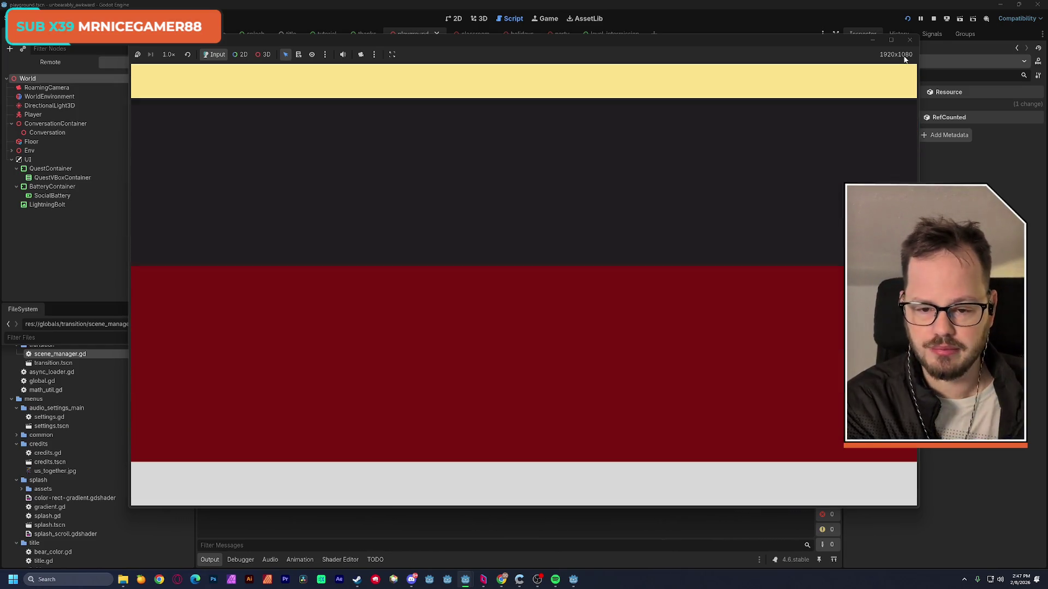
Step through the conversation slides past 'Blanket burrito time!' and both 'You did it!' screens.
key(Return)
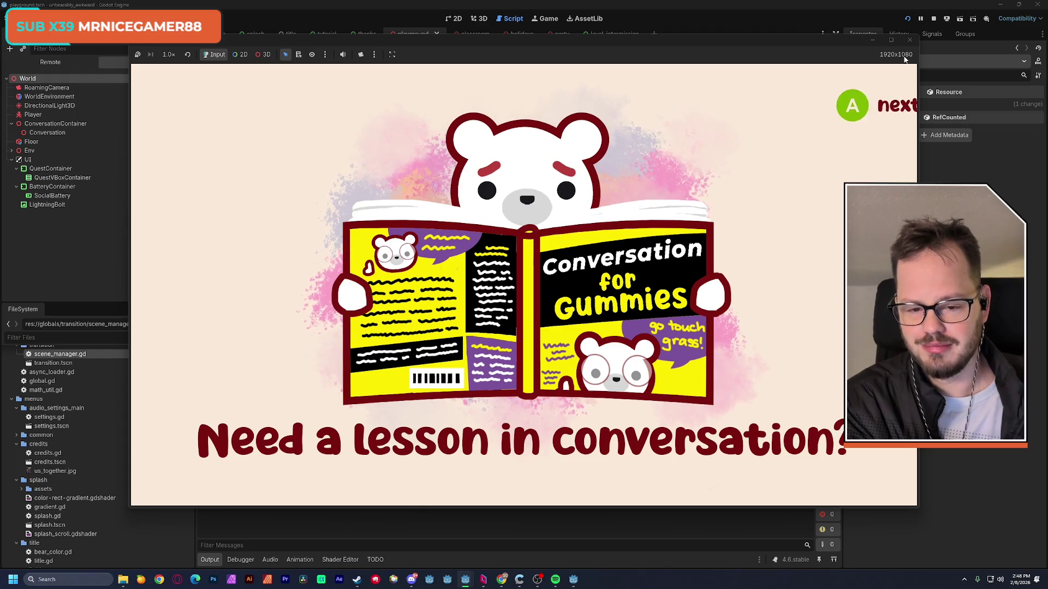
key(space)
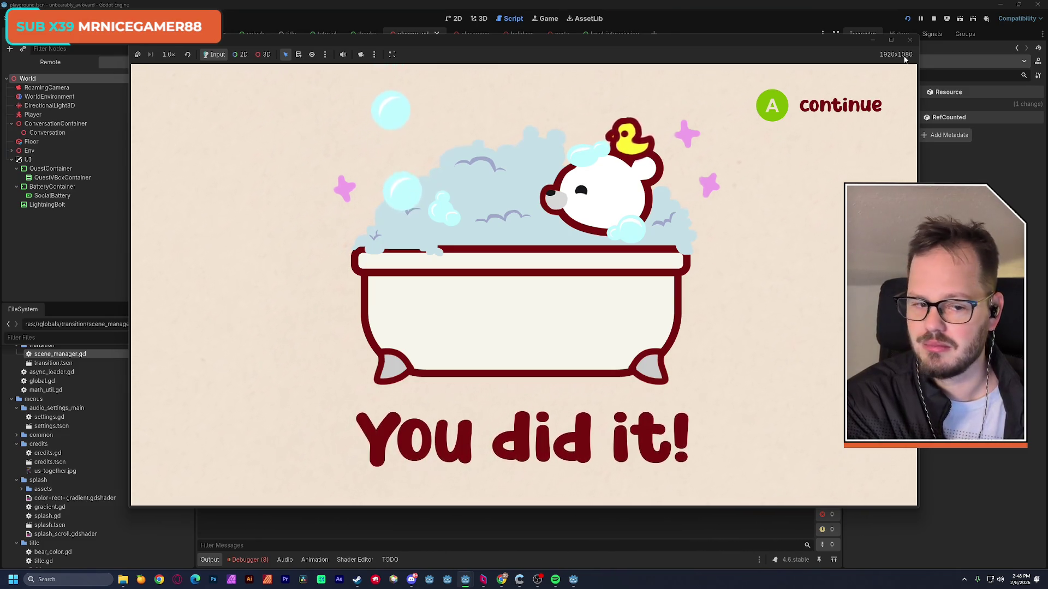
key(Return)
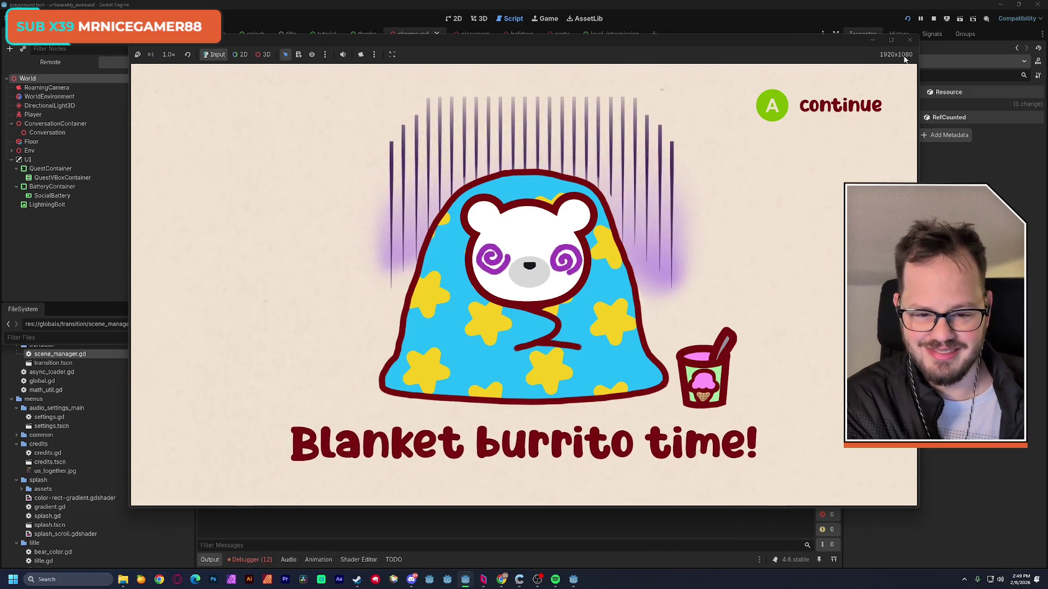
key(Return)
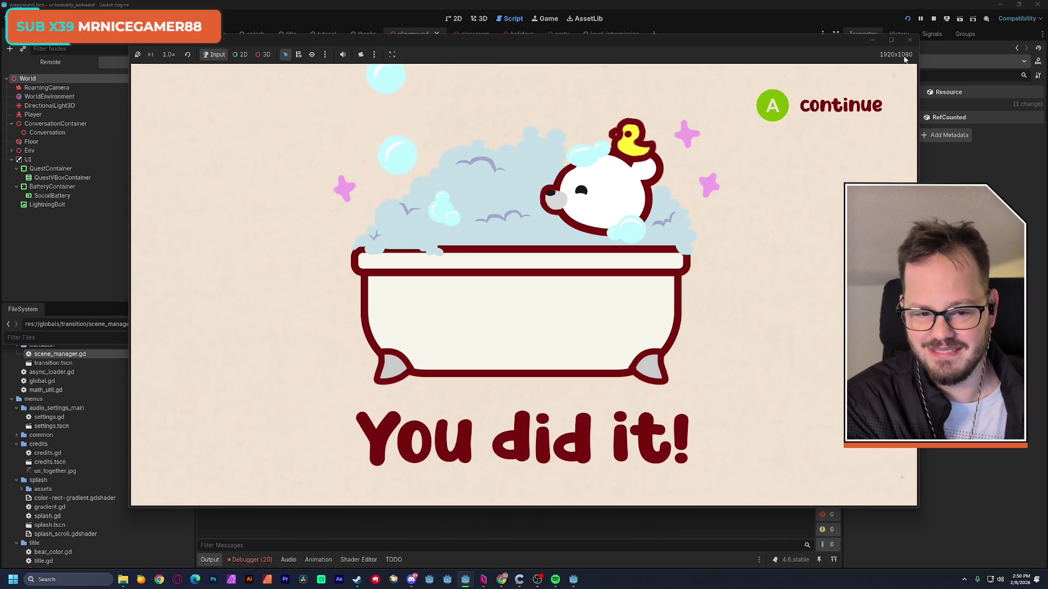
key(space)
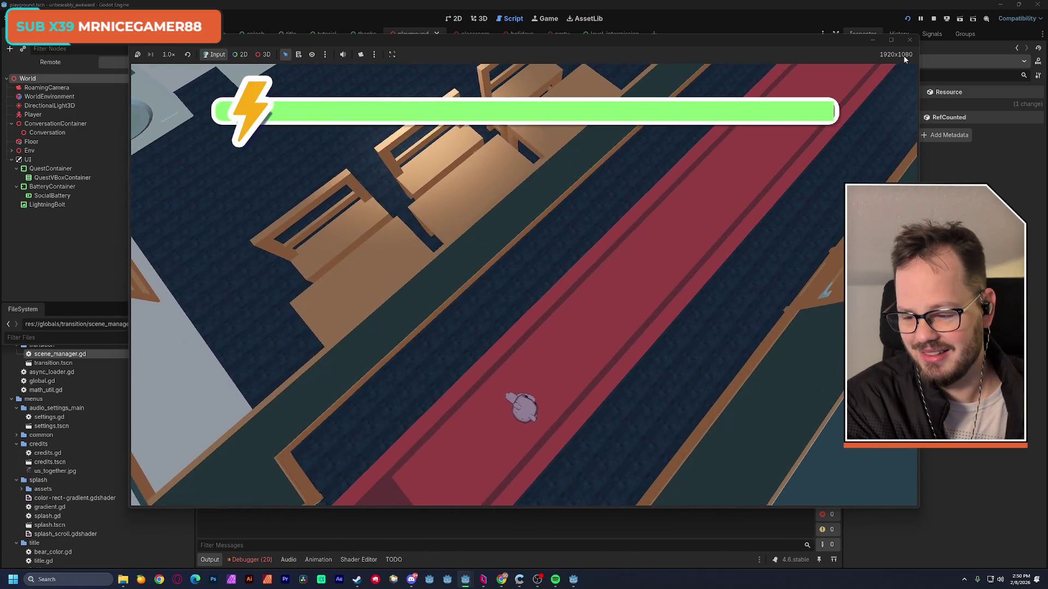
Walk the bear around the red carpet, the desks and the large table in the bench-lined level.
key(w)
key(w)
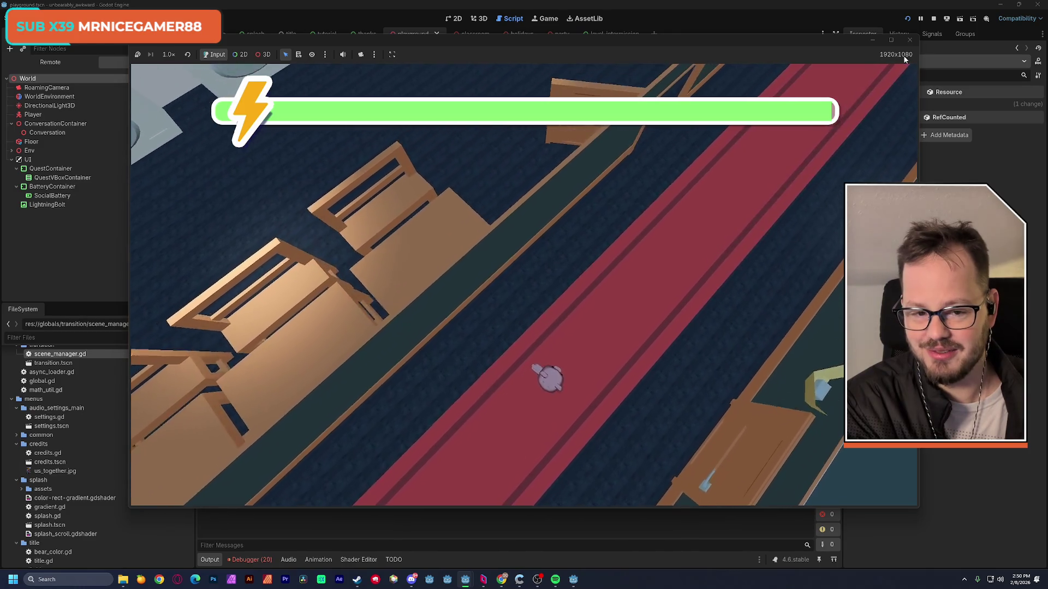
key(a)
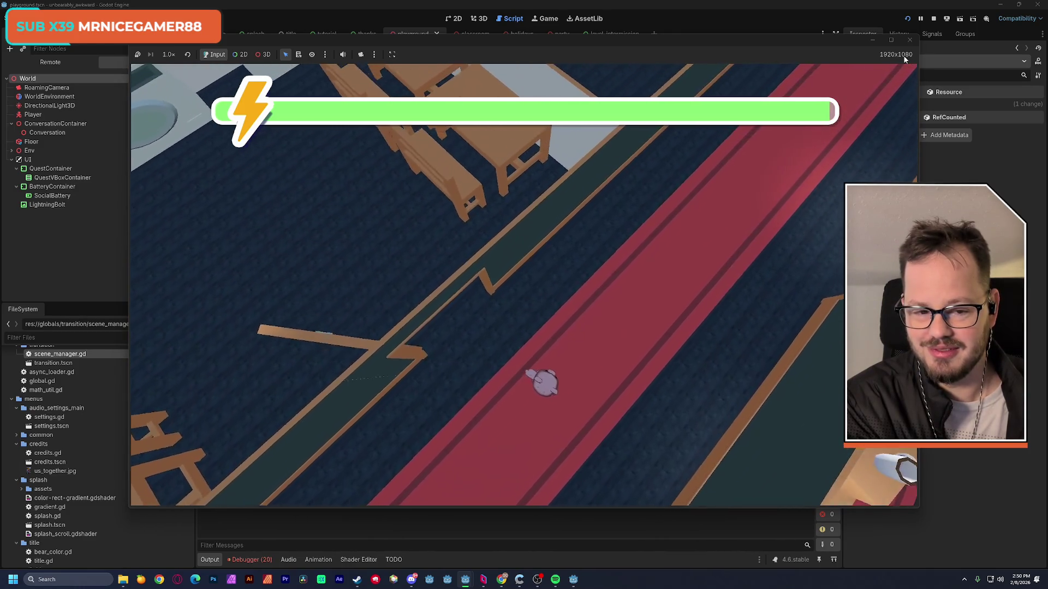
key(a)
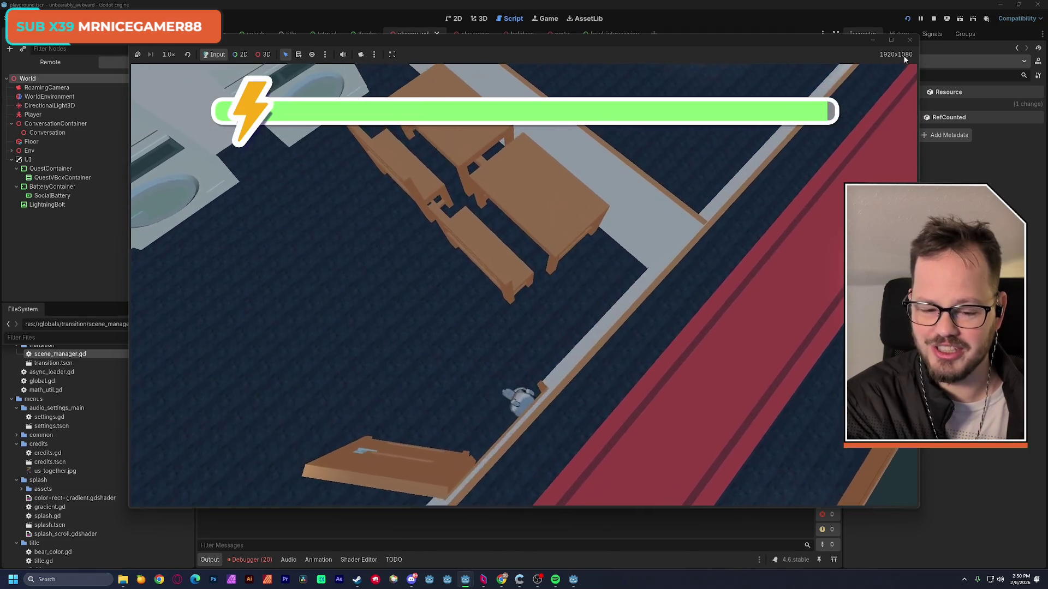
key(a)
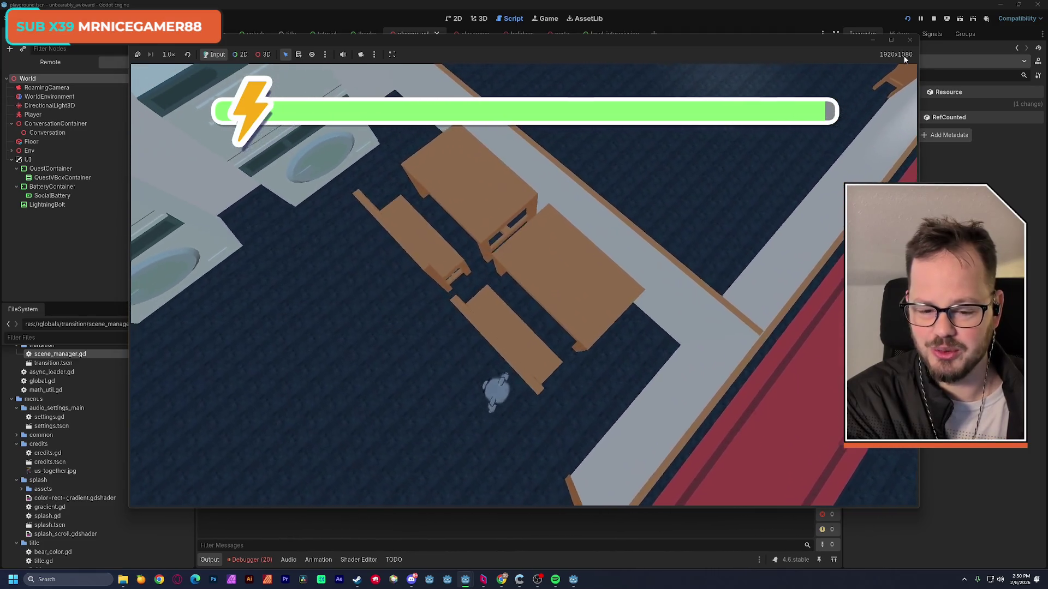
key(s)
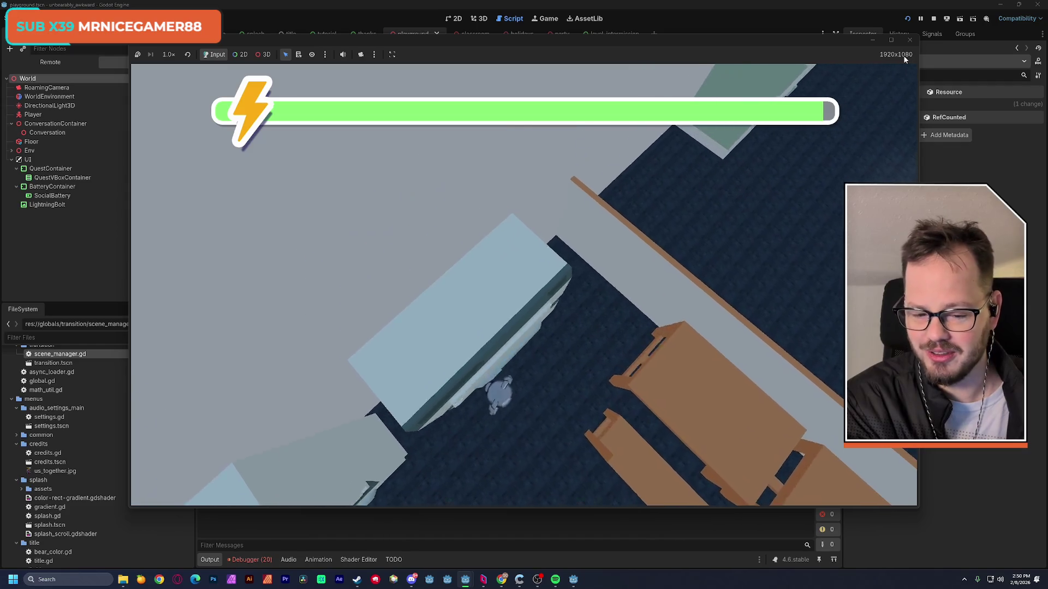
key(d)
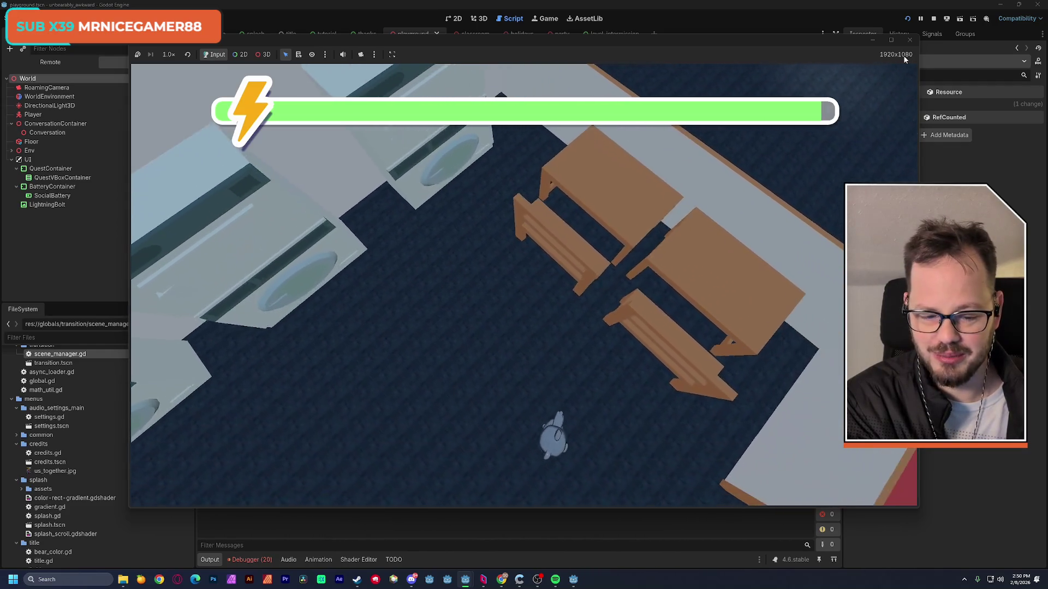
key(w)
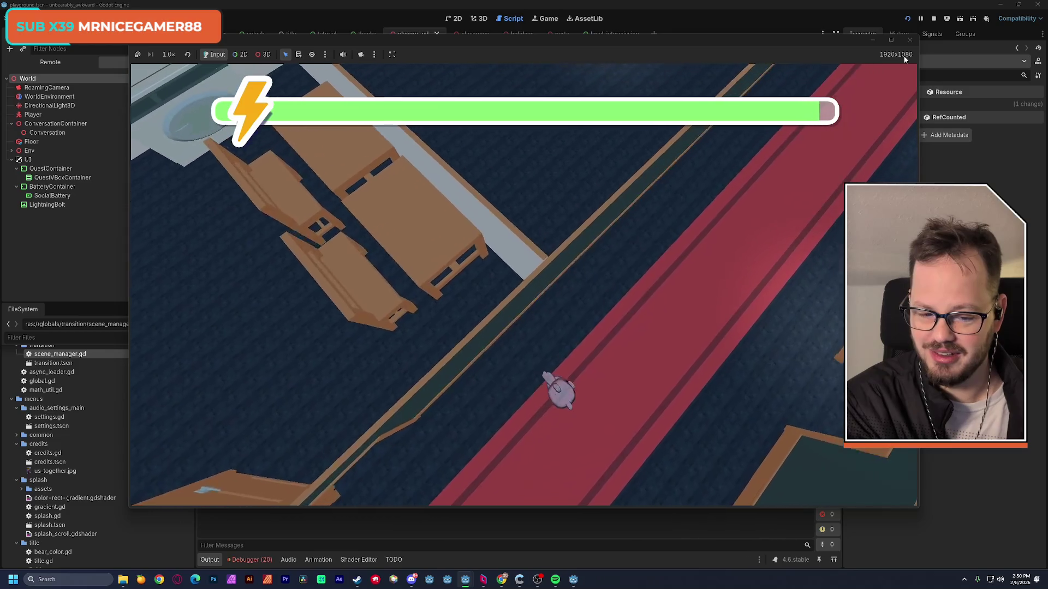
key(d)
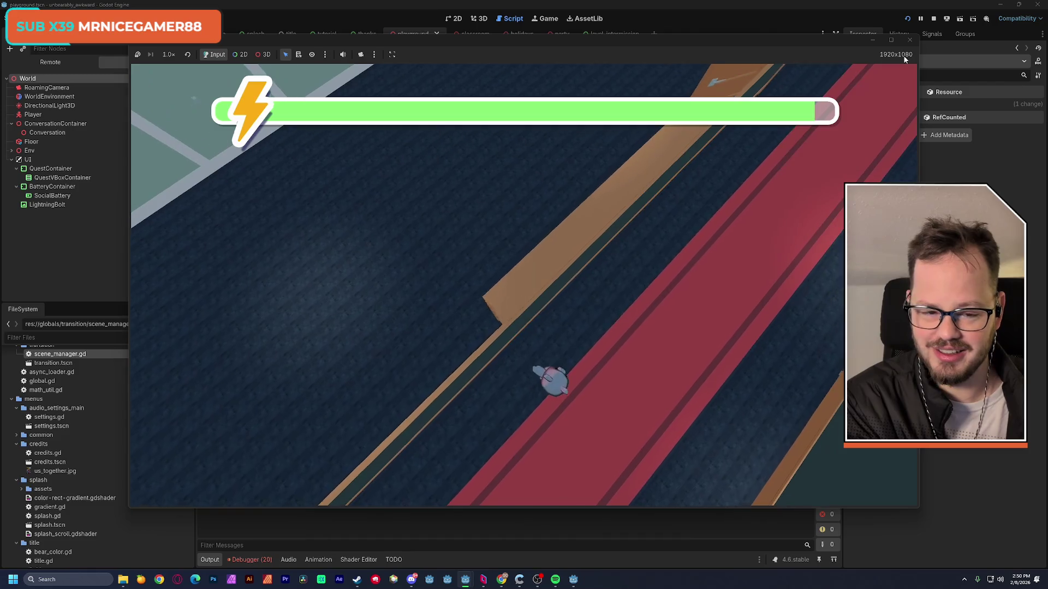
key(w)
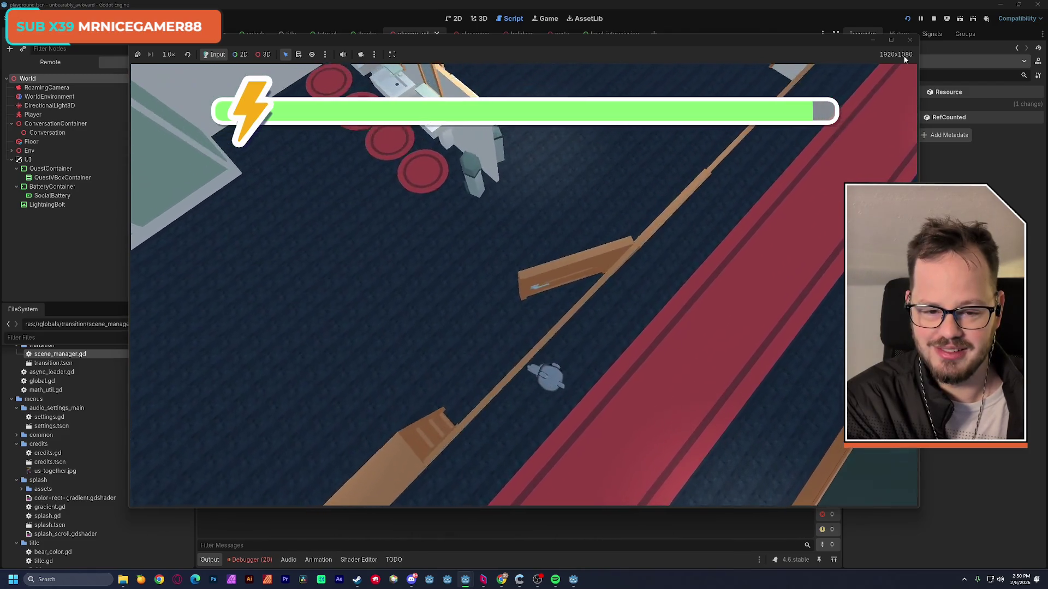
key(a)
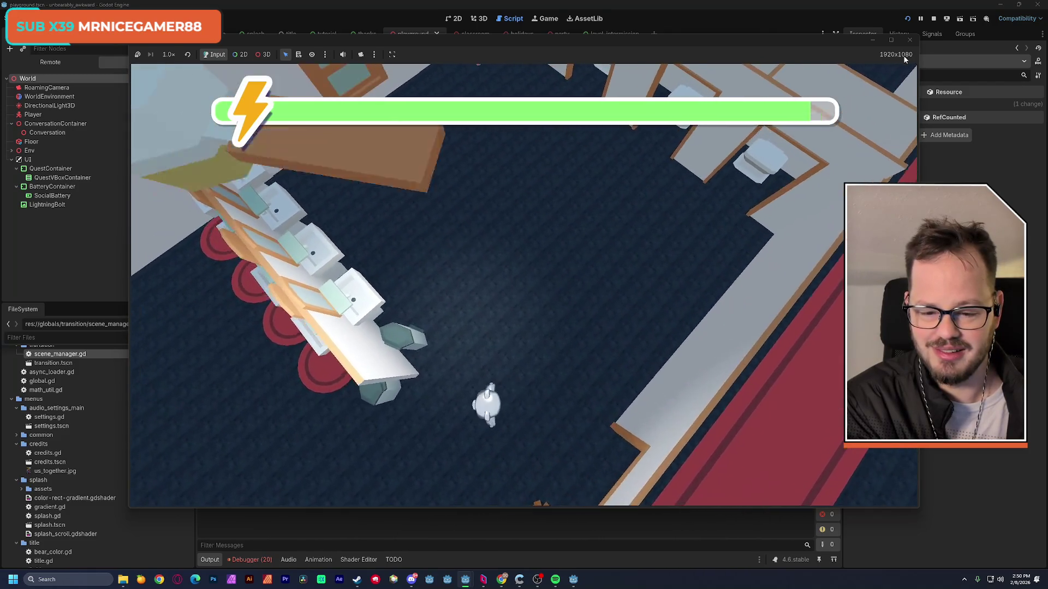
key(w)
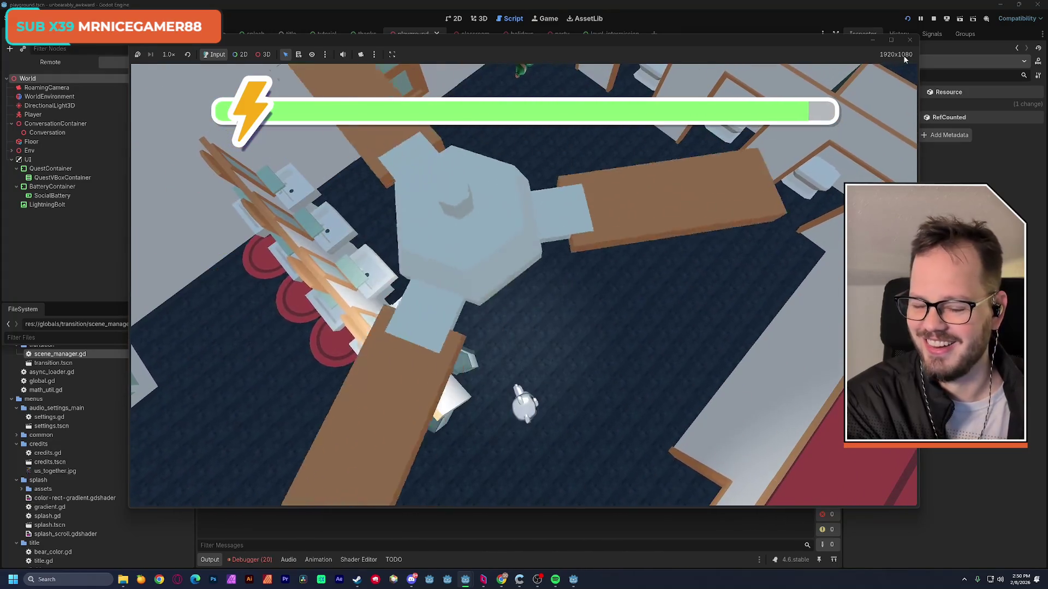
key(s)
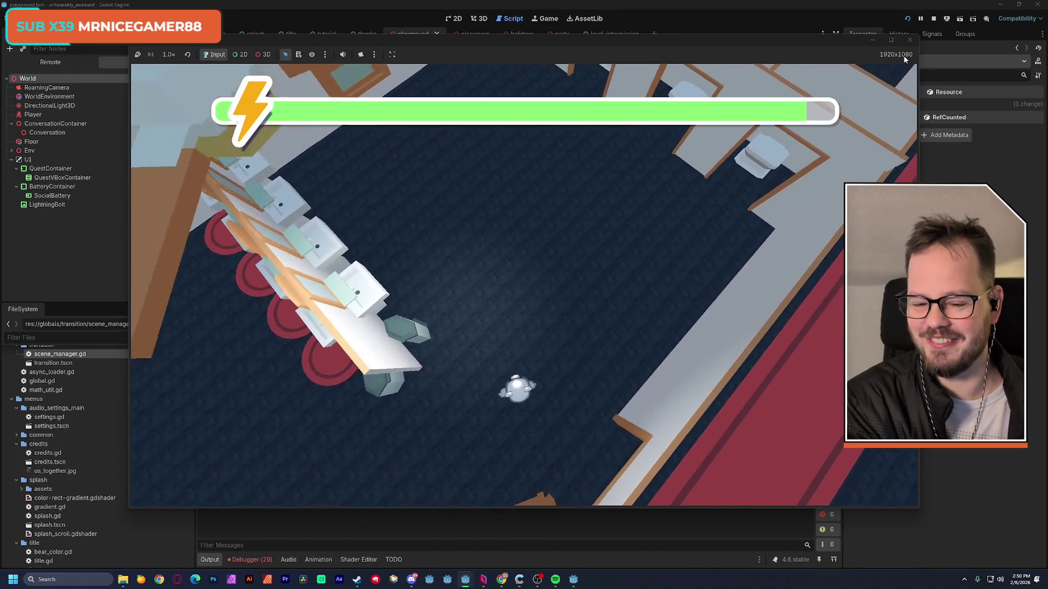
Walk the bear across the carpet into the bedroom past the oval carpet, then stop the game.
key(w)
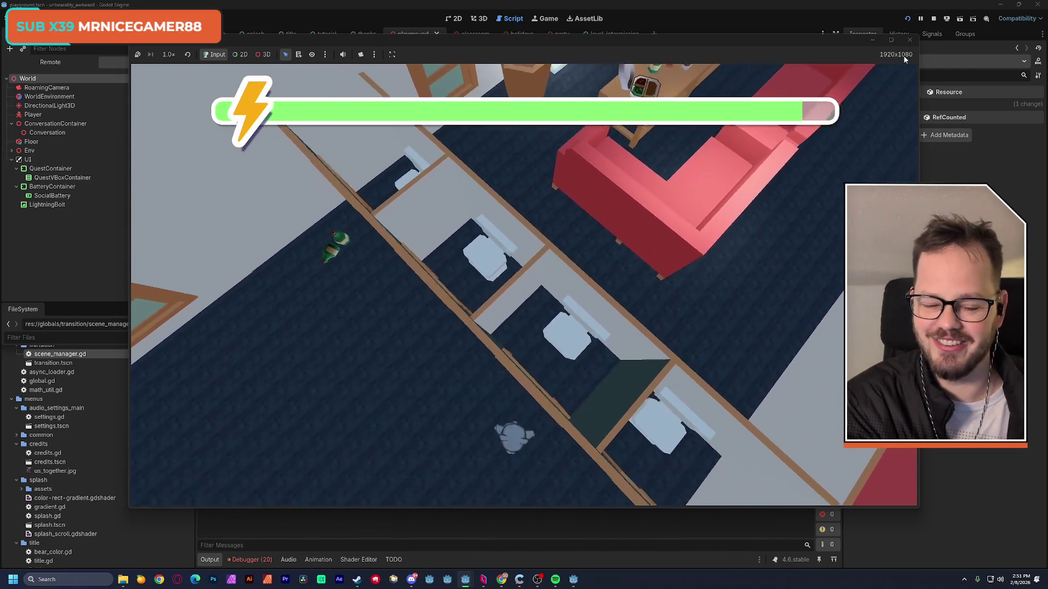
key(w)
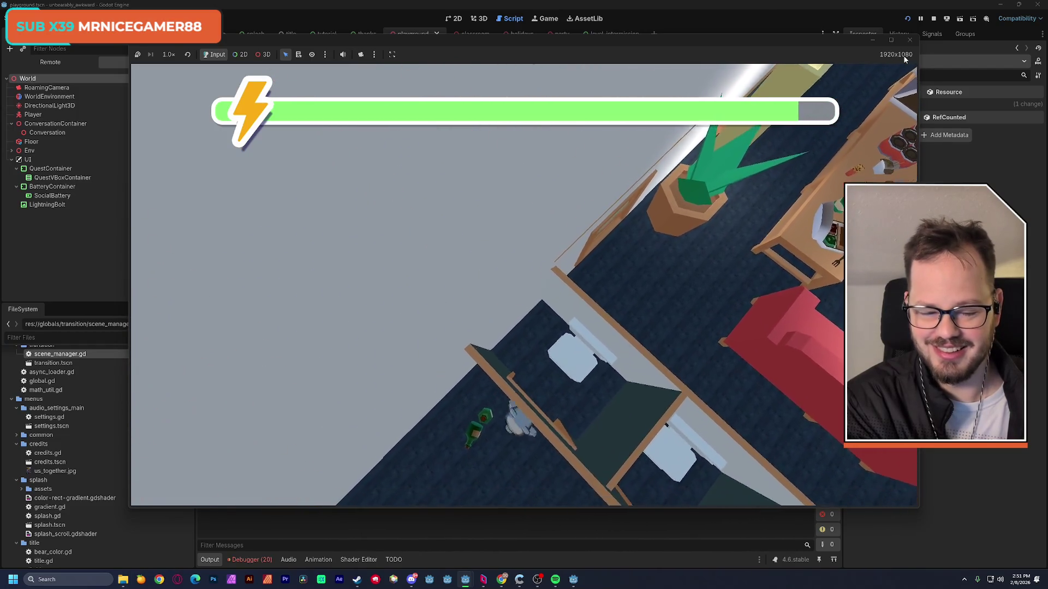
key(s)
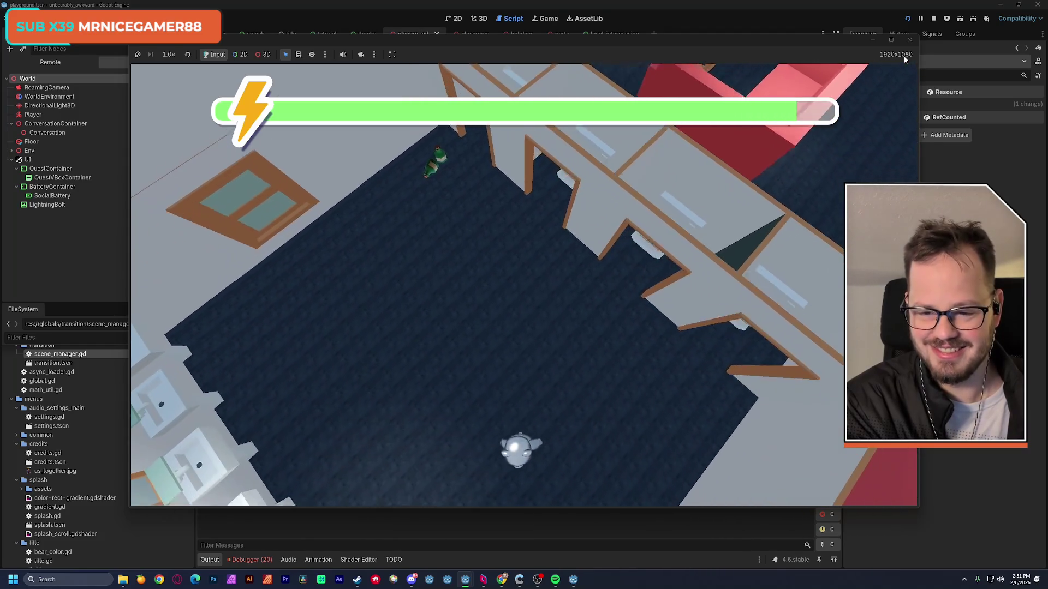
key(s)
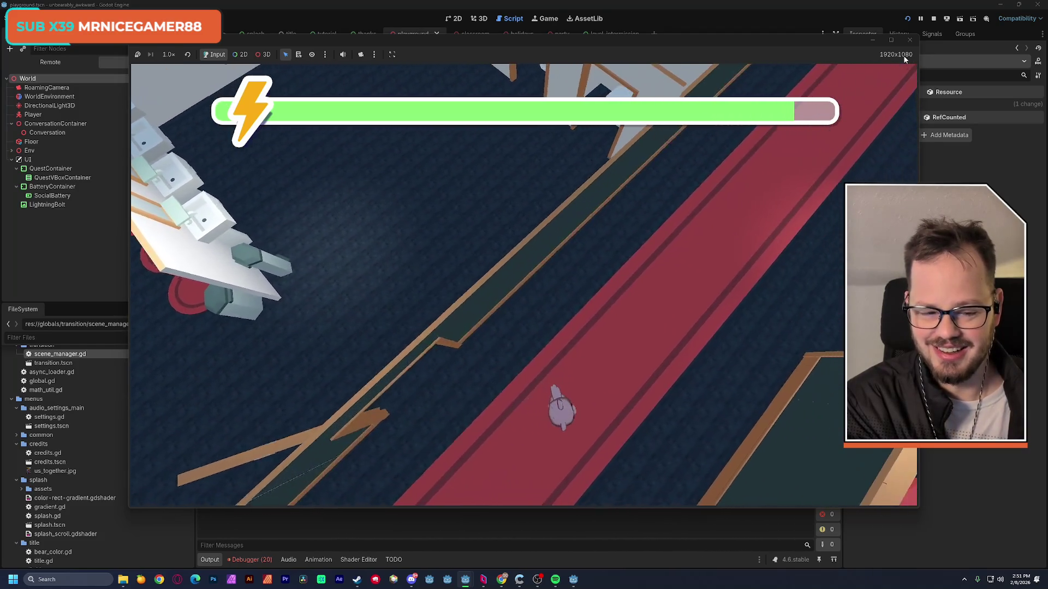
key(s)
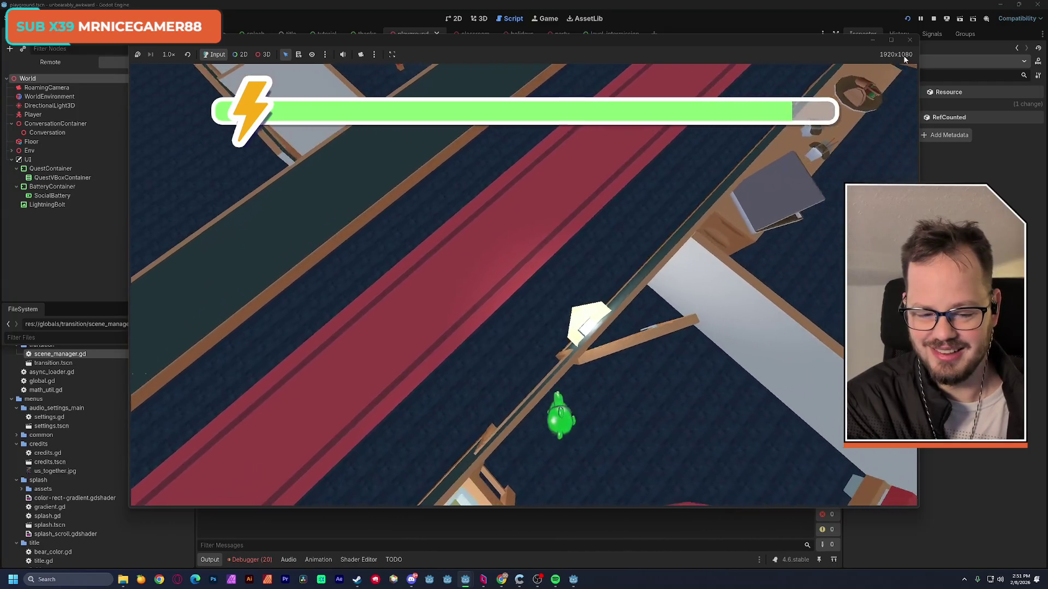
key(s)
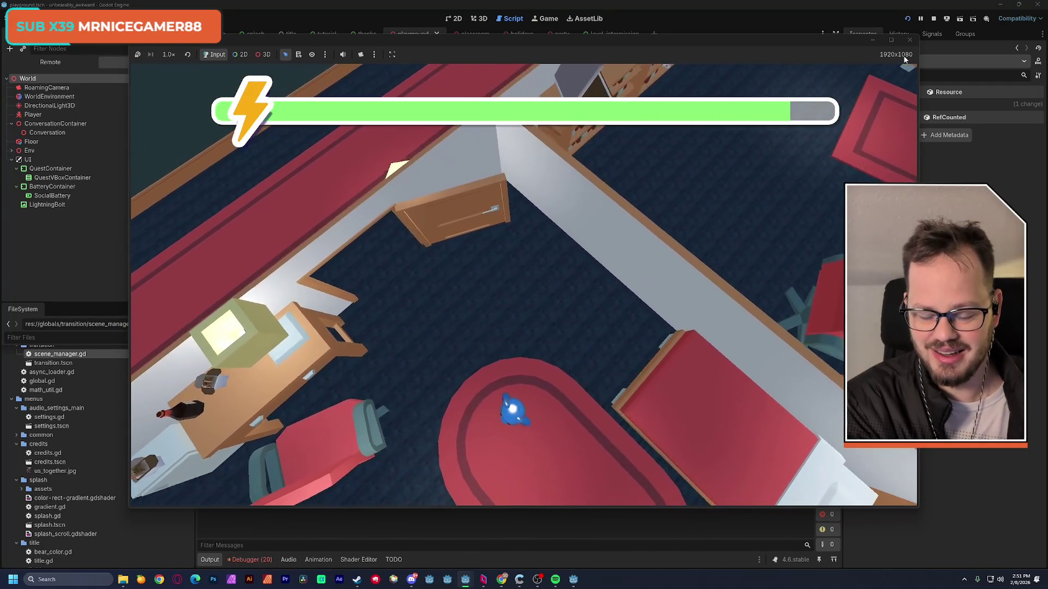
key(s)
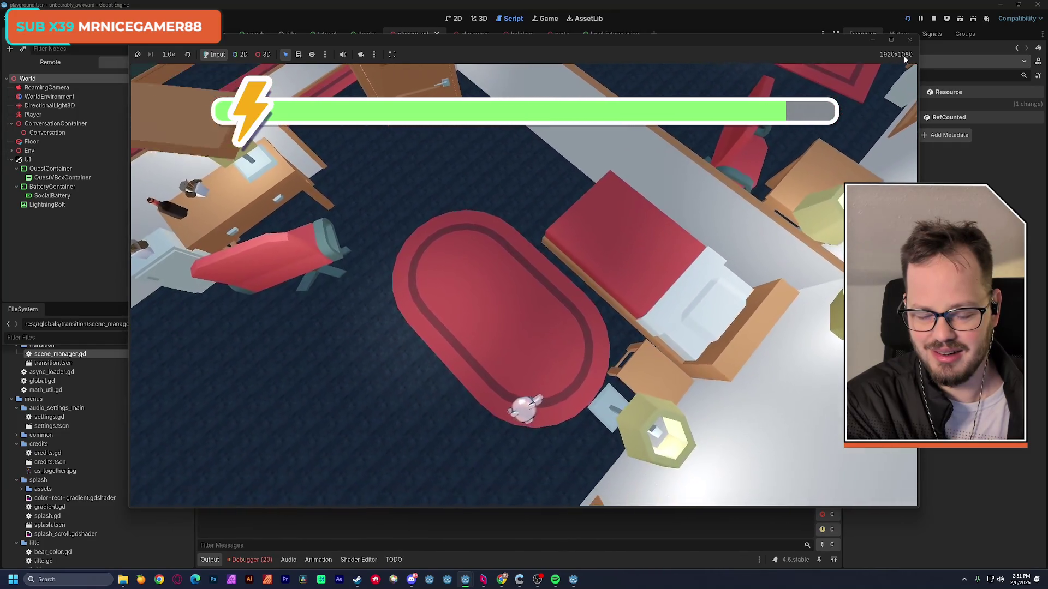
key(s)
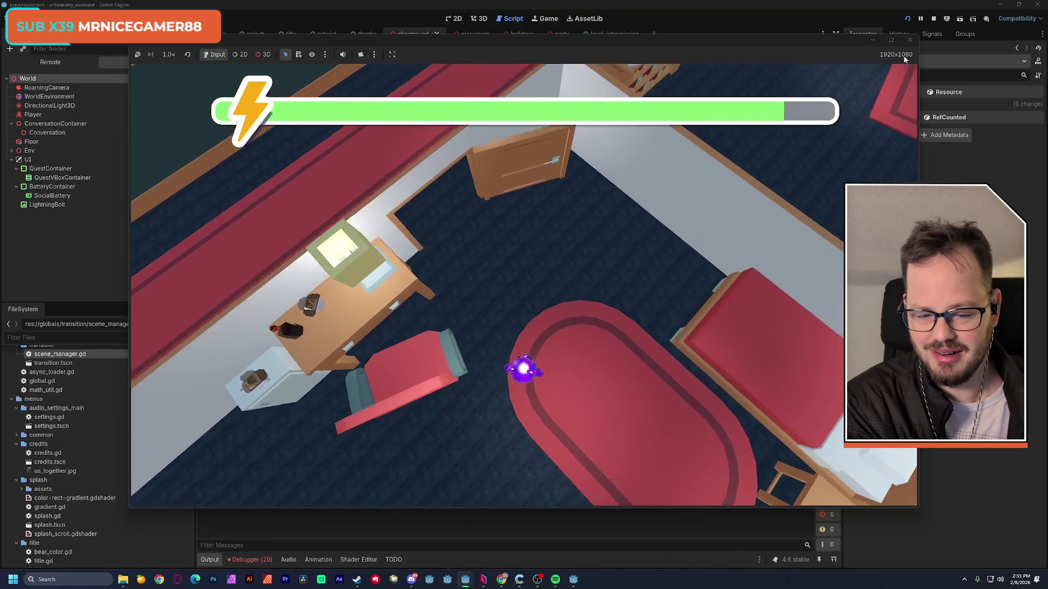
key(w)
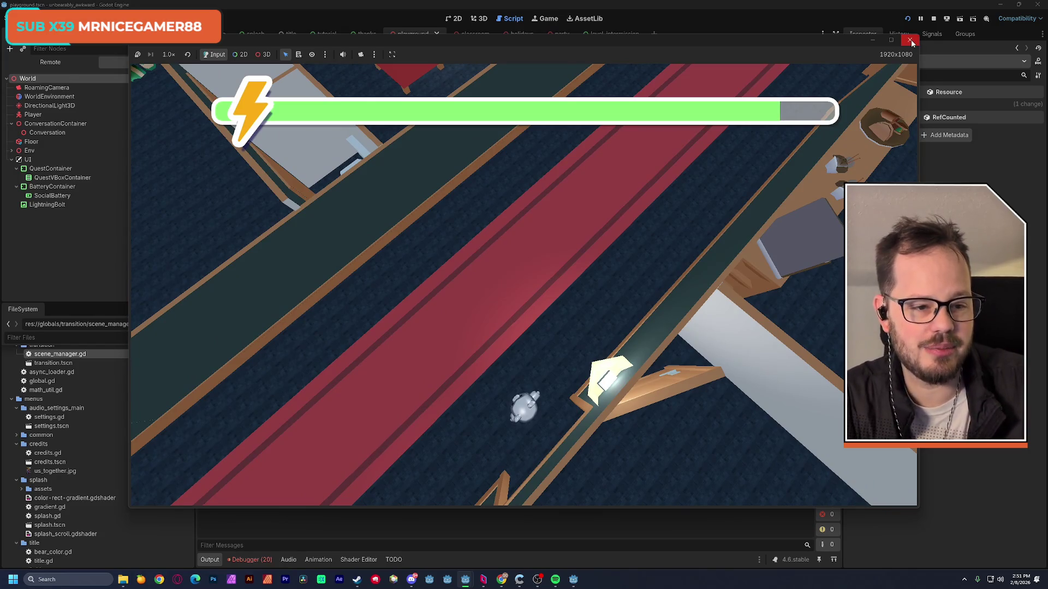
click(911, 42)
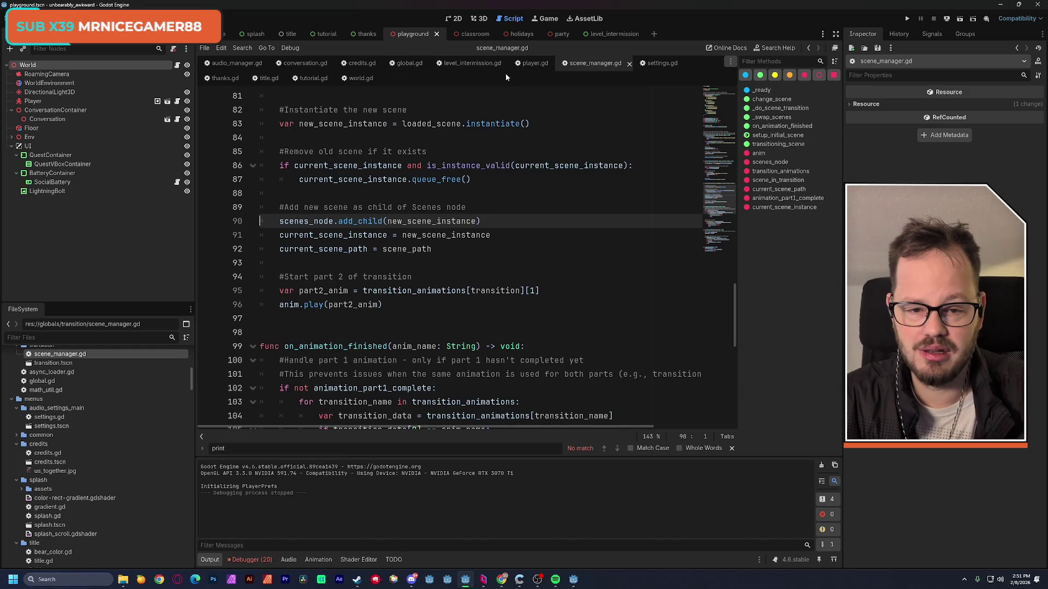
Bring up player.gd in the script editor in place of scene_manager.gd.
click(530, 63)
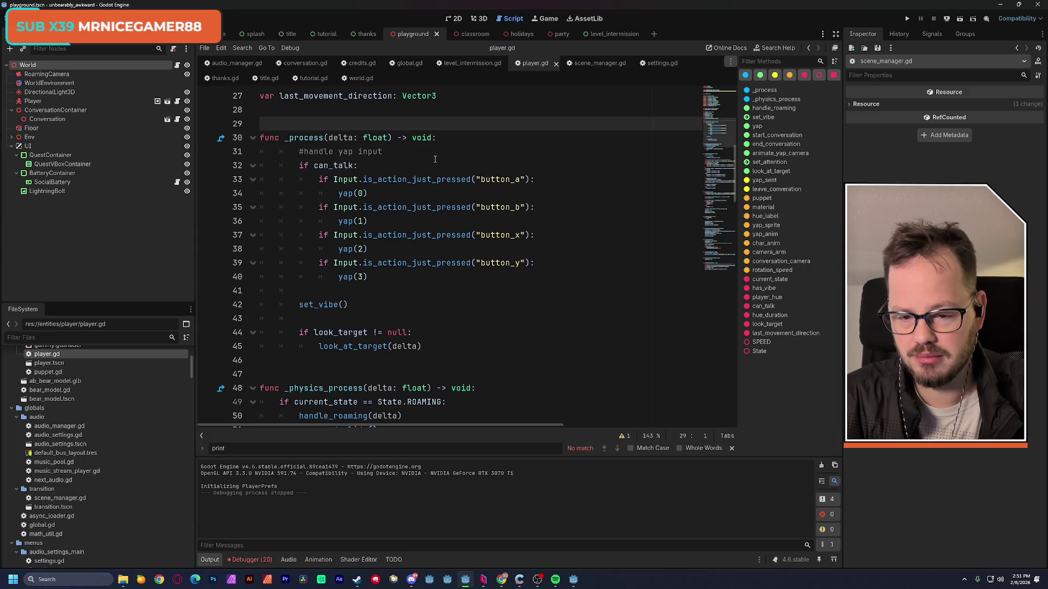
Restore the state-check block, delete the testing leave_converation lines, and join yap handling to IN_CONVERSATION.
click(411, 155)
key(ctrl+z)
key(ctrl+z)
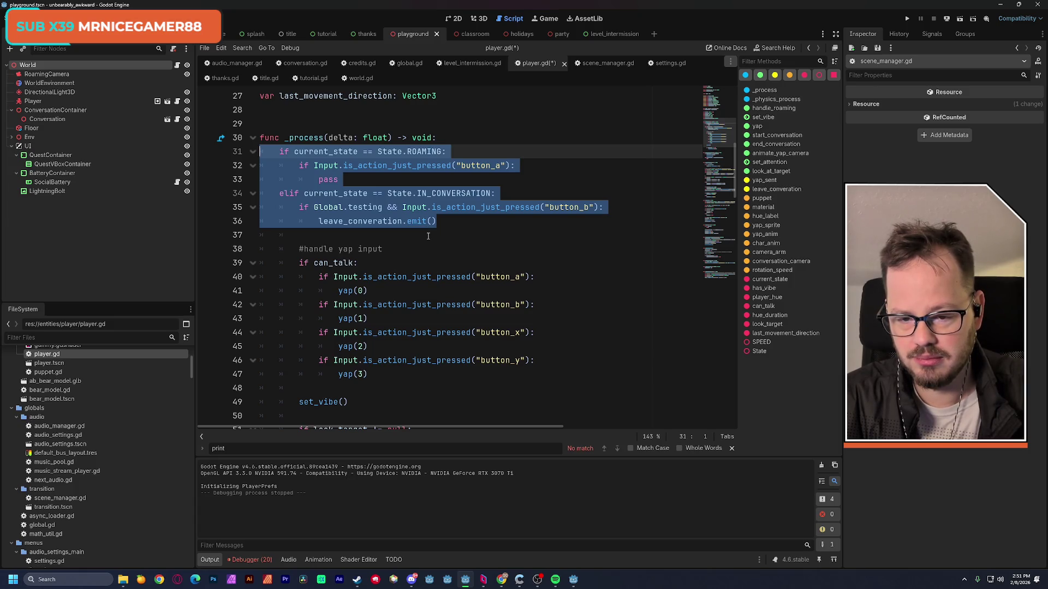
click(428, 235)
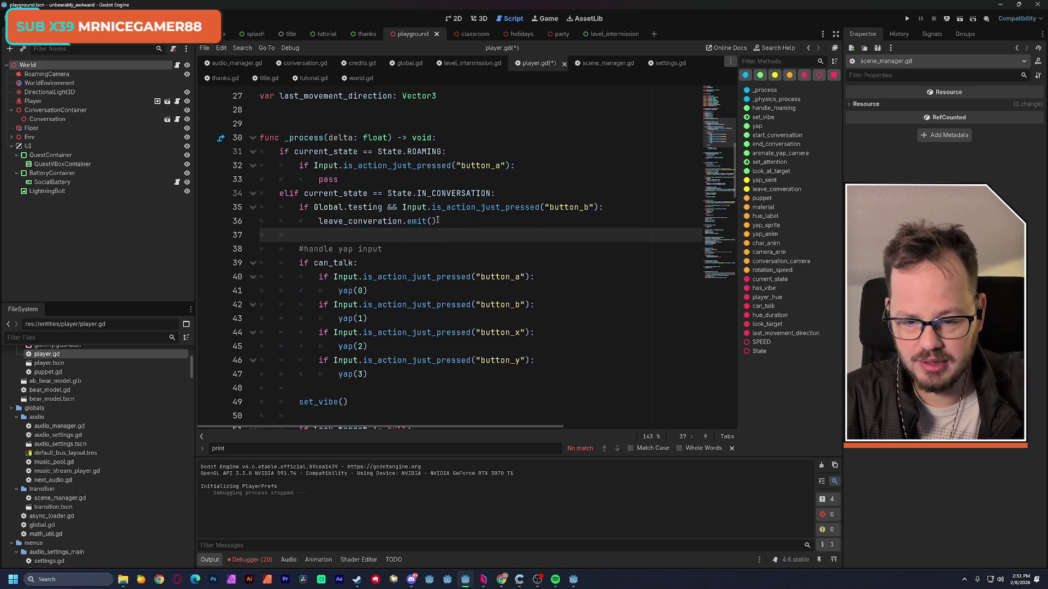
drag(437, 220, 246, 208)
key(Delete)
click(319, 225)
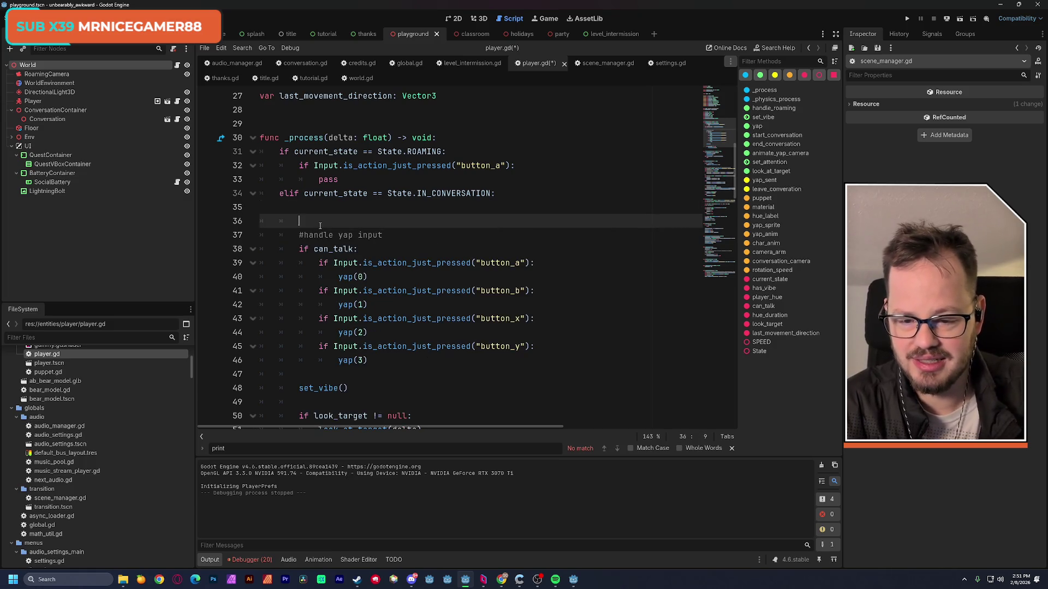
key(BackSpace)
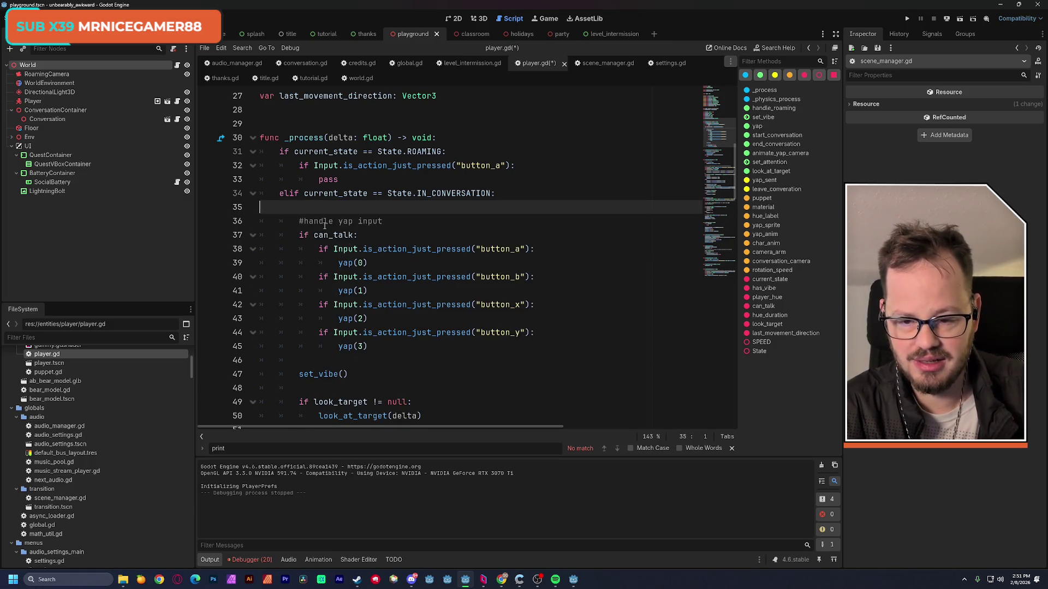
key(BackSpace)
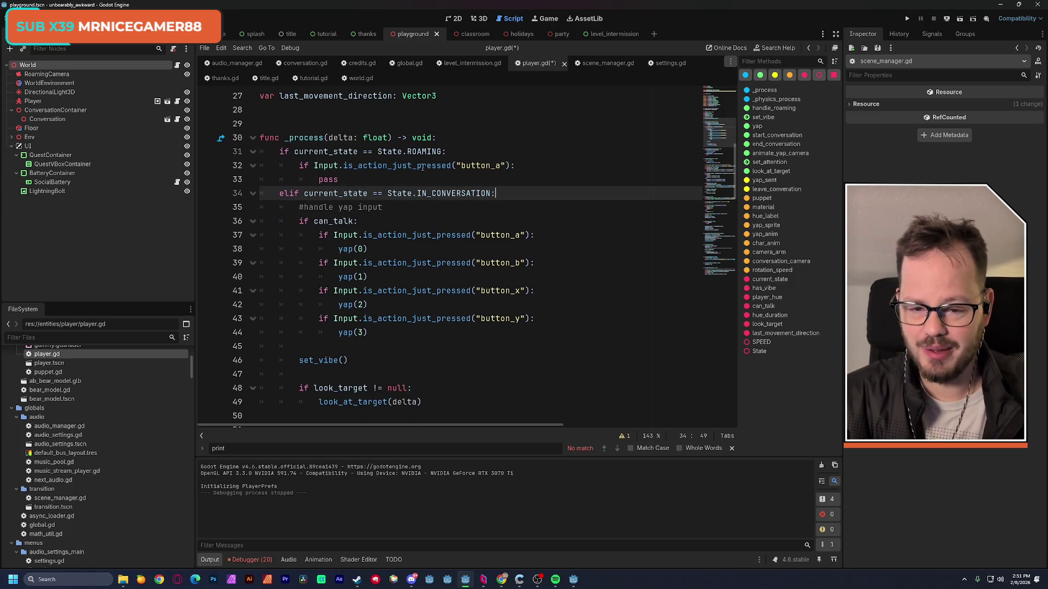
Save player.gd and open Project Settings.
key(ctrl+s)
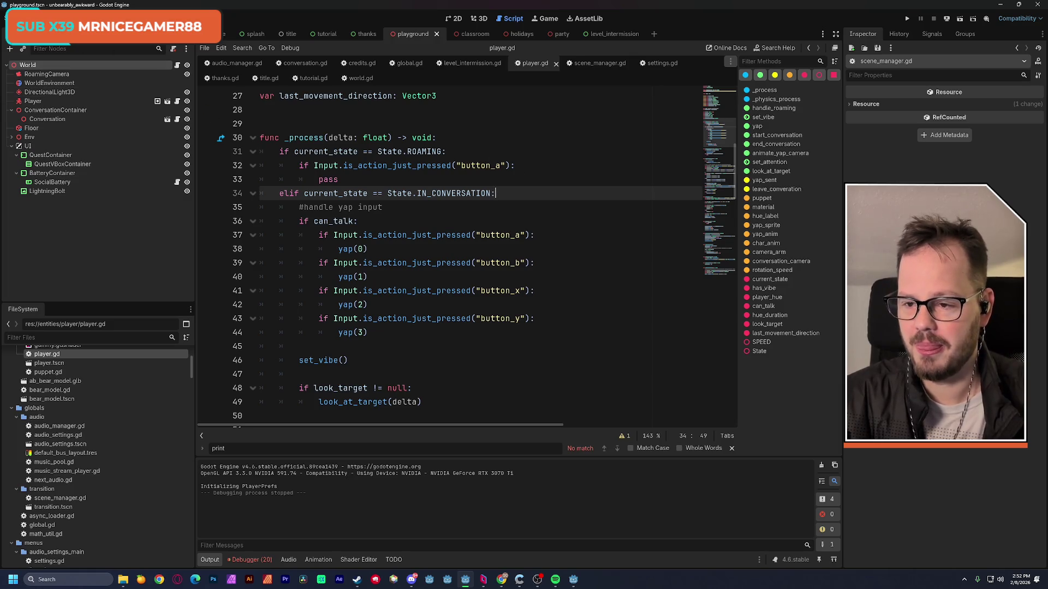
click(44, 18)
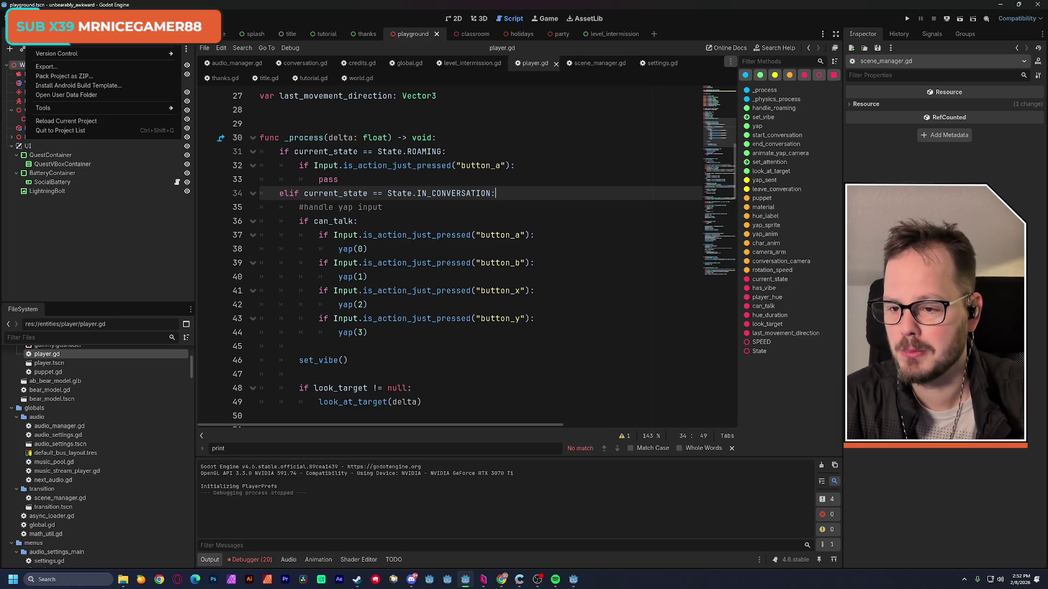
click(54, 44)
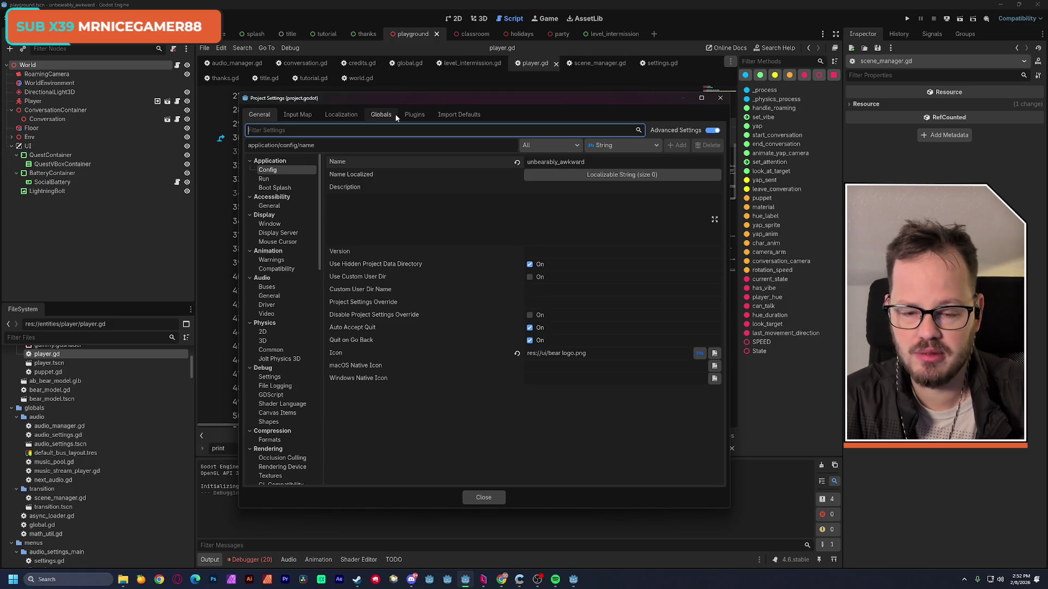
Add a 'start' Input Map action bound to Joypad Button 6, then close Project Settings.
click(298, 114)
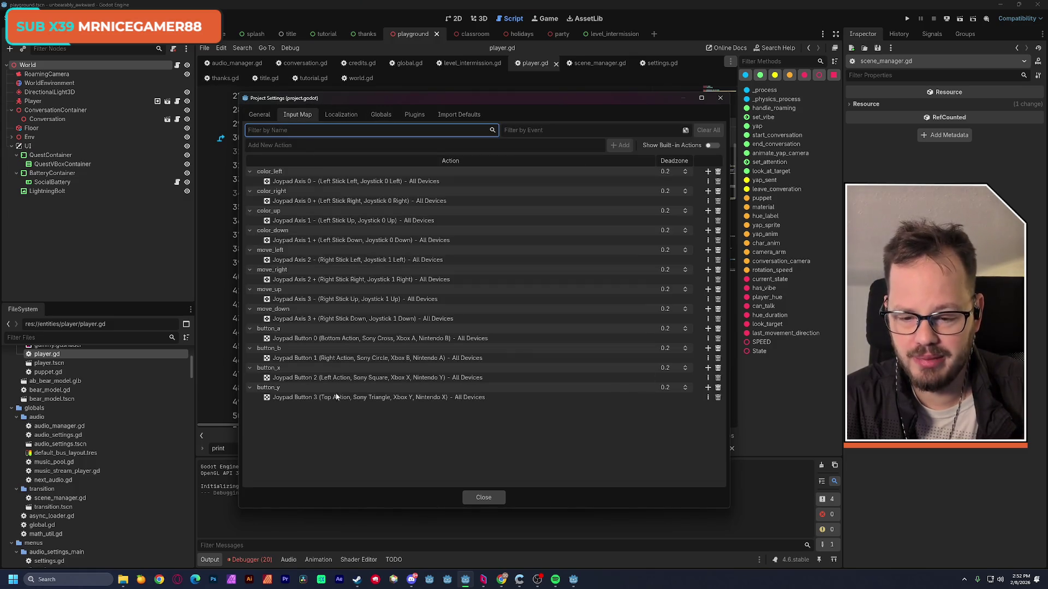
click(277, 148)
text(start)
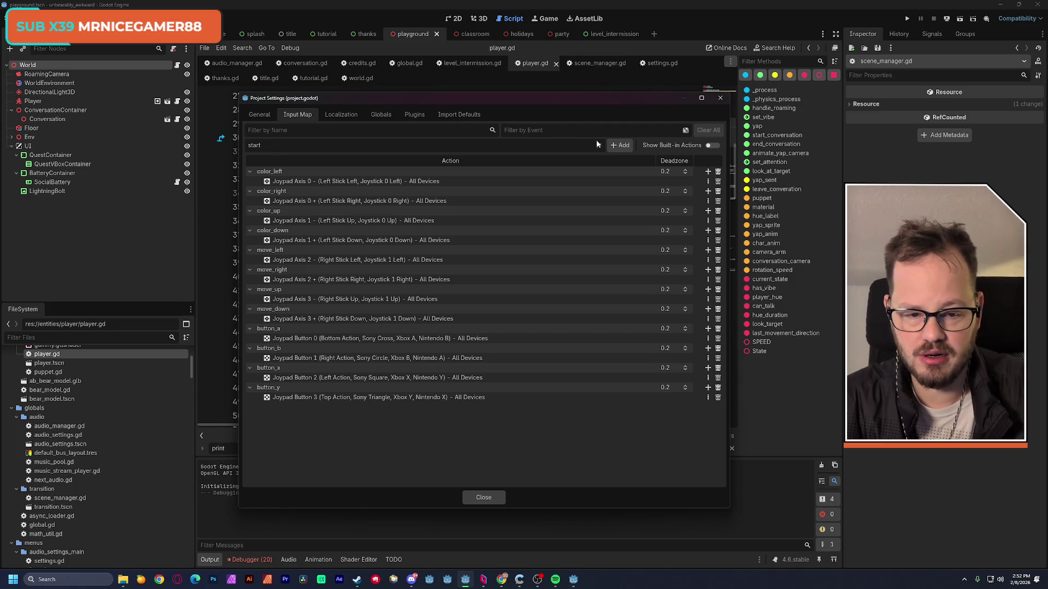
click(614, 145)
click(708, 408)
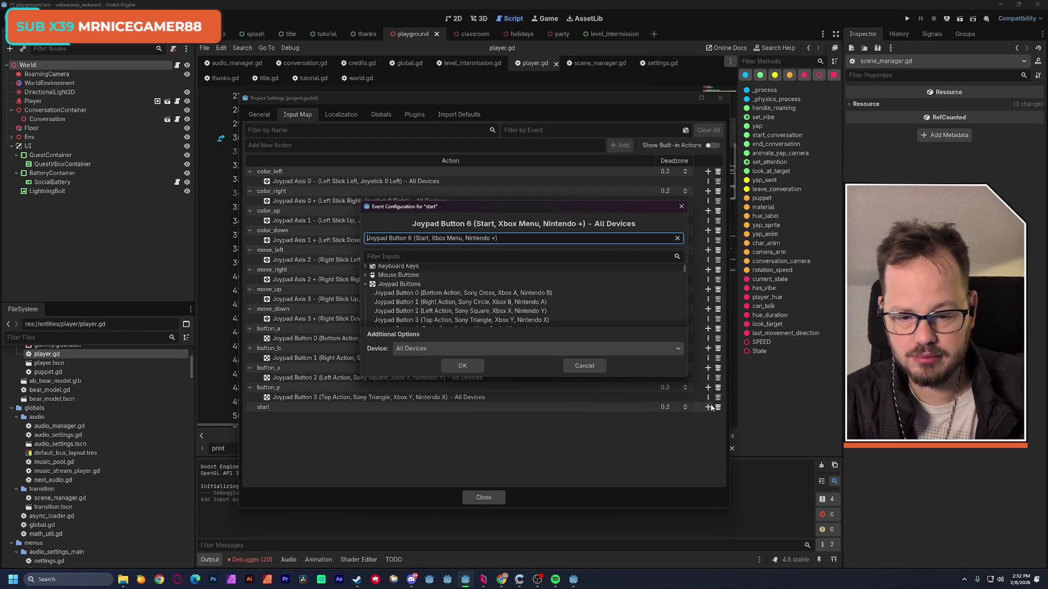
click(463, 367)
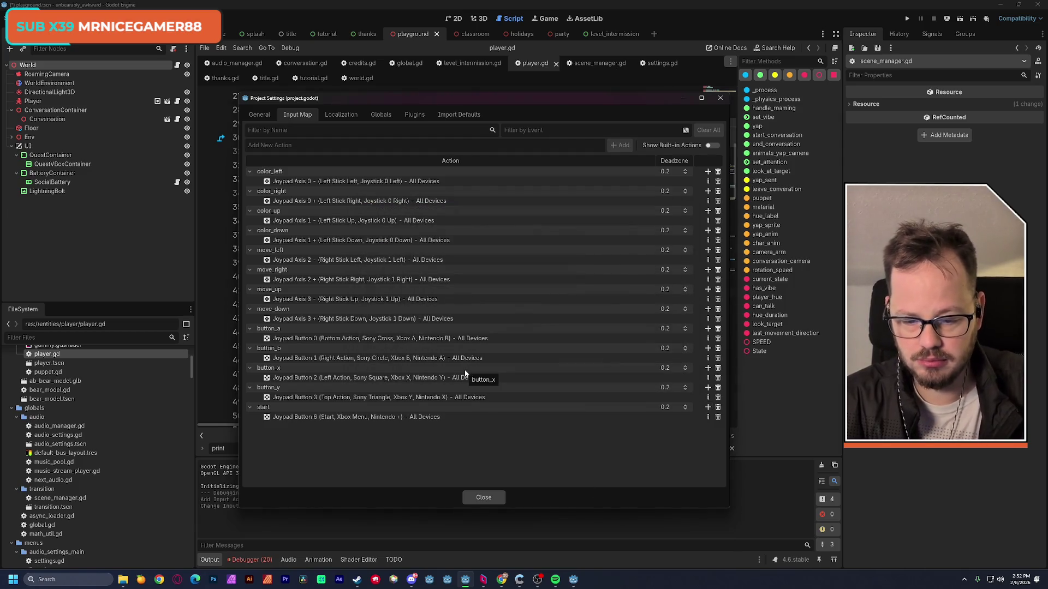
click(483, 497)
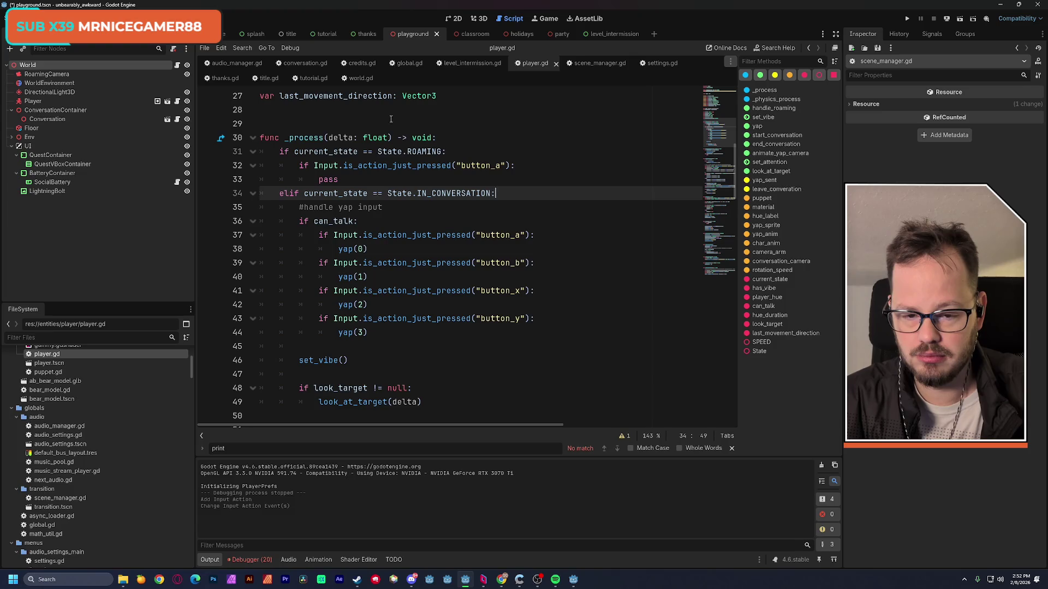
Change the button_a check on line 32 to the 'start' action and save player.gd.
double_click(475, 166)
text(star)
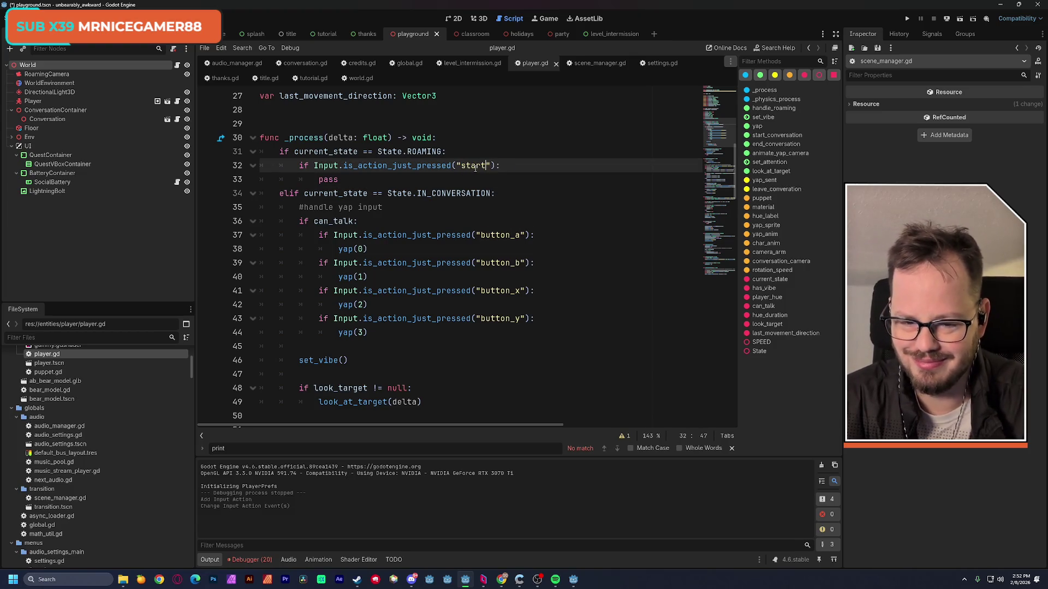
click(468, 122)
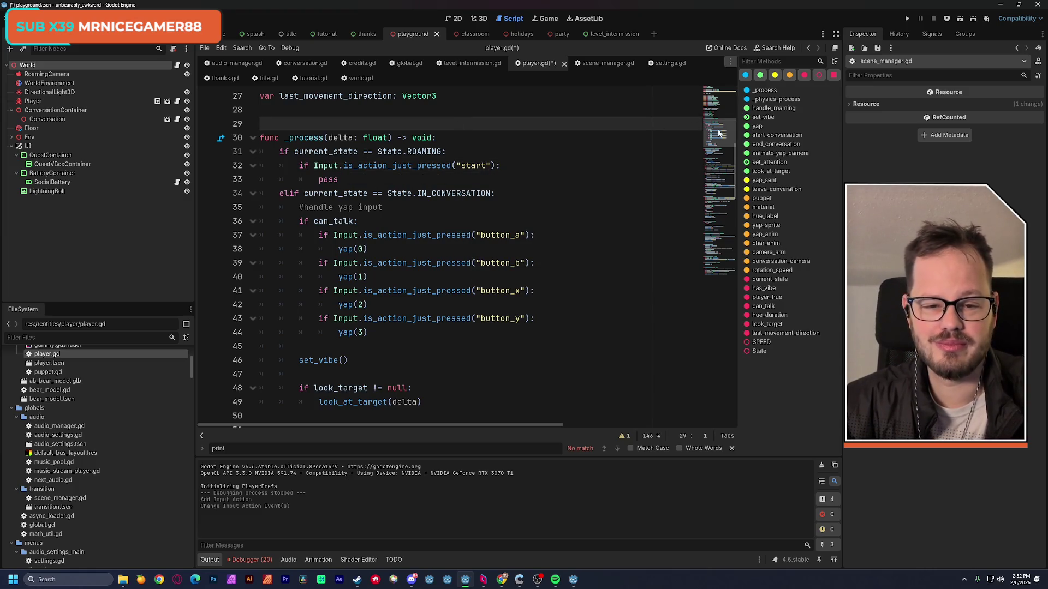
key(ctrl+s)
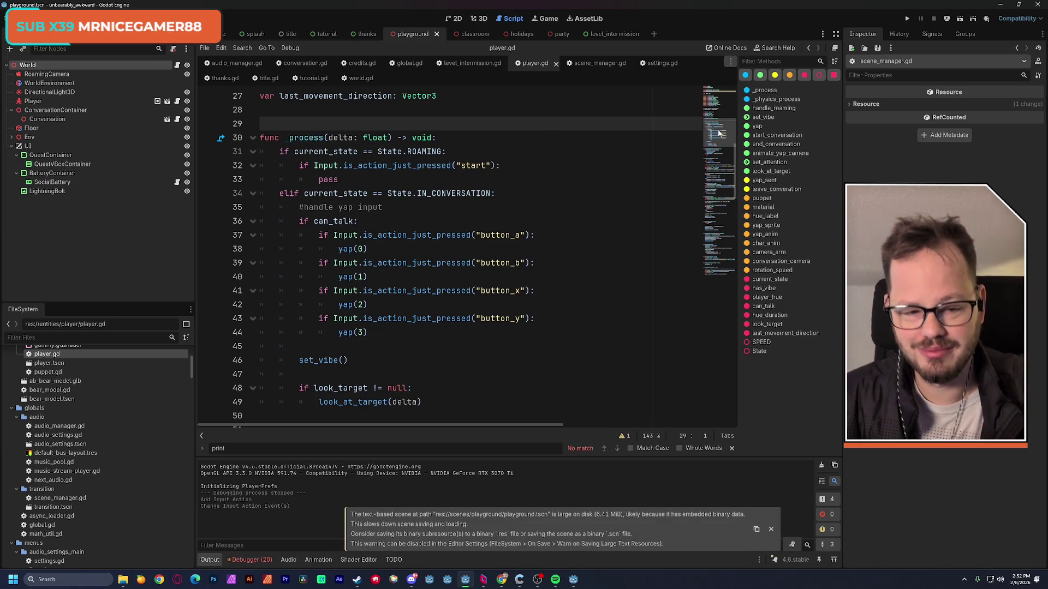
Select the start-press check with its pass, then open the World node's world.gd script.
drag(718, 133, 709, 96)
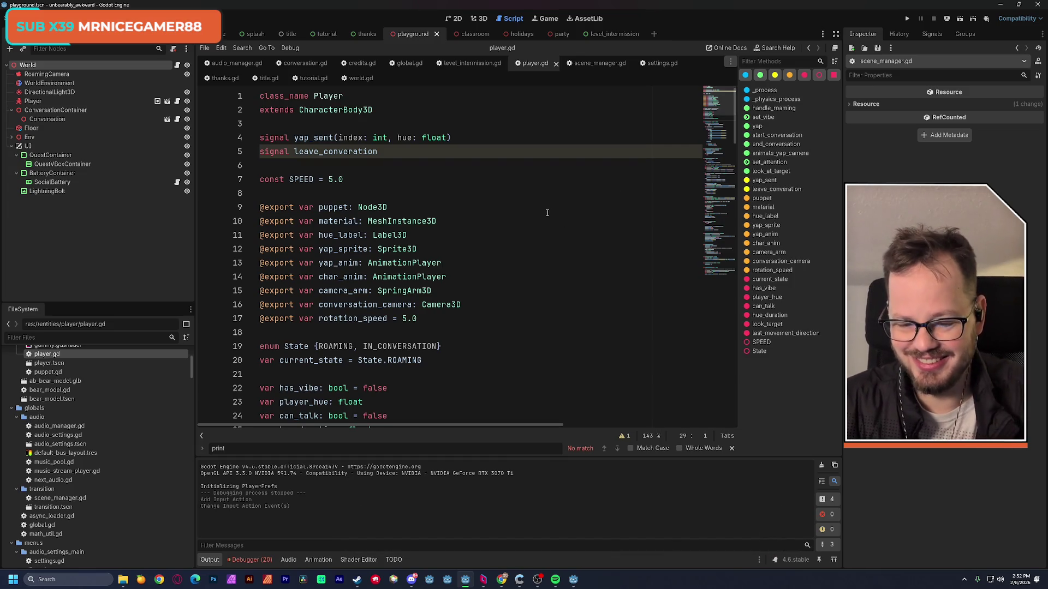
scroll(541, 223, down, 5)
drag(349, 338, 302, 319)
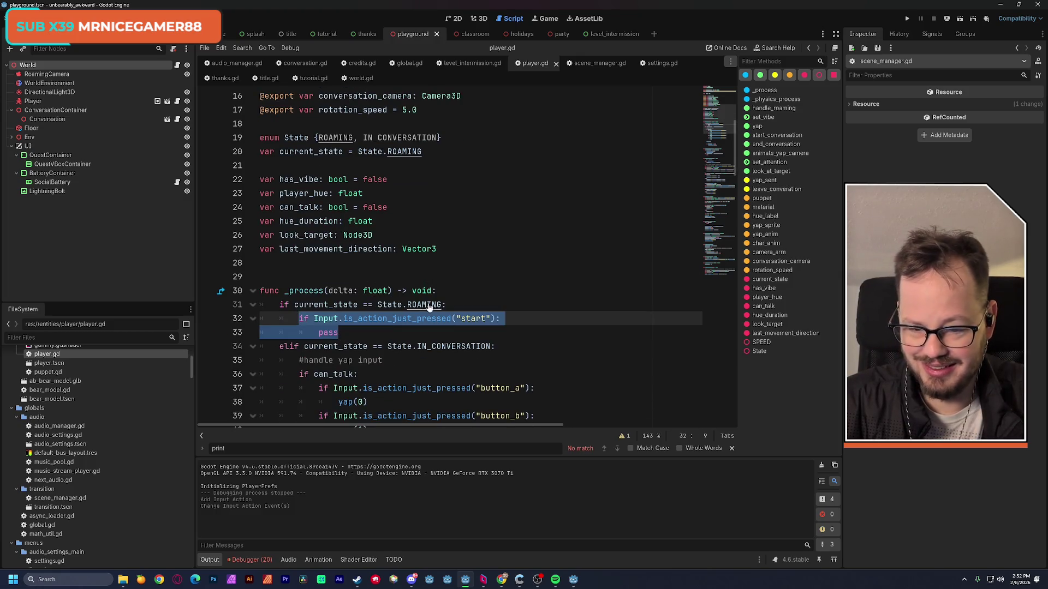
click(480, 282)
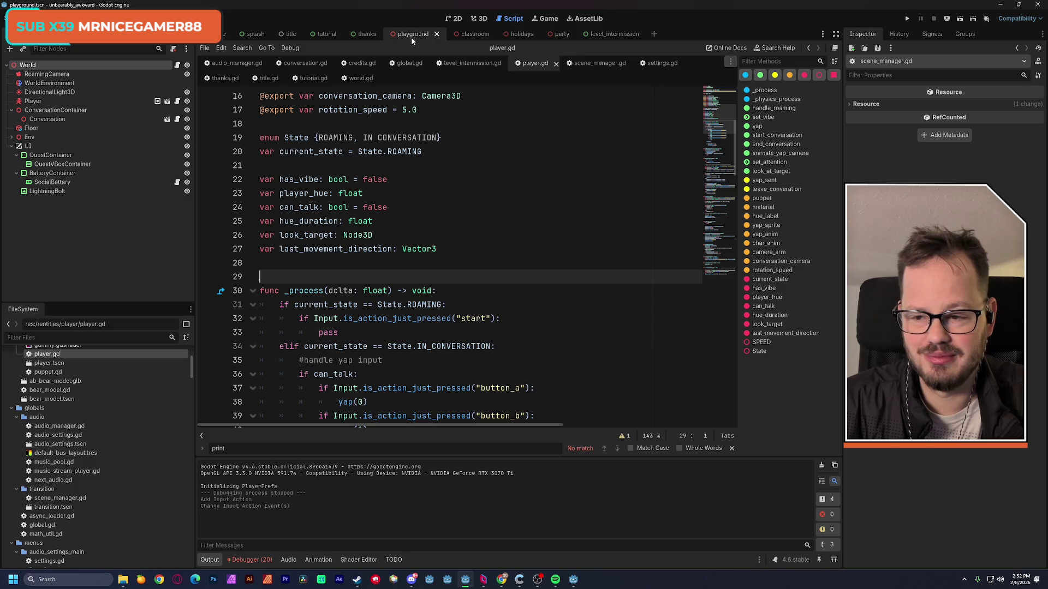
click(176, 65)
scroll(386, 269, down, 4)
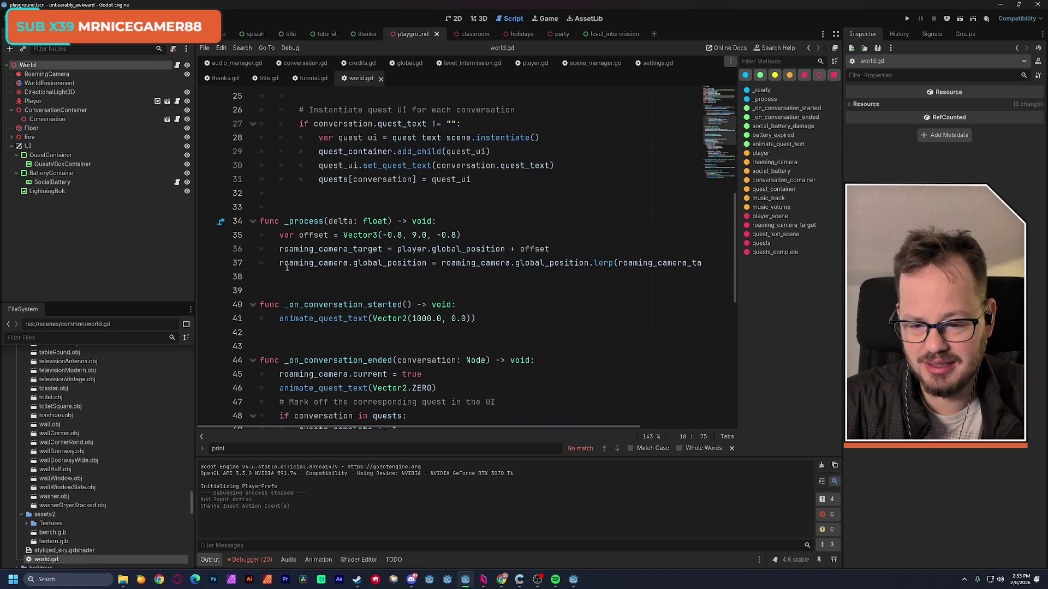
Paste the start-press check with pass on a new line after the camera code in world.gd's _process.
click(296, 271)
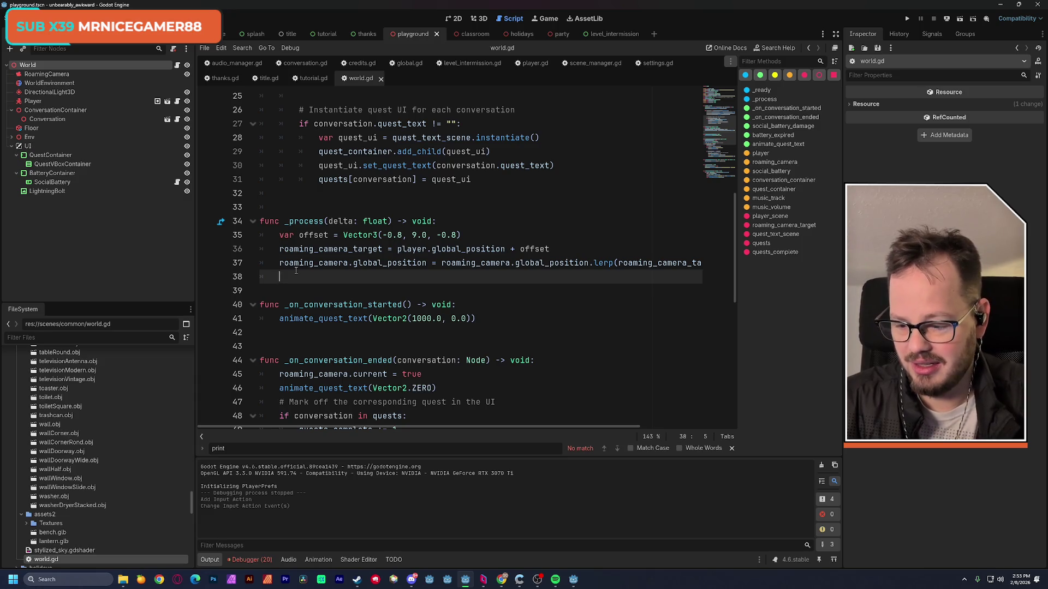
key(Return)
text(if Input.is_action_just_pressed("start"): 			pass)
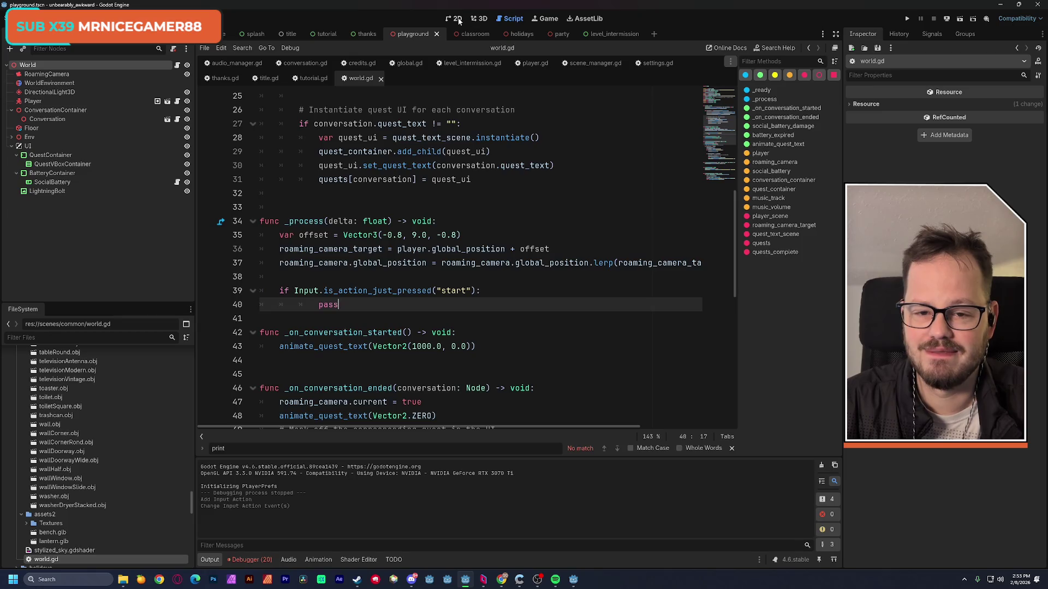
click(457, 18)
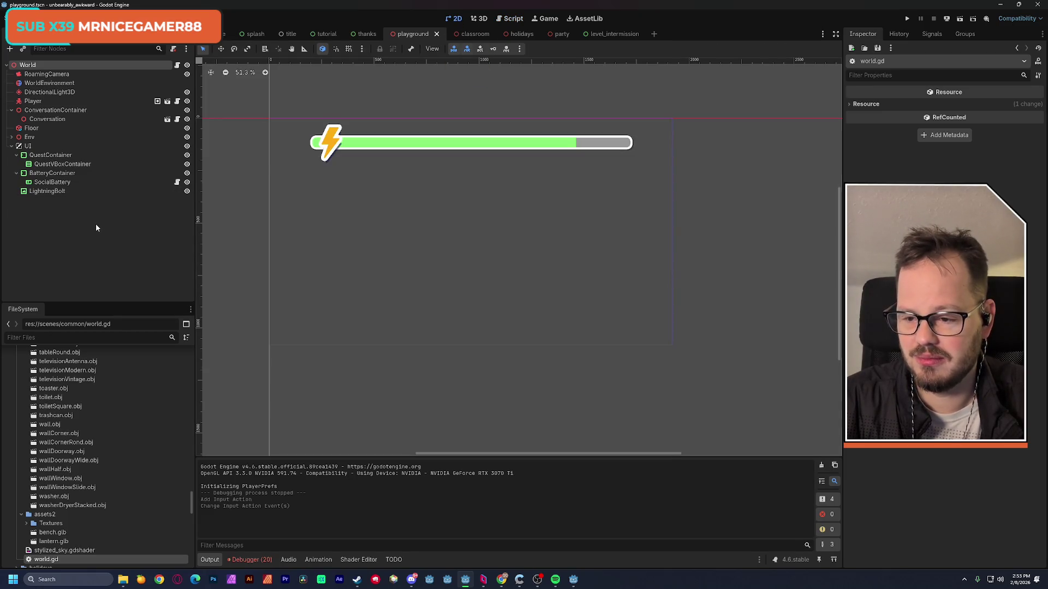
Instance the audio_settings scene as a child of the UI node.
click(82, 146)
key(ctrl+a)
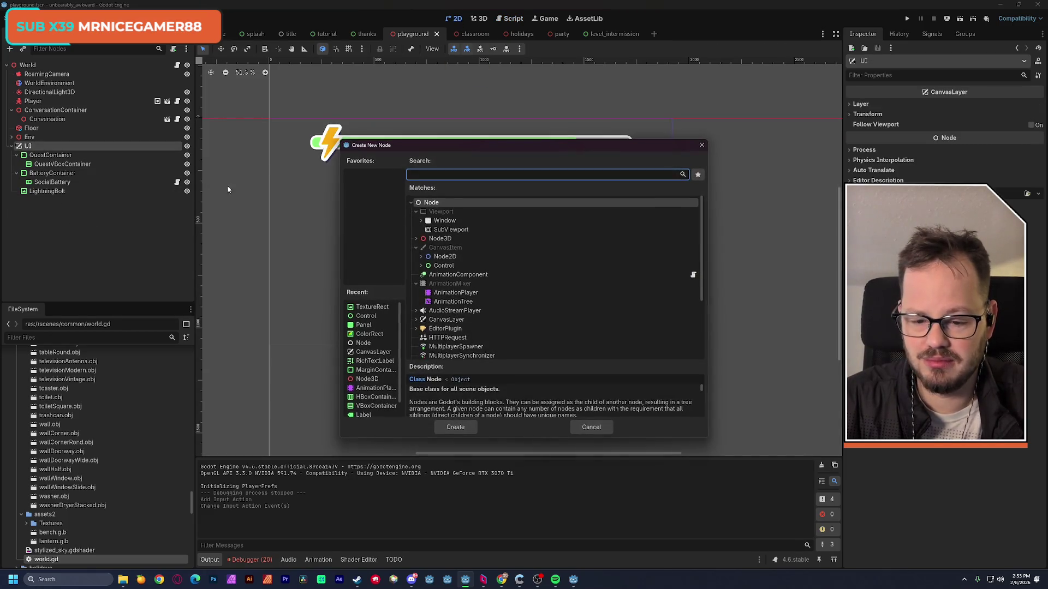
click(597, 424)
key(ctrl+shift+a)
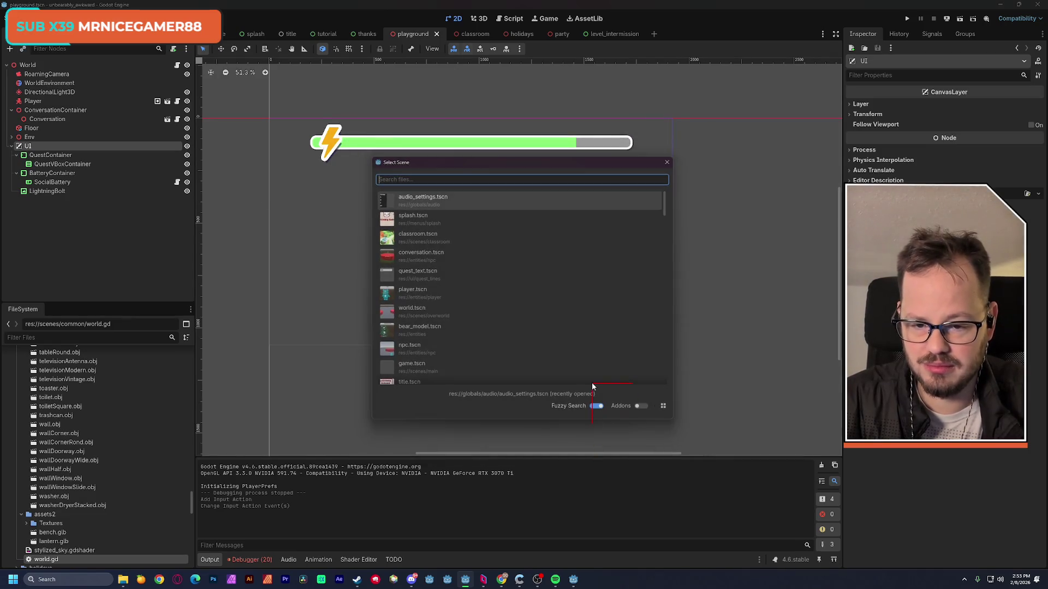
text(s)
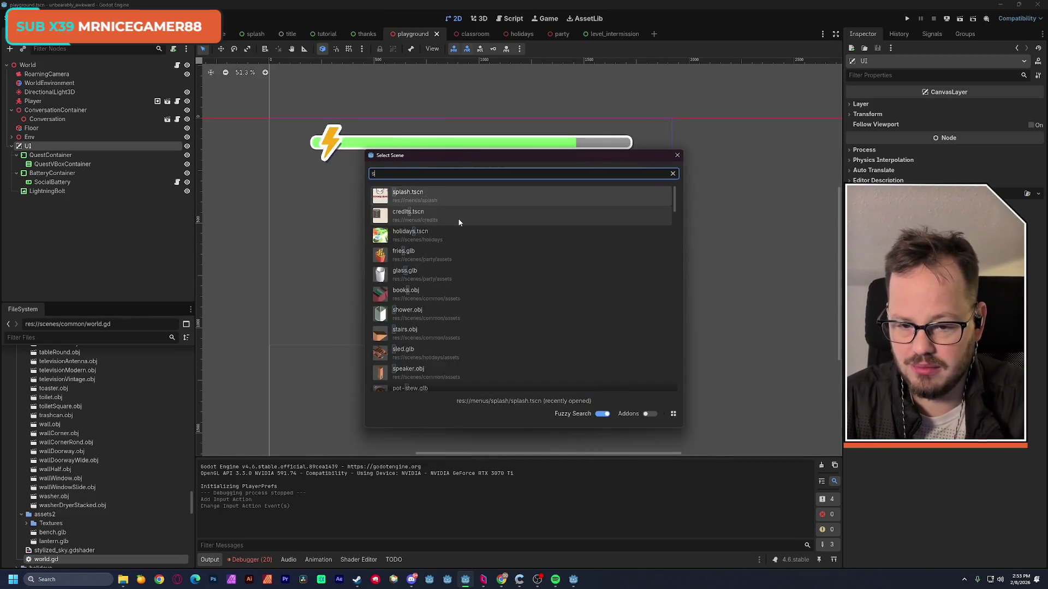
text(ettings)
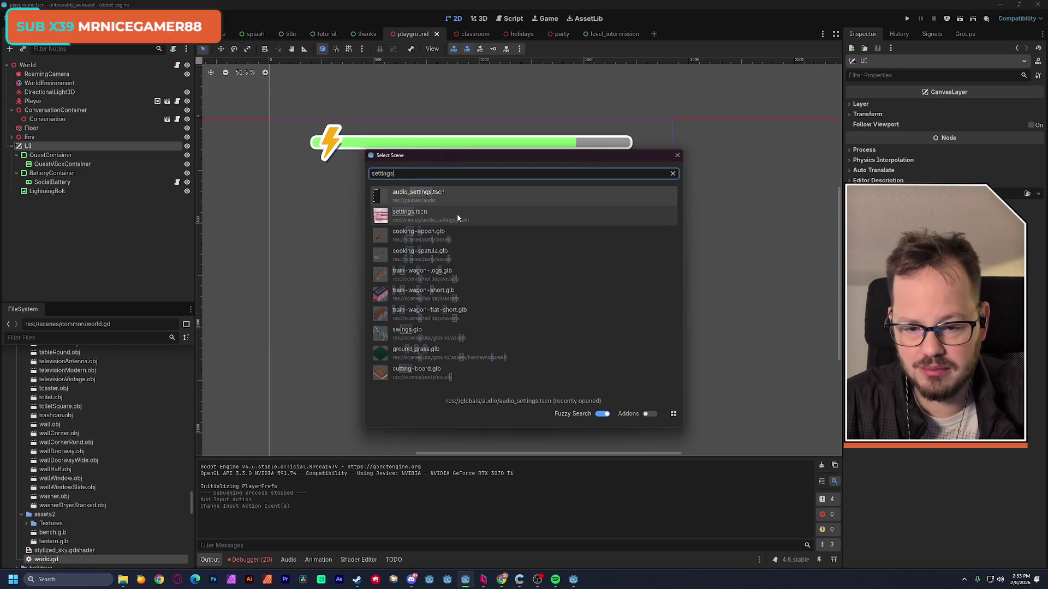
double_click(436, 194)
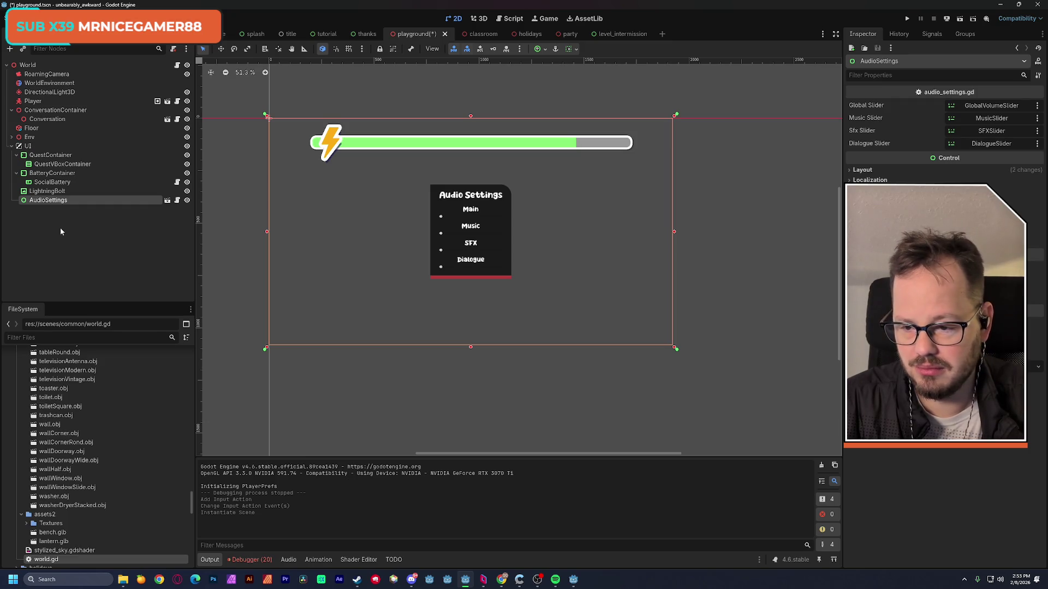
Give AudioSettings a unique name, hide its panel, and save the playground scene.
right_click(42, 203)
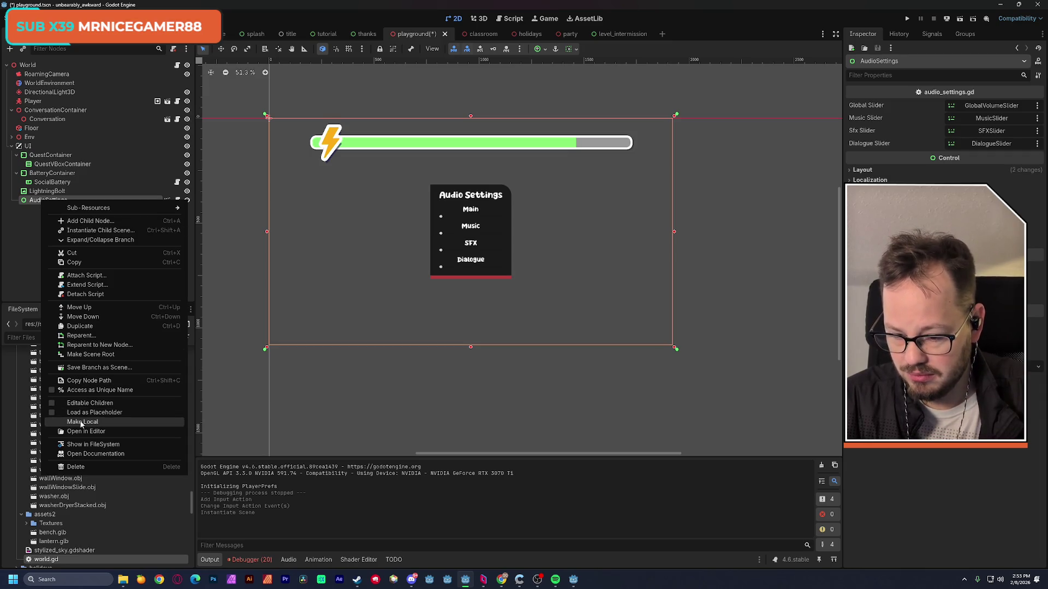
click(52, 390)
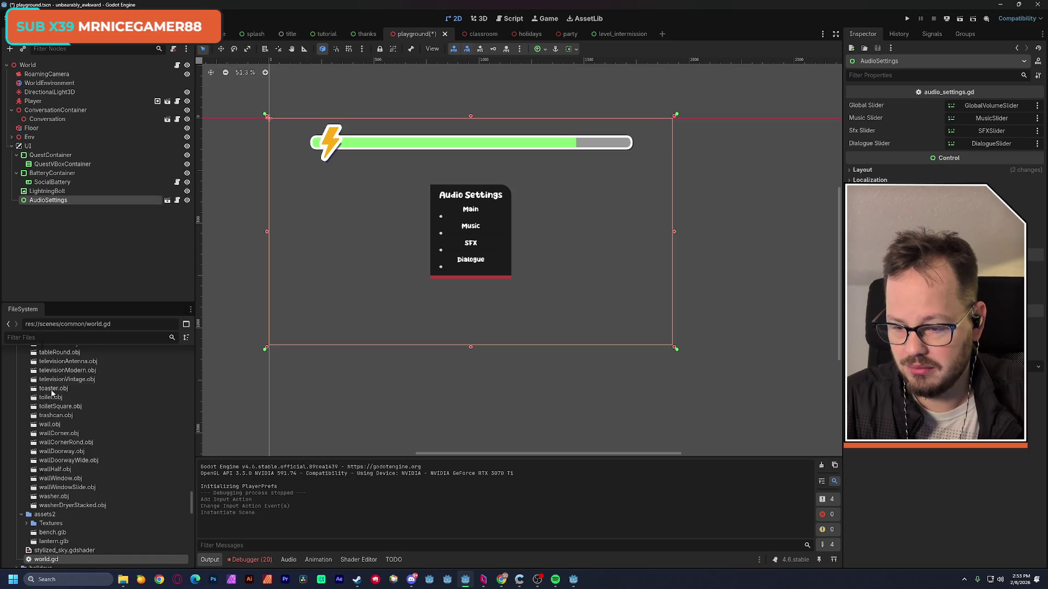
click(186, 200)
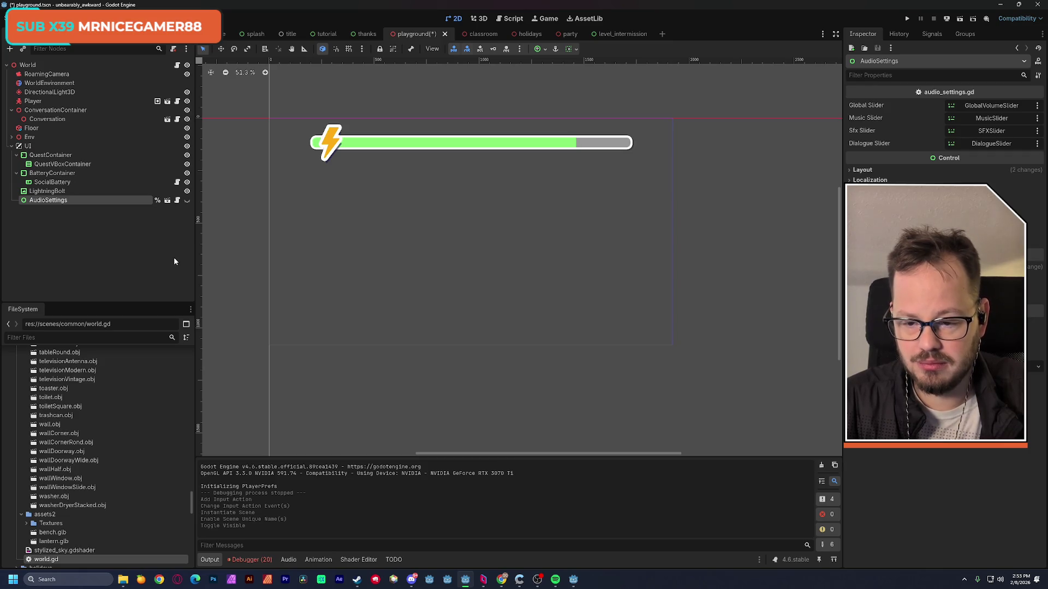
key(ctrl+s)
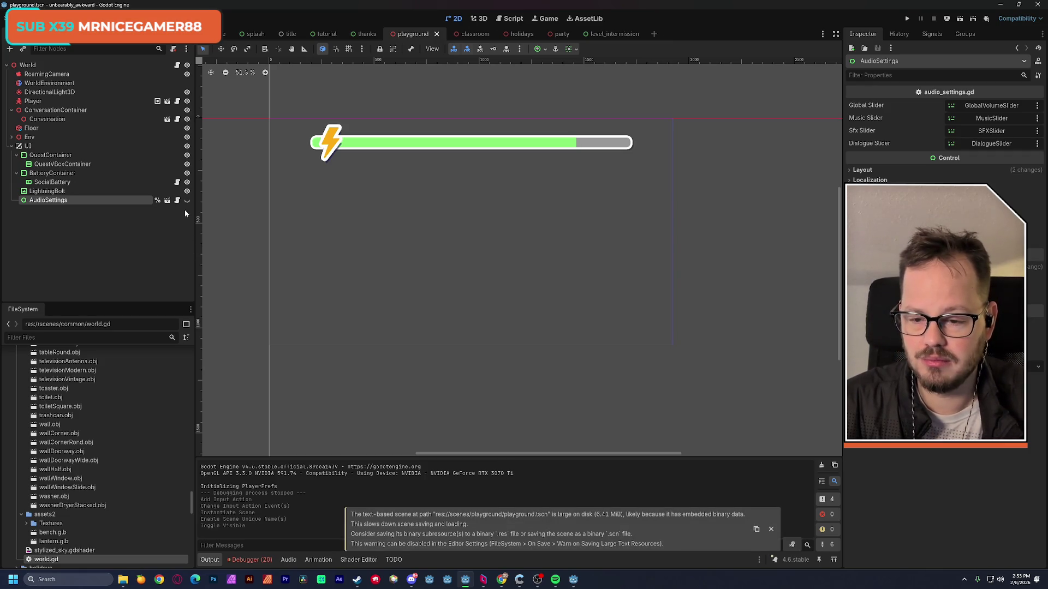
click(187, 201)
click(186, 201)
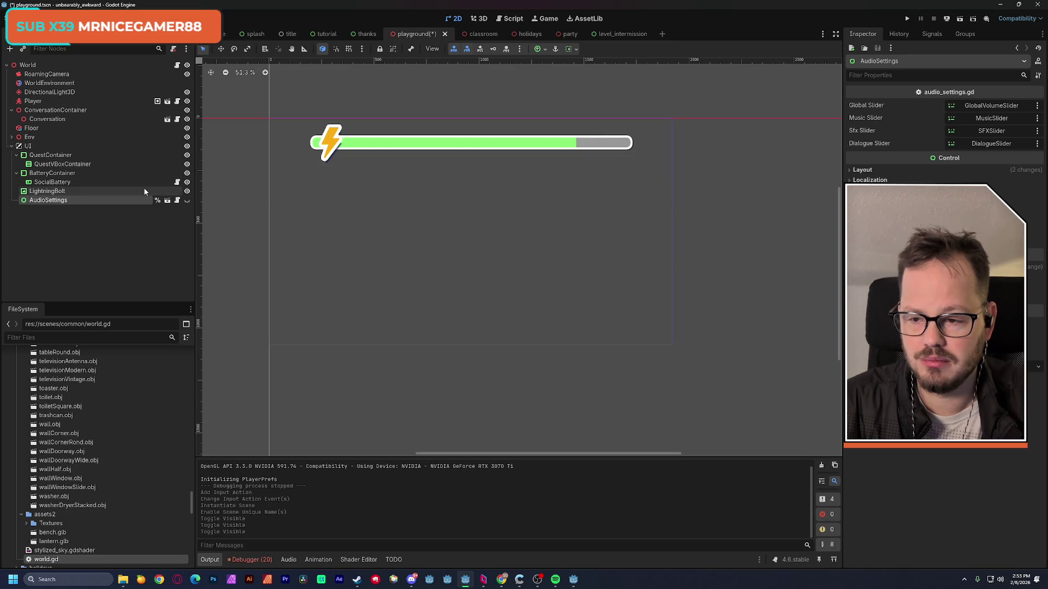
In world.gd, replace the placeholder pass on line 40 with 'if %AudioSettings.visible:'.
click(176, 65)
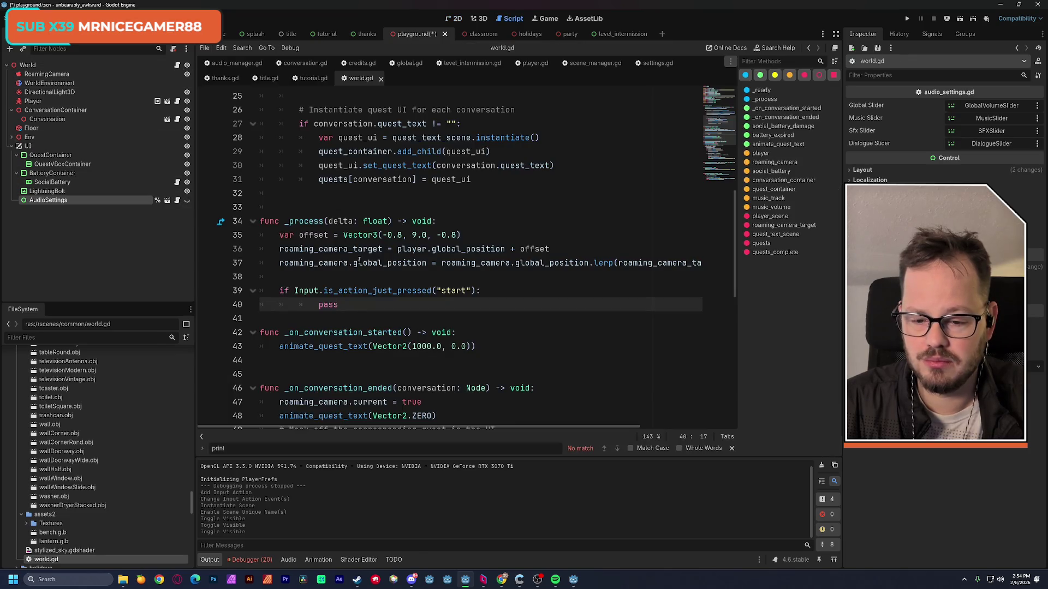
double_click(322, 304)
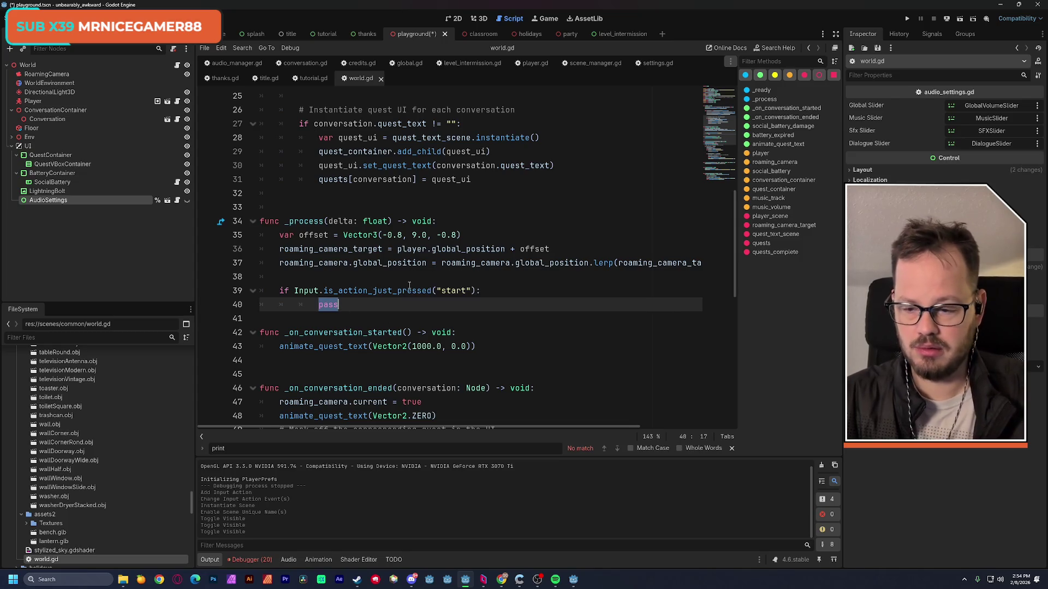
mouse_move(409, 285)
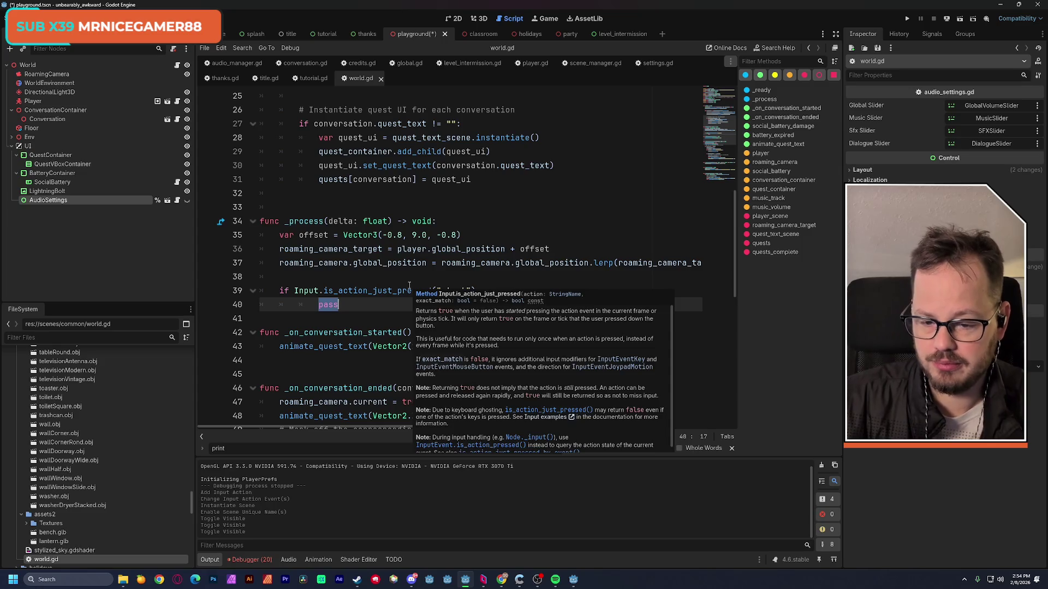
text(if )
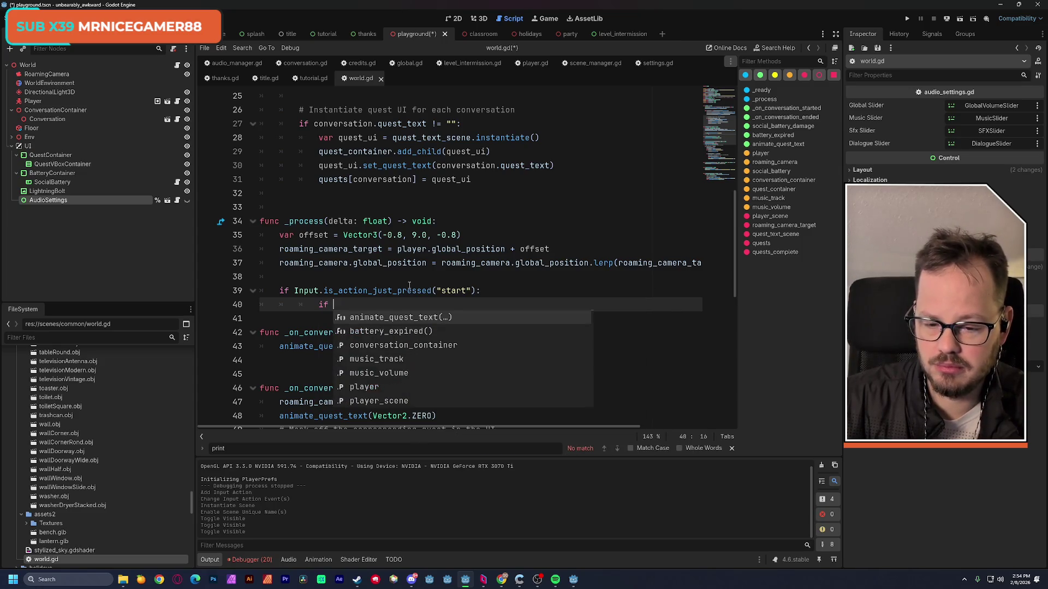
text(%aud)
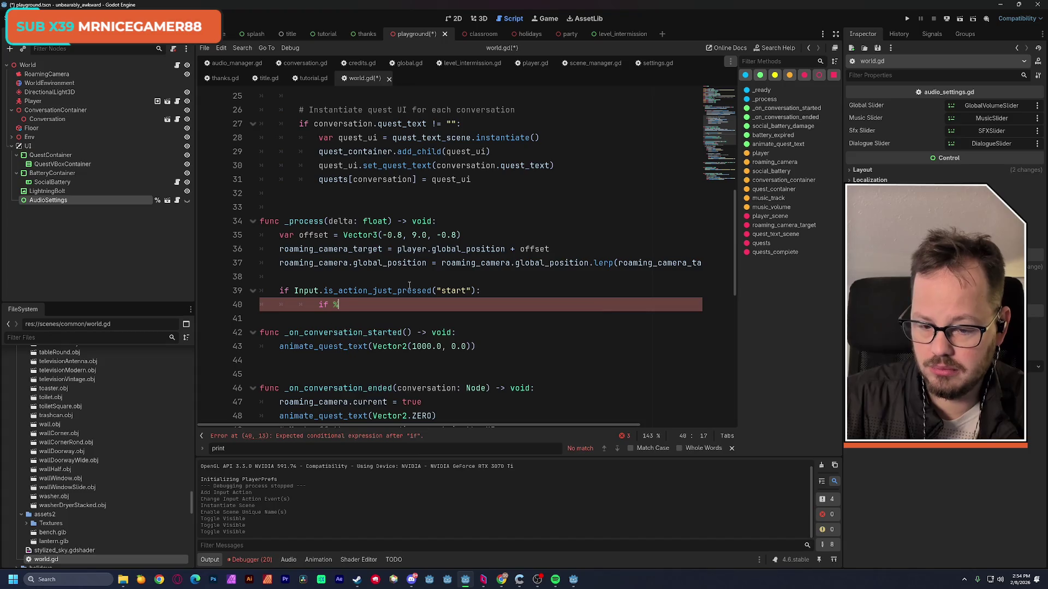
key(Return)
text(.vi)
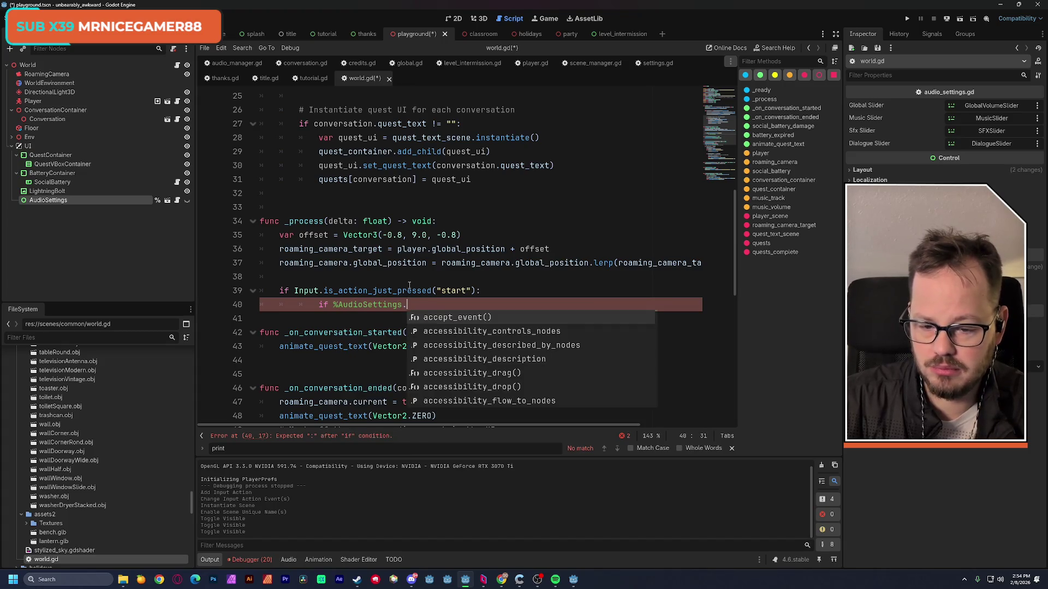
key(Down)
key(Down)
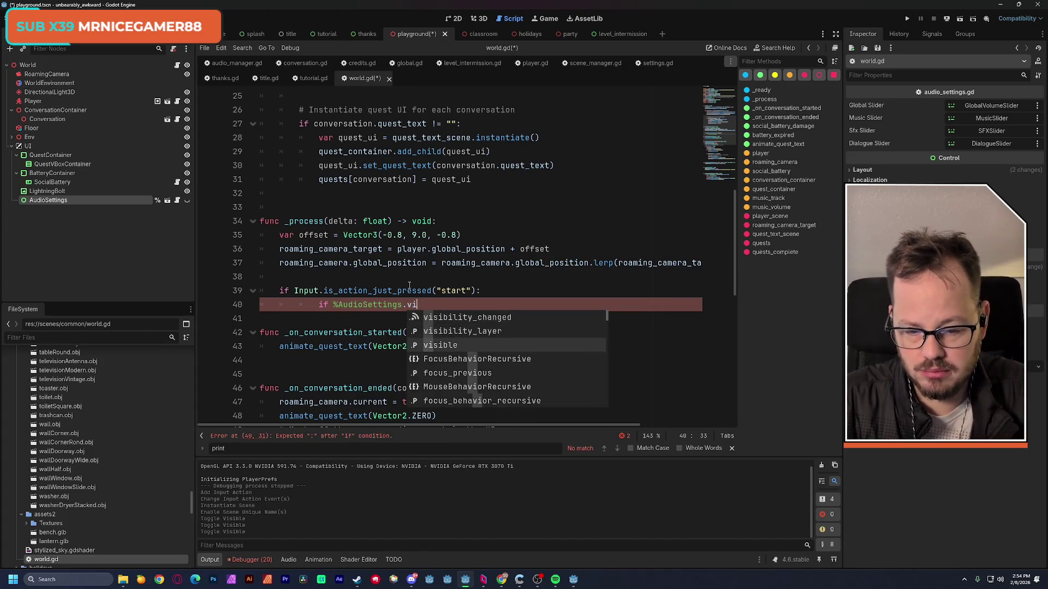
key(Return)
key(ctrl+space)
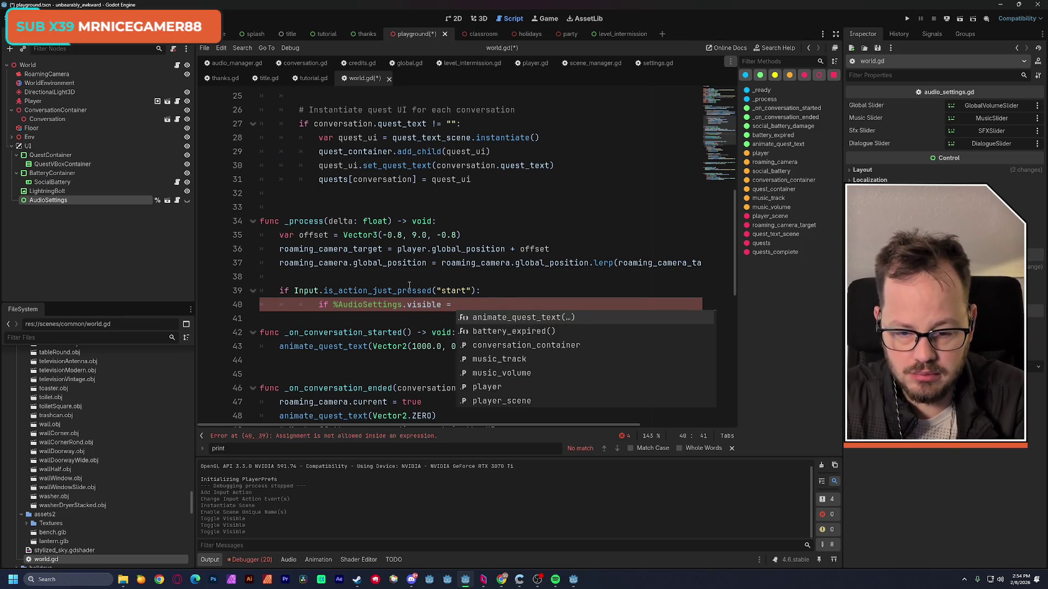
text(:)
key(Return)
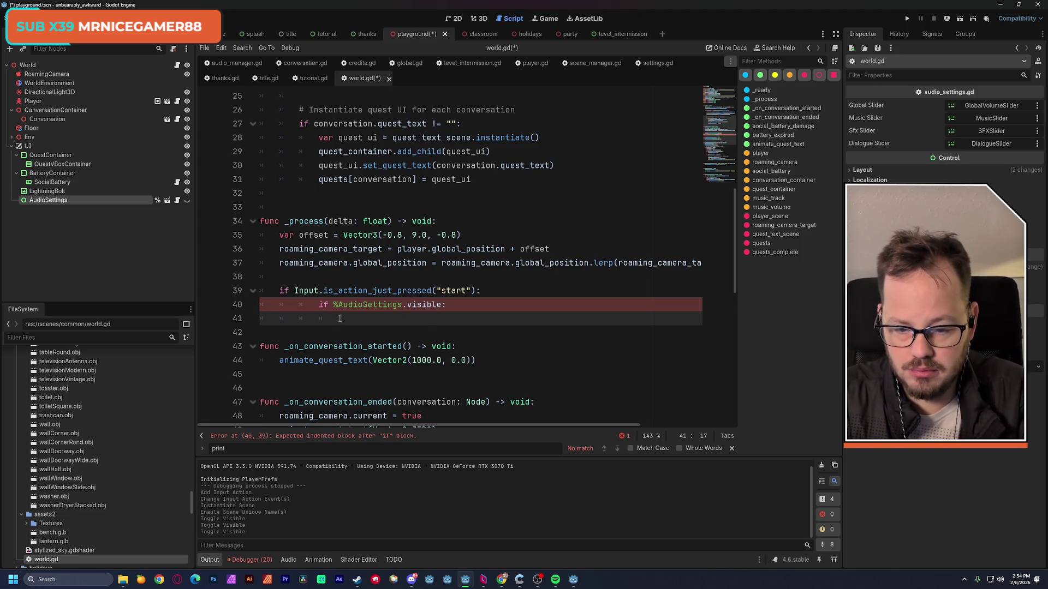
Call %AudioSettings.hide() in that branch and %AudioSettings.show() in an else branch, then save.
text(%AudioSettings.)
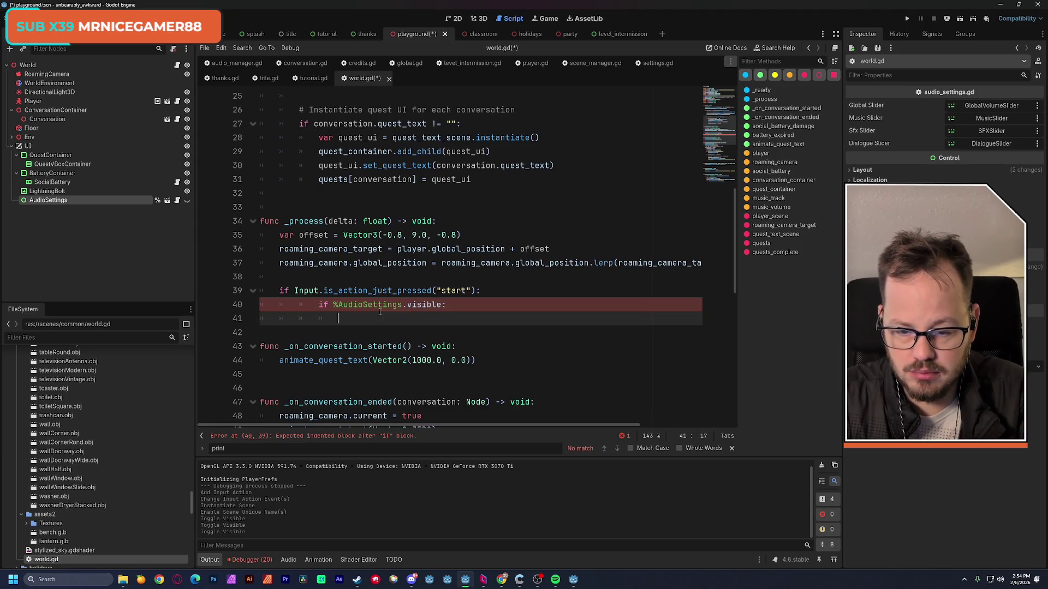
text(hid)
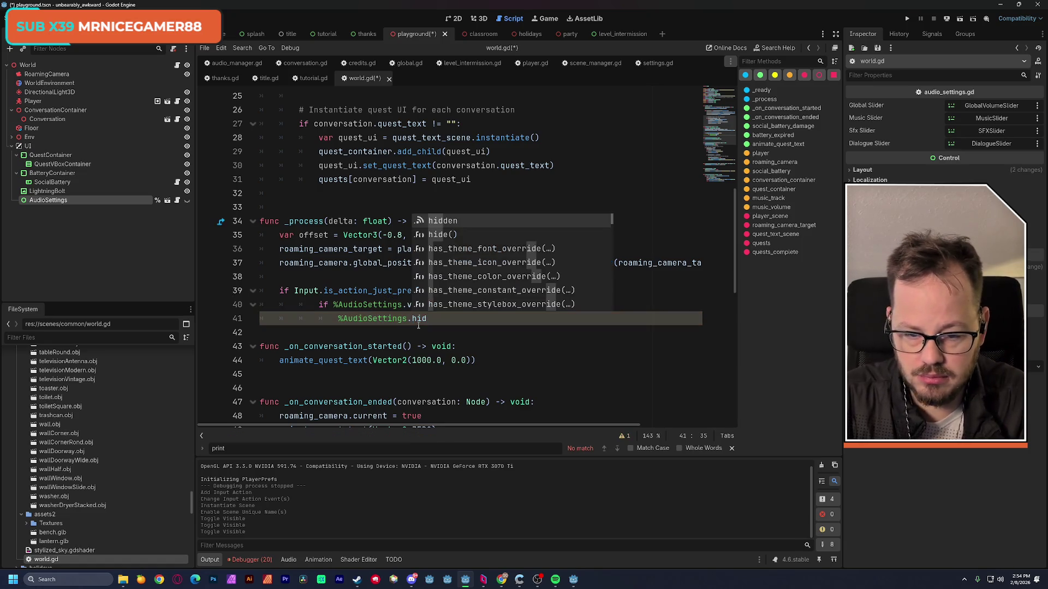
key(Down)
key(Return)
key(Return)
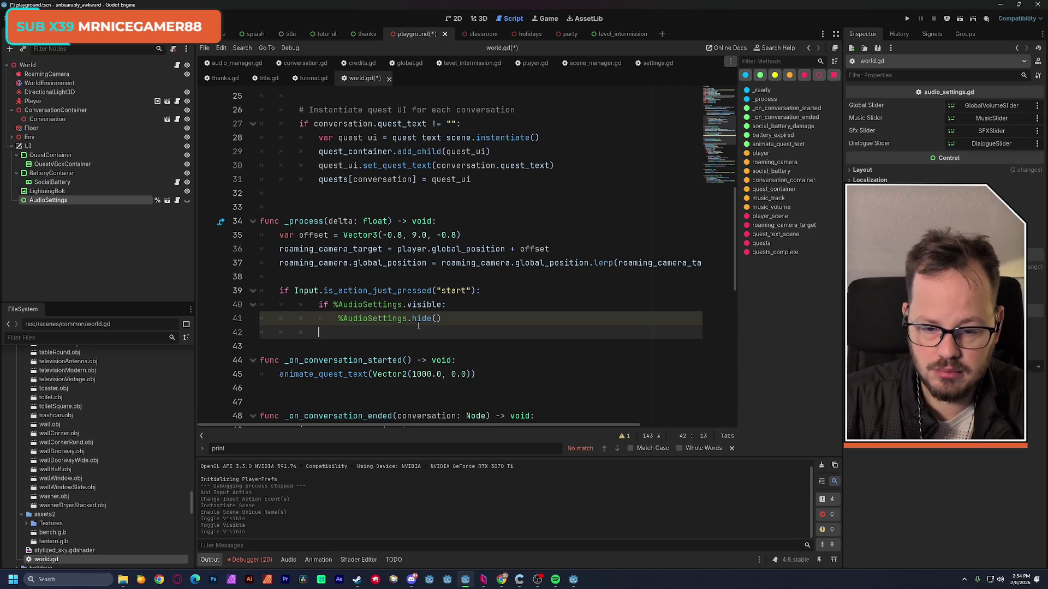
text(else:)
key(Return)
text(%AudioSettings.show)
key(Return)
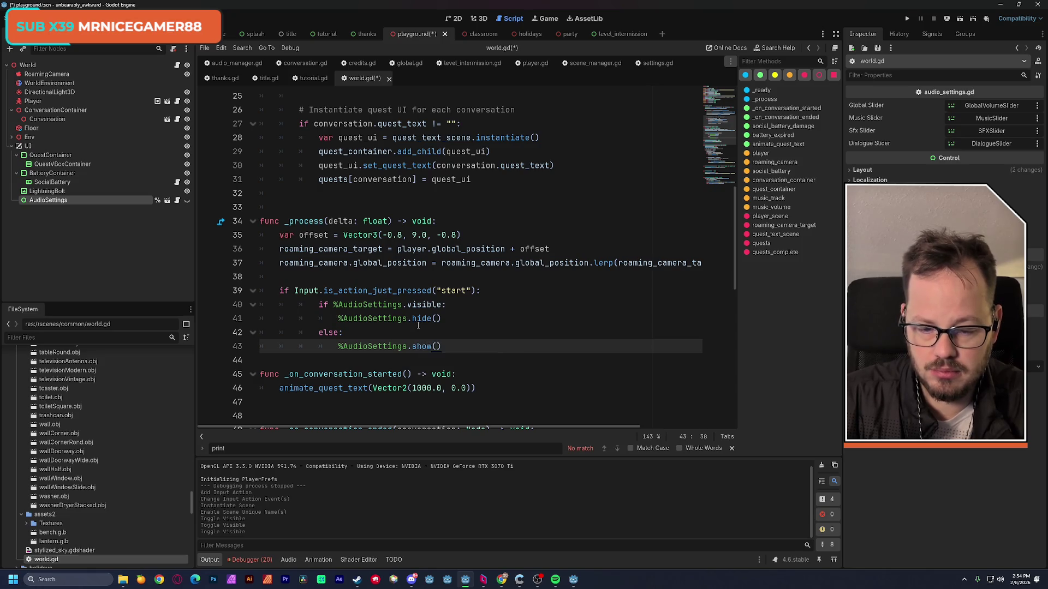
click(436, 279)
key(ctrl+s)
click(48, 200)
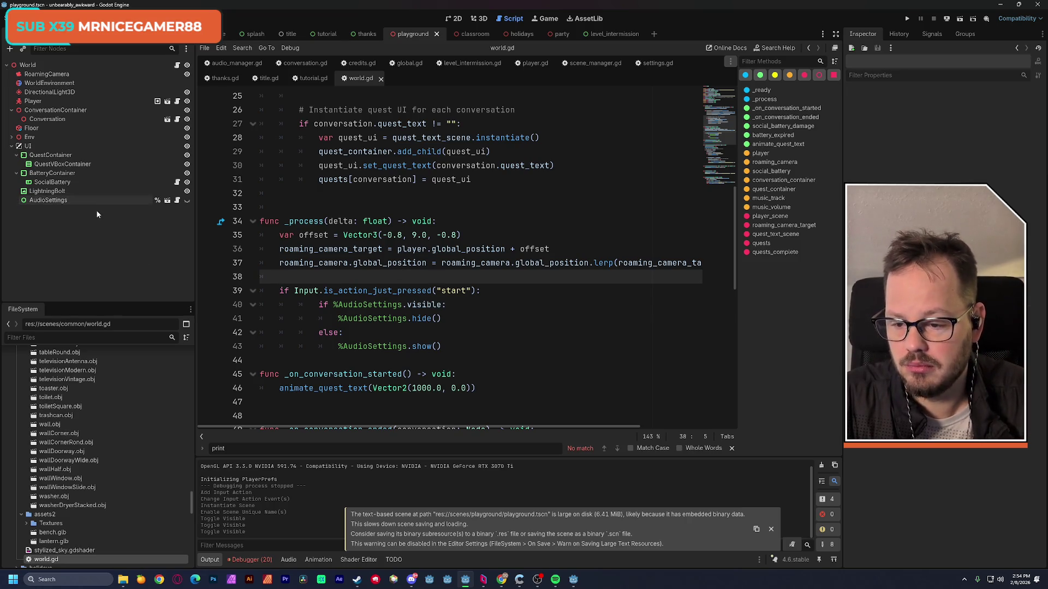
Paste the AudioSettings panel under UI below LightningBolt in the classroom scene, hidden, and save.
click(472, 34)
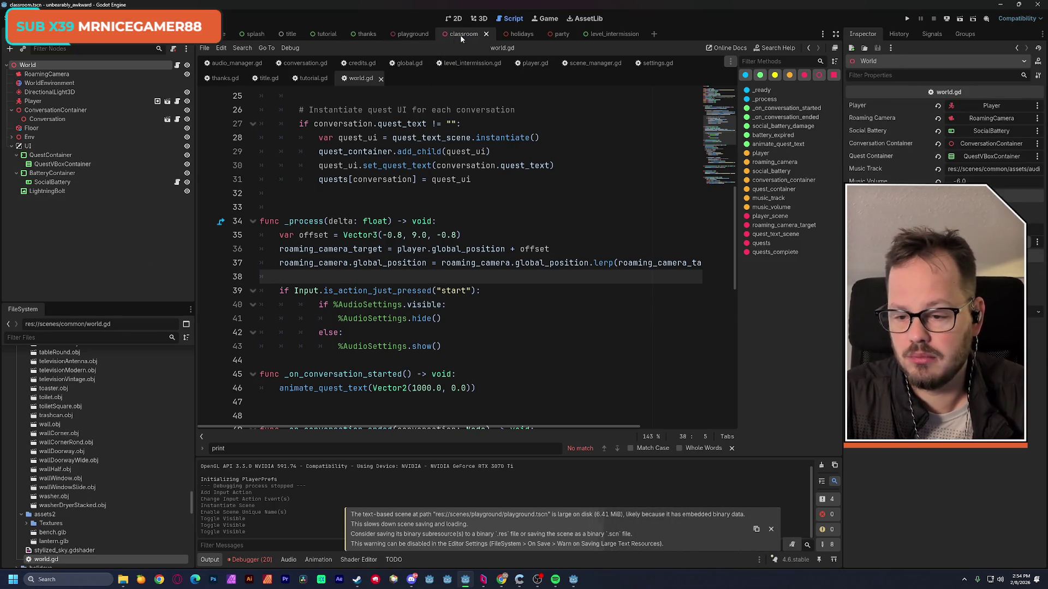
click(75, 155)
key(ctrl+v)
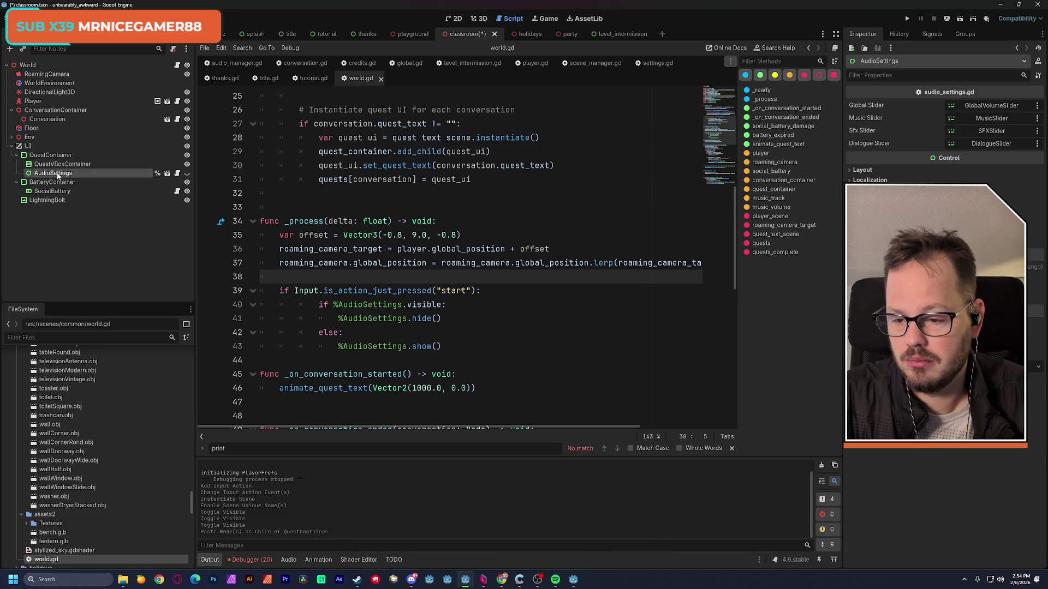
key(ctrl+z)
key(ctrl+v)
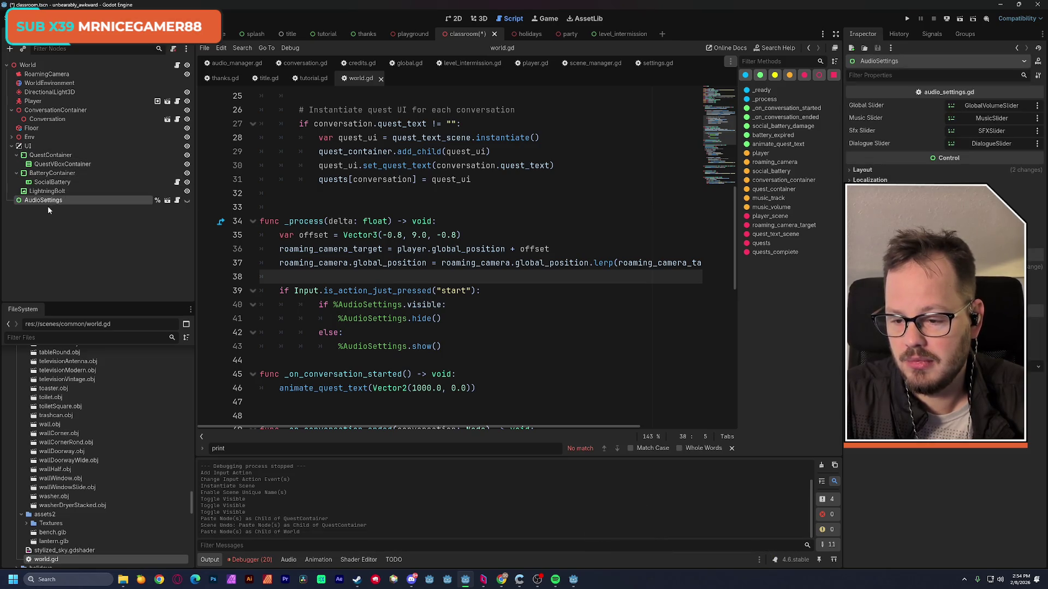
drag(39, 201, 45, 169)
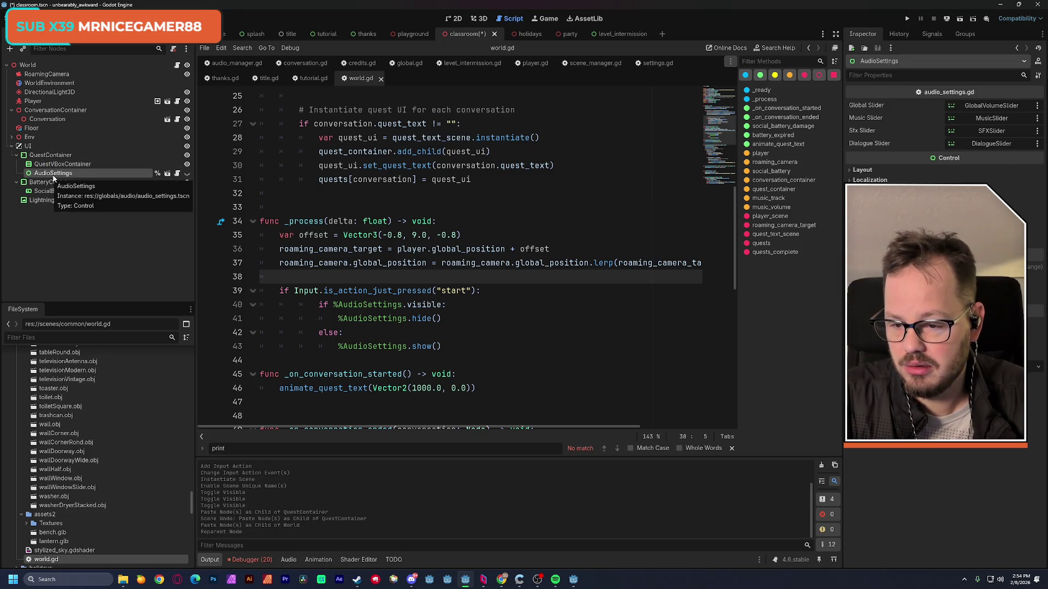
click(452, 19)
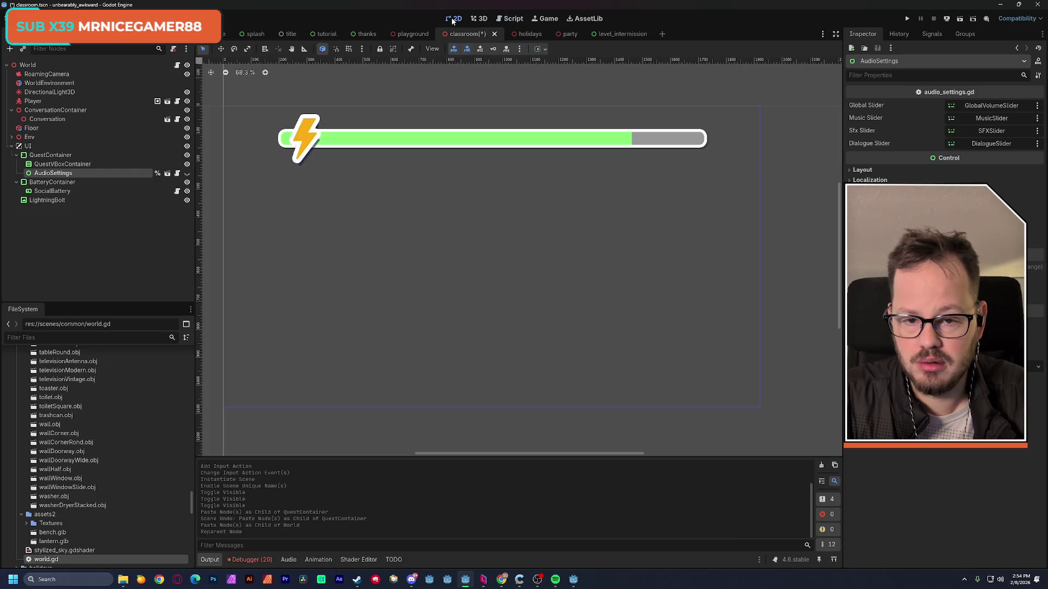
drag(53, 176, 52, 208)
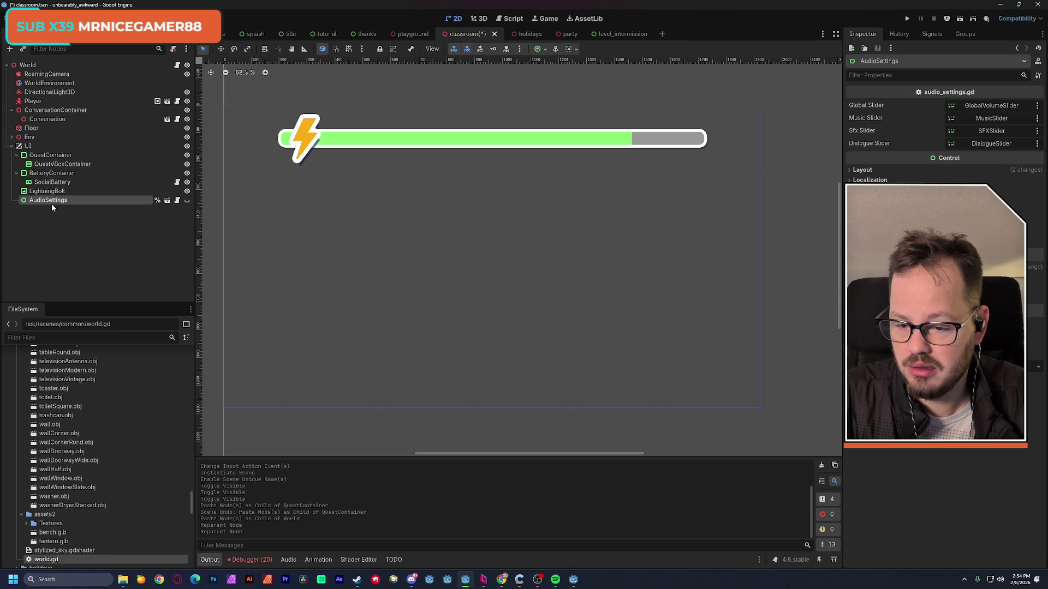
click(187, 200)
click(186, 200)
key(ctrl+s)
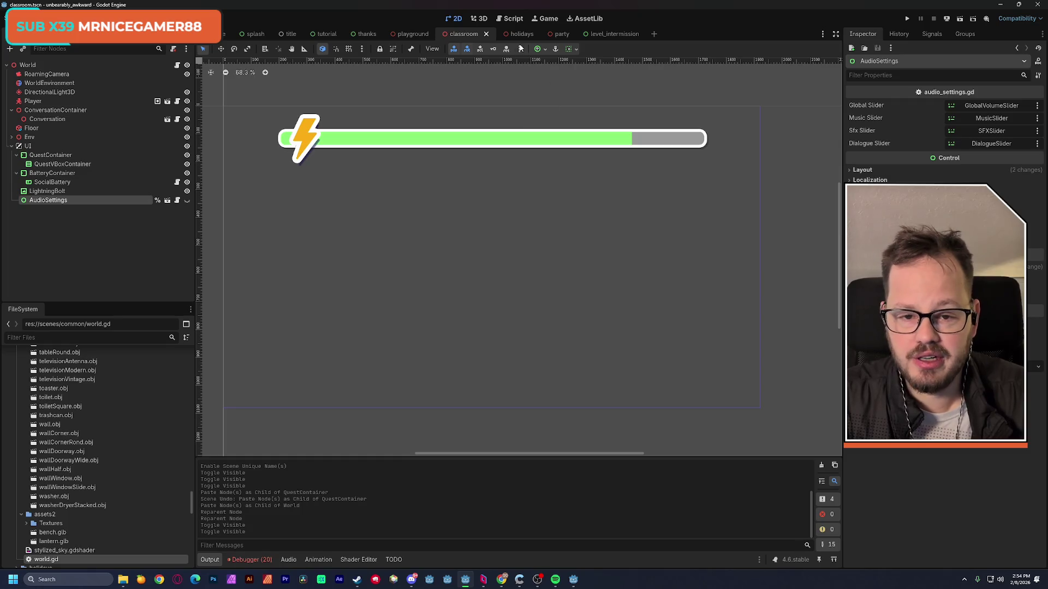
Paste AudioSettings at the end of the holidays scene's UI branch, hidden, and save.
click(522, 35)
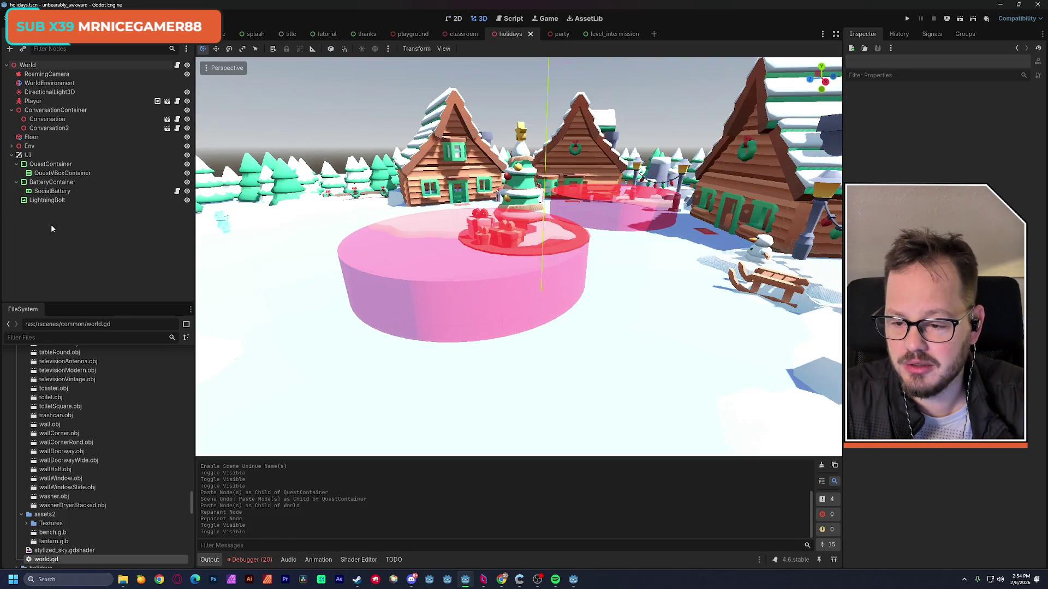
key(ctrl+v)
drag(49, 211, 34, 159)
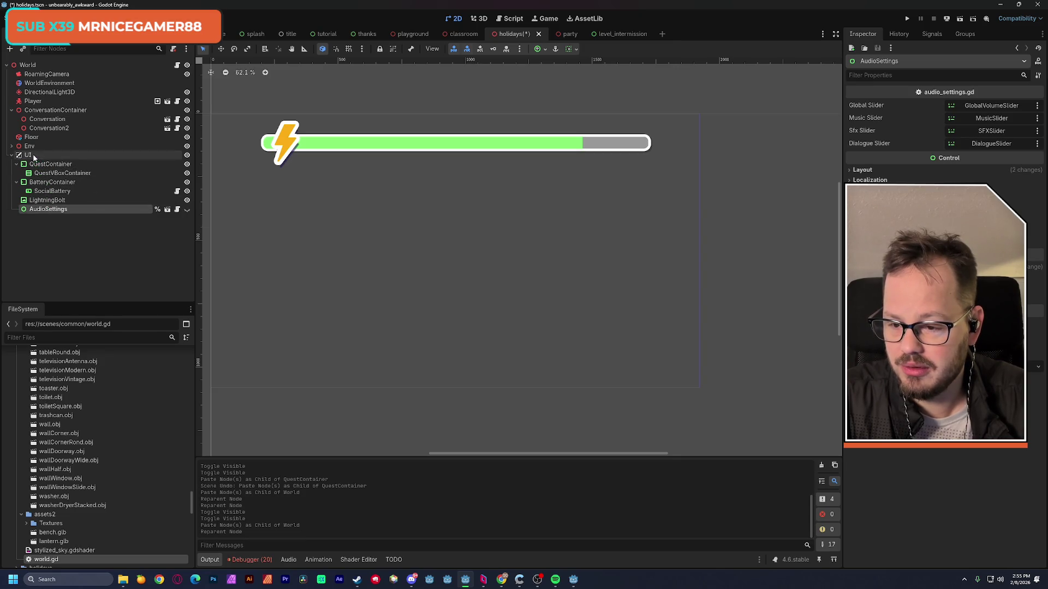
click(186, 209)
click(186, 210)
key(ctrl+s)
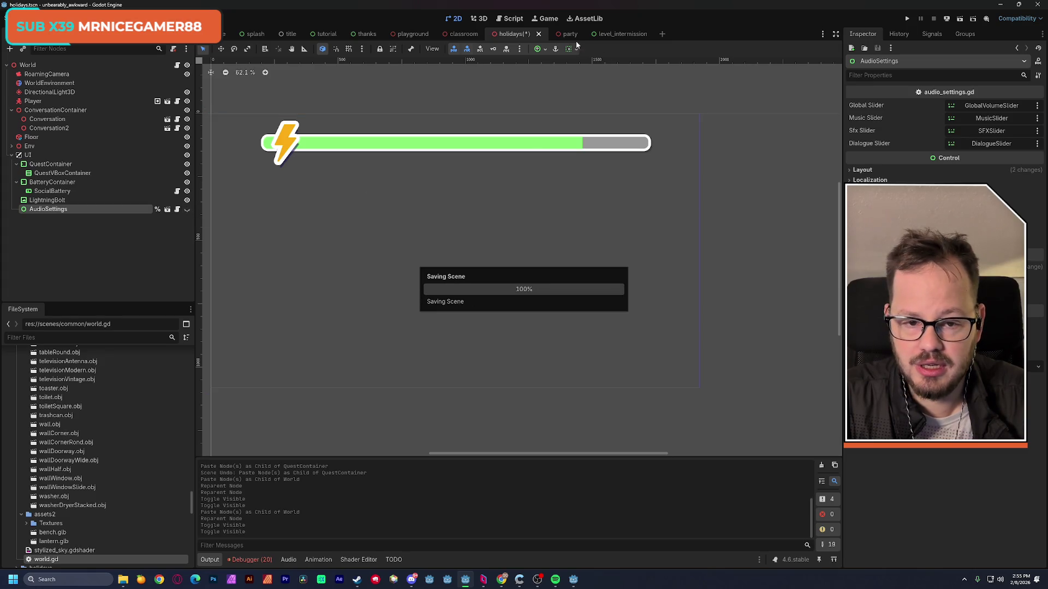
Paste AudioSettings under the party scene's UI node, hidden, and save.
click(568, 34)
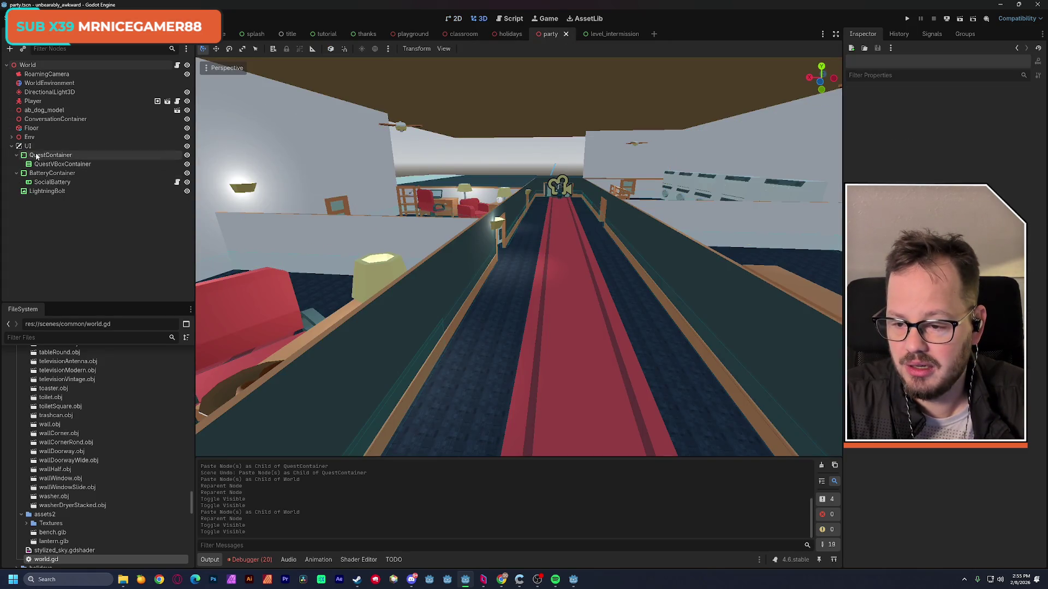
click(27, 146)
key(ctrl+v)
double_click(44, 200)
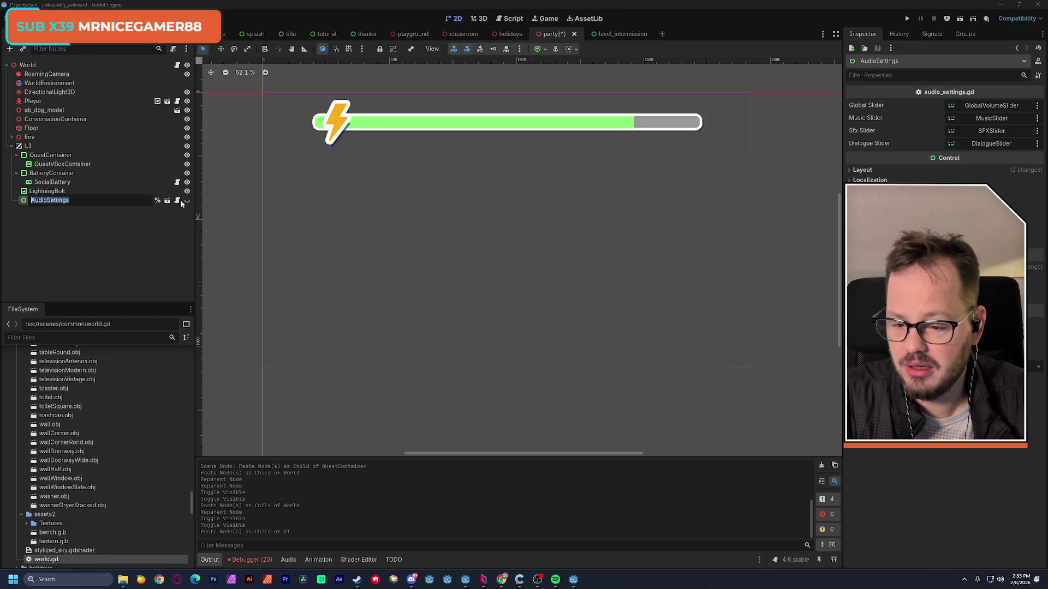
click(187, 201)
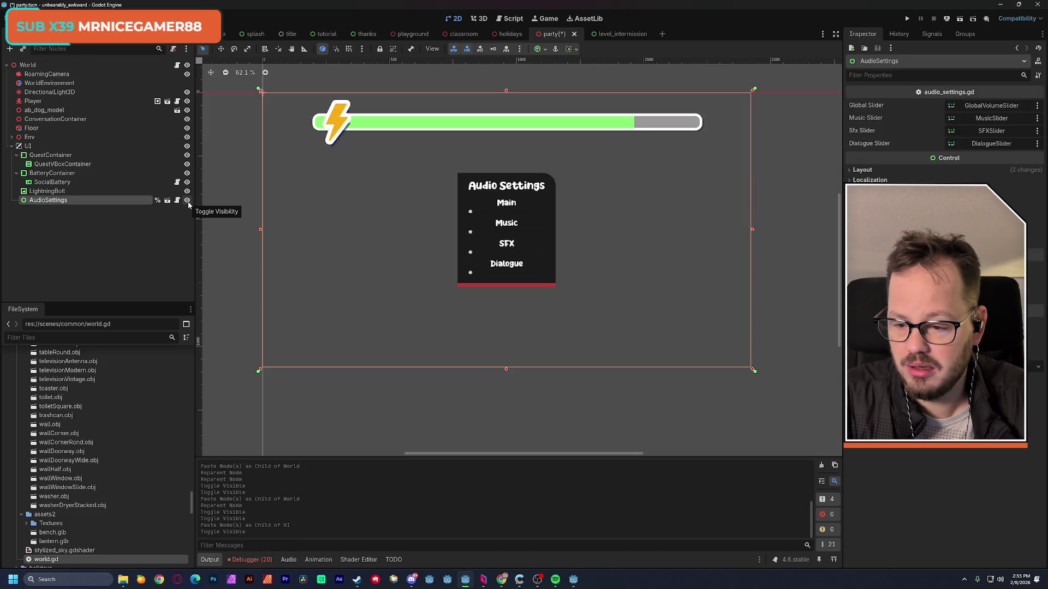
click(188, 201)
key(ctrl+s)
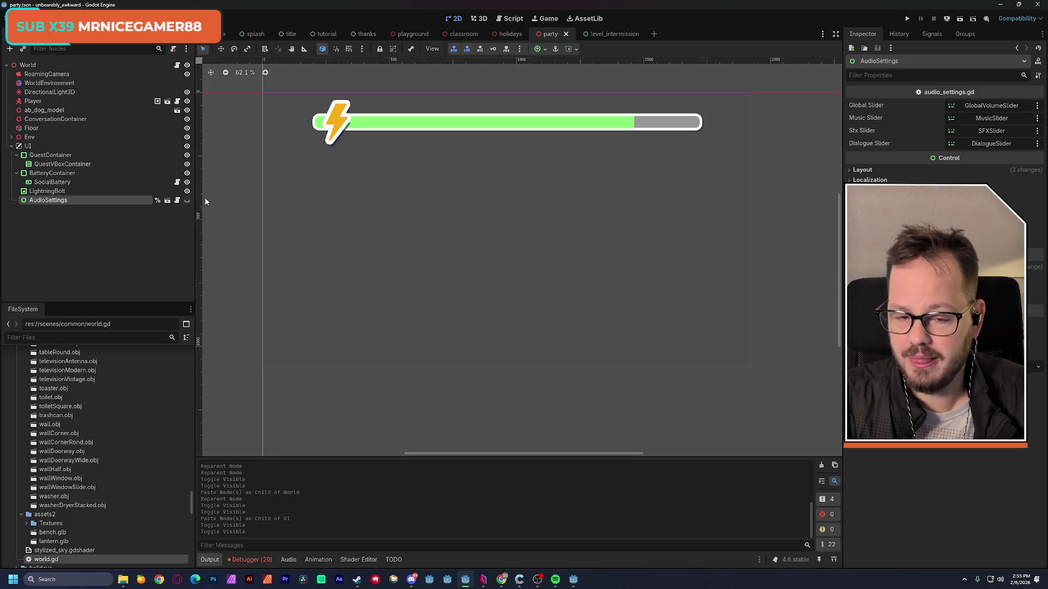
Glance over the holidays and classroom scenes, then return to the playground scene.
click(515, 36)
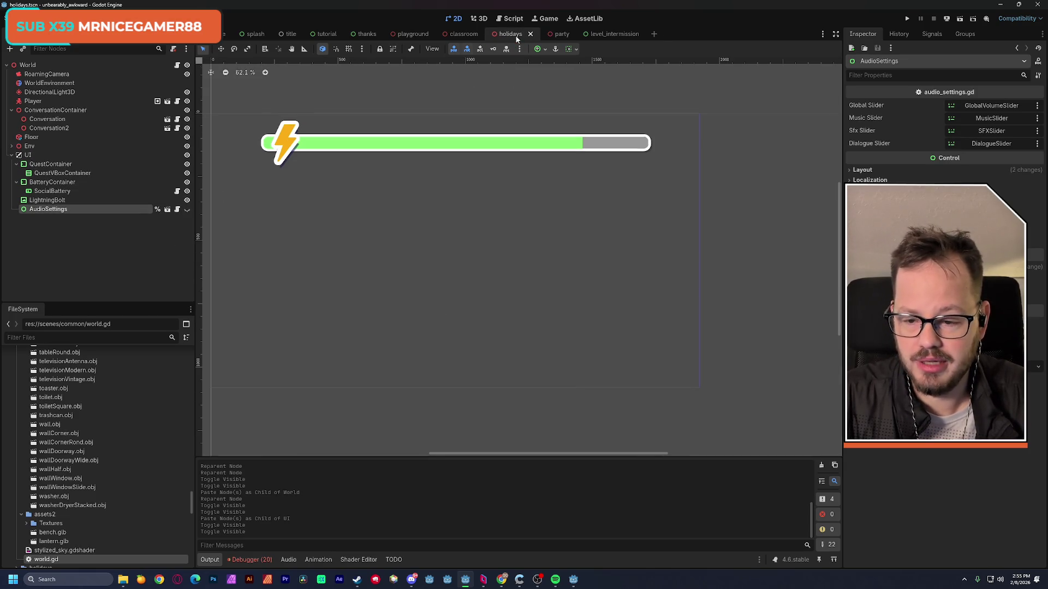
click(467, 36)
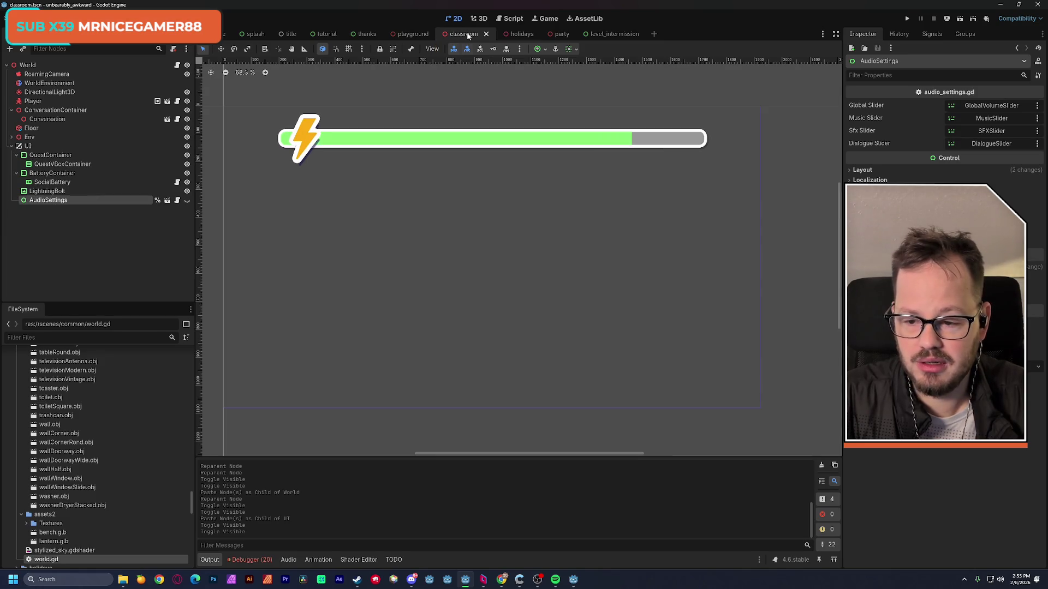
click(415, 33)
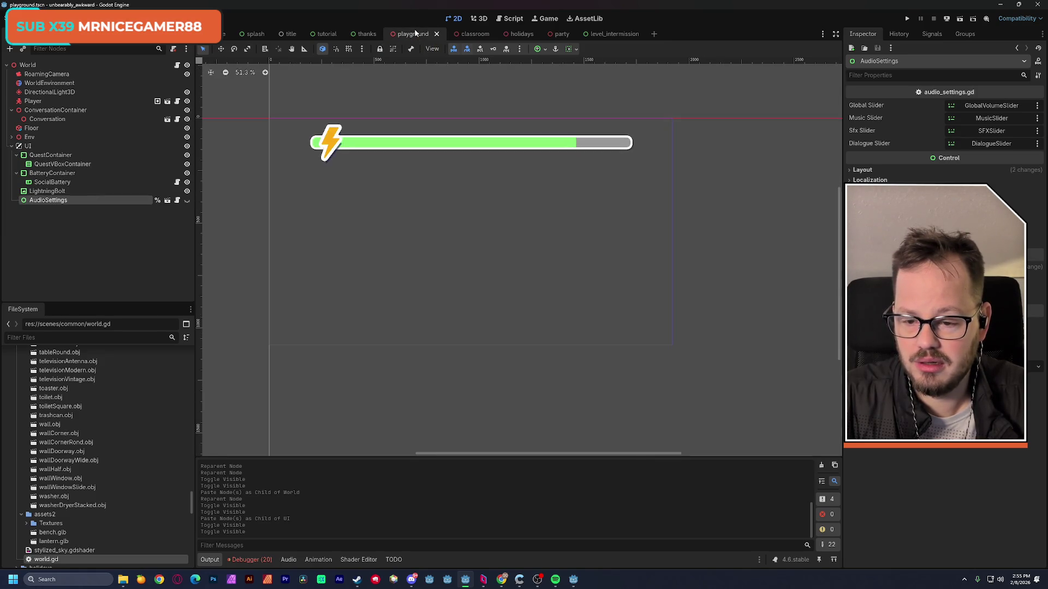
Save and run the playground scene, toggling the Audio Settings panel with Escape.
key(ctrl+s)
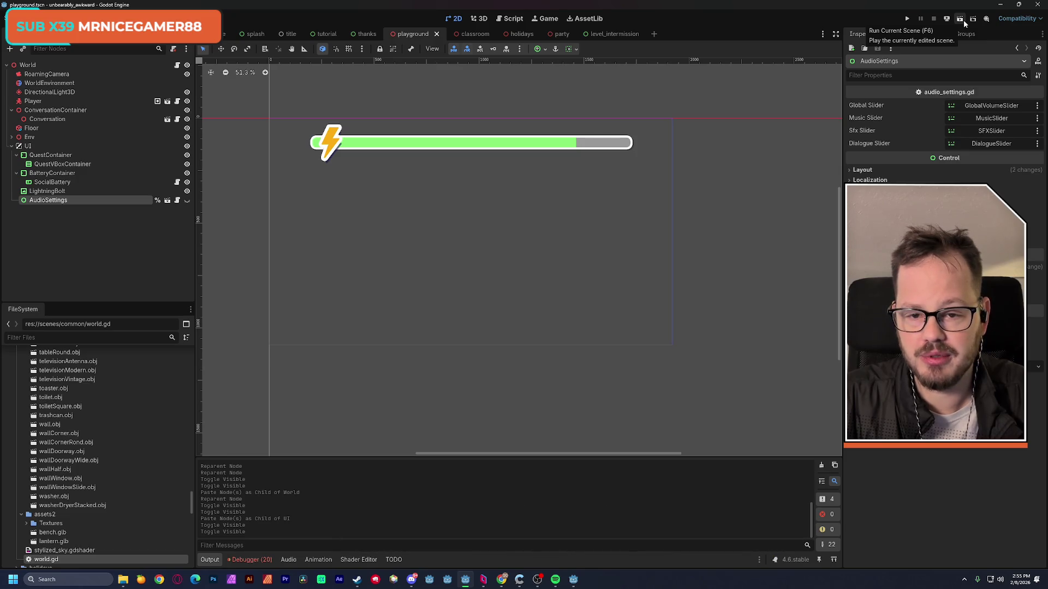
click(963, 20)
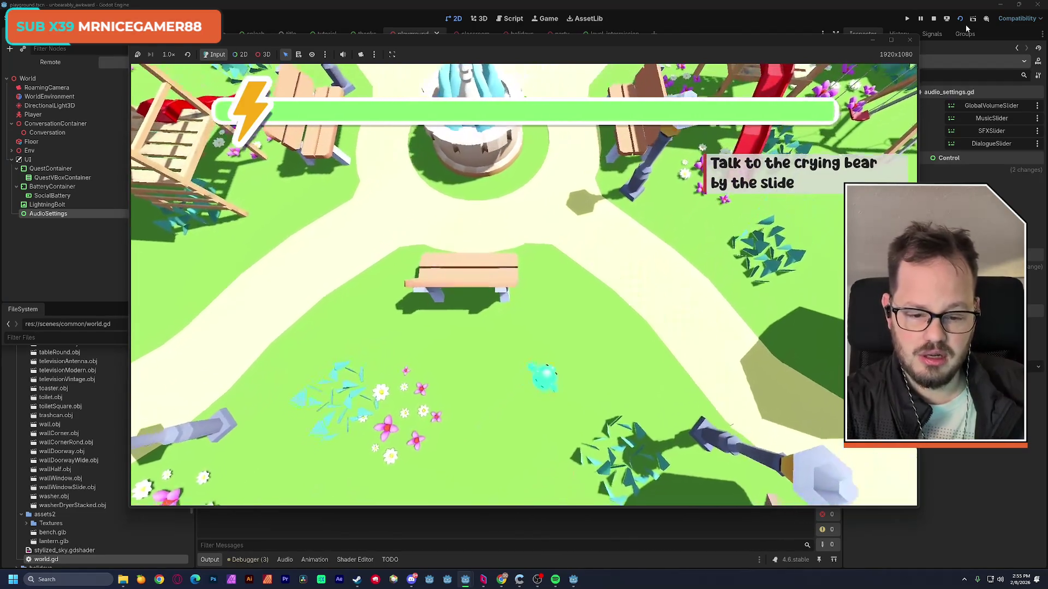
key(Escape)
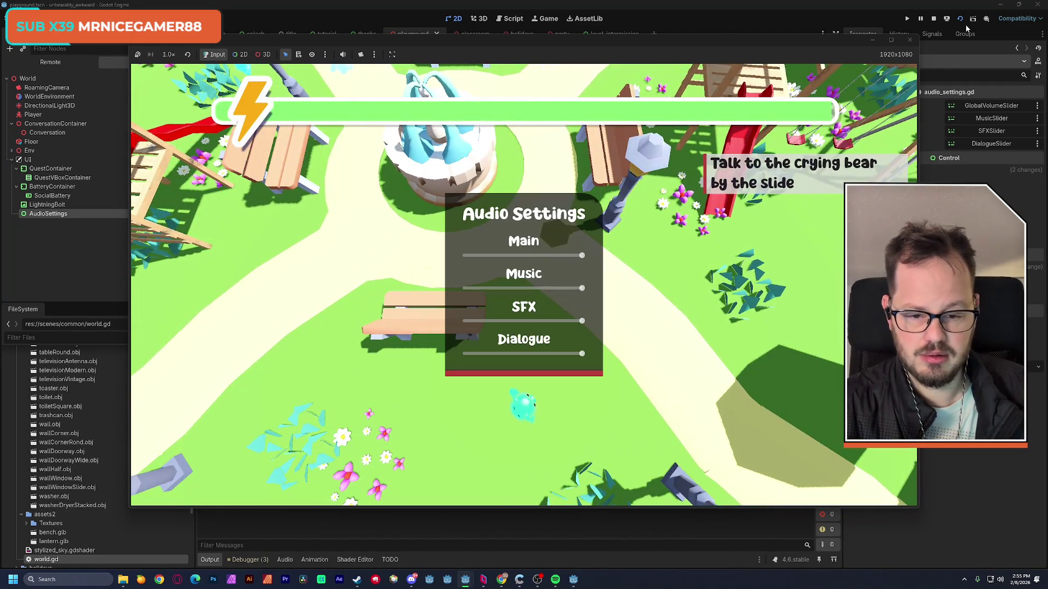
key(Escape)
key(Escape)
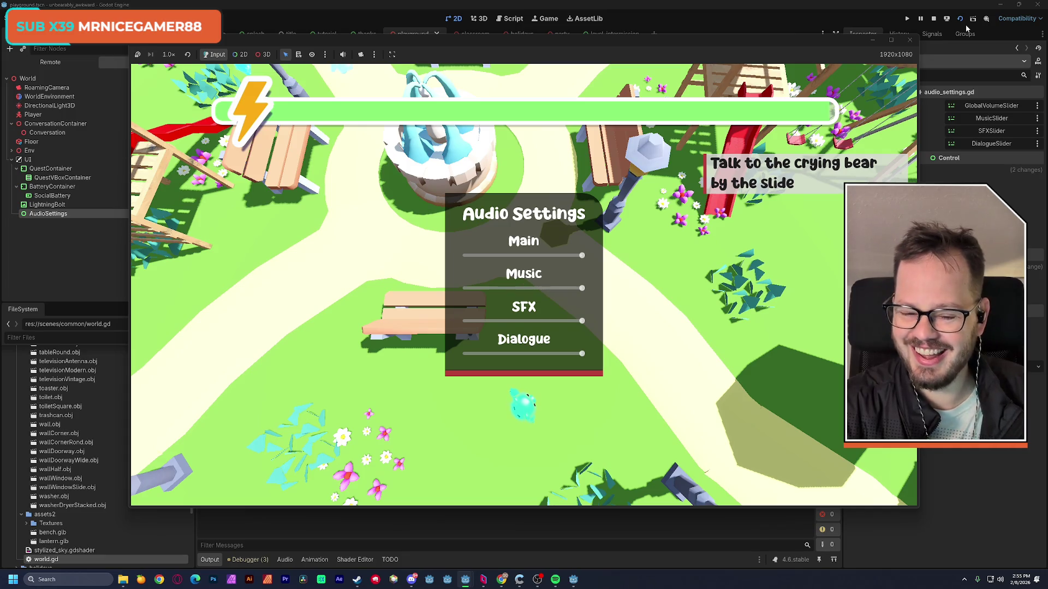
key(Escape)
key(Escape)
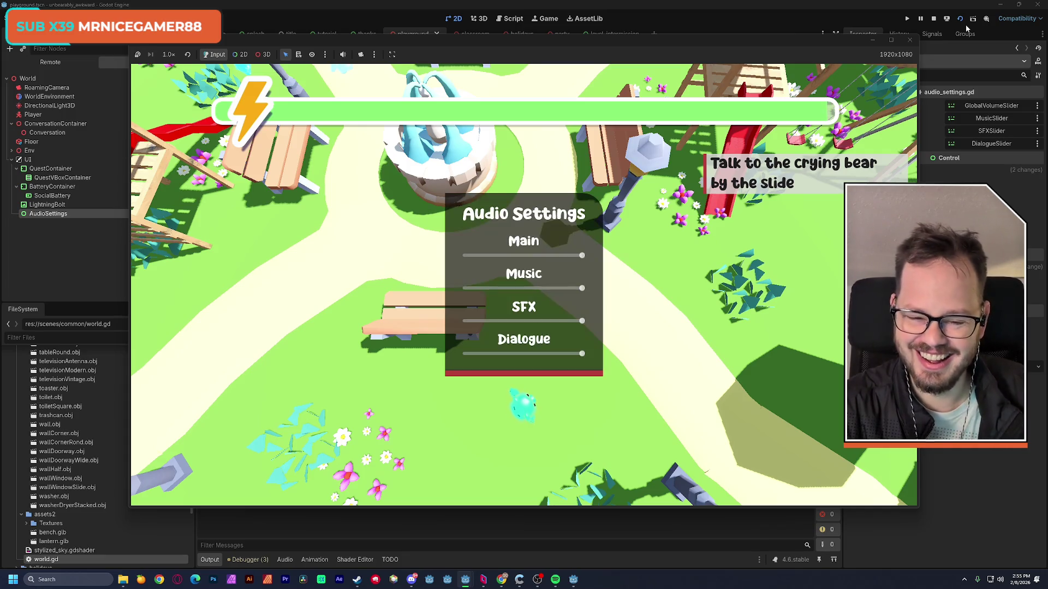
Lower music volume to about 40%, leave dialogue volume full, toggle the panel, and stop the game.
mouse_move(582, 288)
mouse_down()
mouse_move(464, 292)
mouse_move(595, 290)
mouse_move(458, 260)
mouse_move(622, 255)
mouse_up()
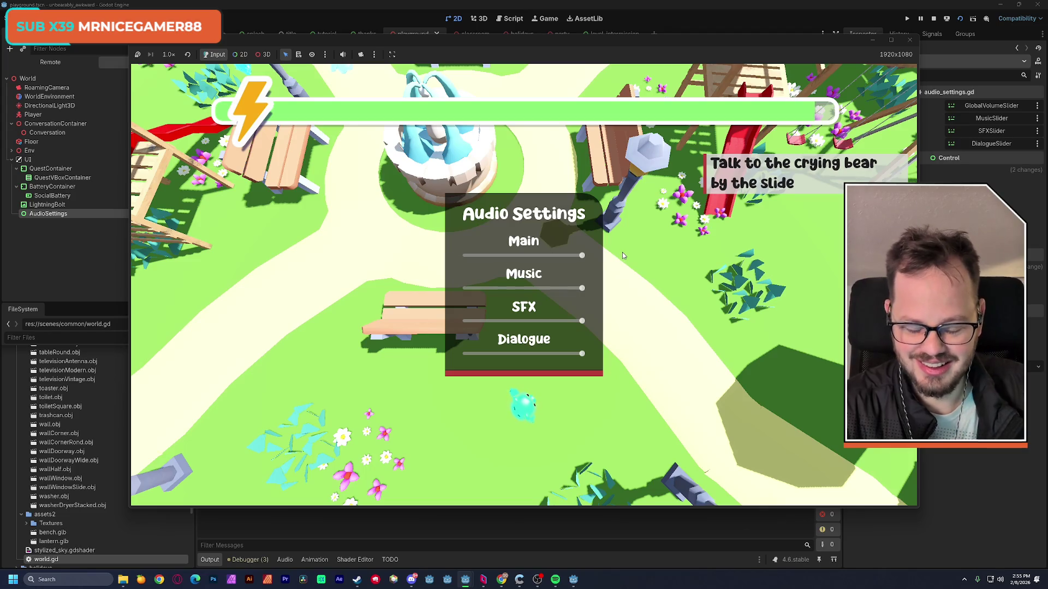
mouse_move(582, 353)
mouse_down()
mouse_move(494, 355)
mouse_move(633, 351)
mouse_up()
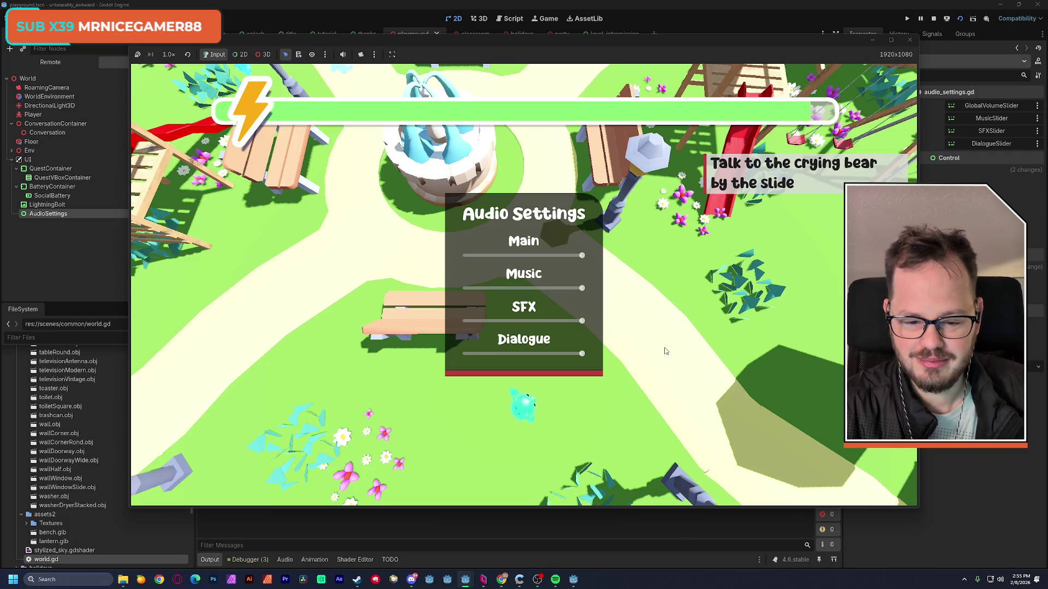
key(Escape)
key(Escape)
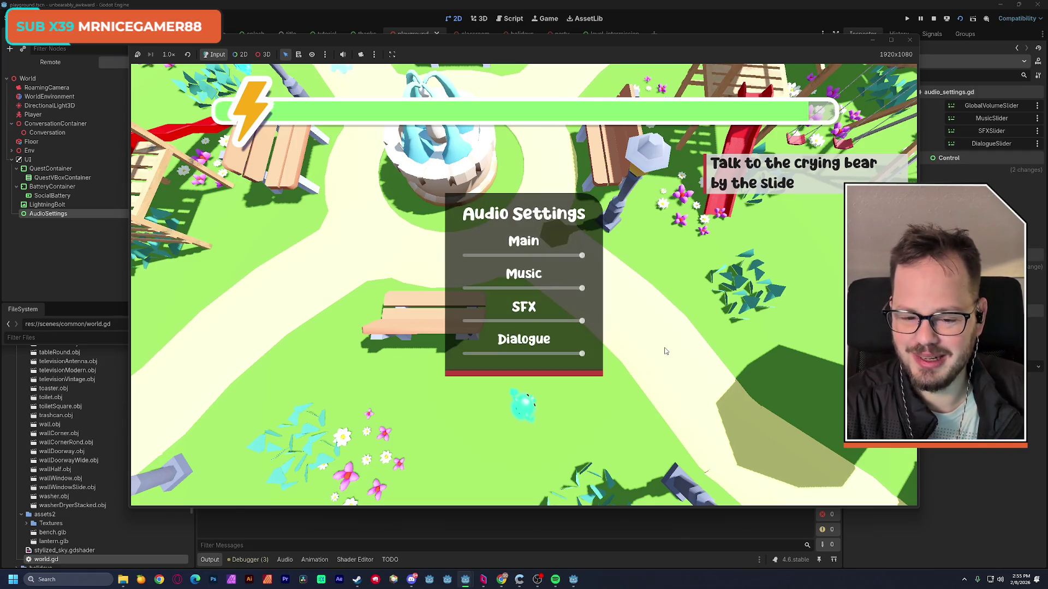
key(Escape)
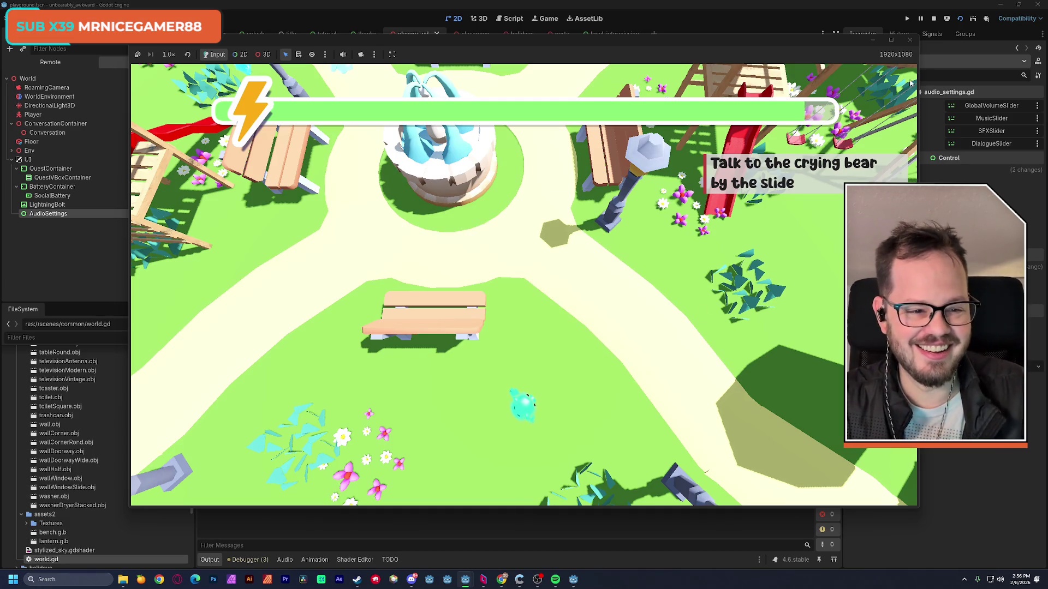
click(909, 40)
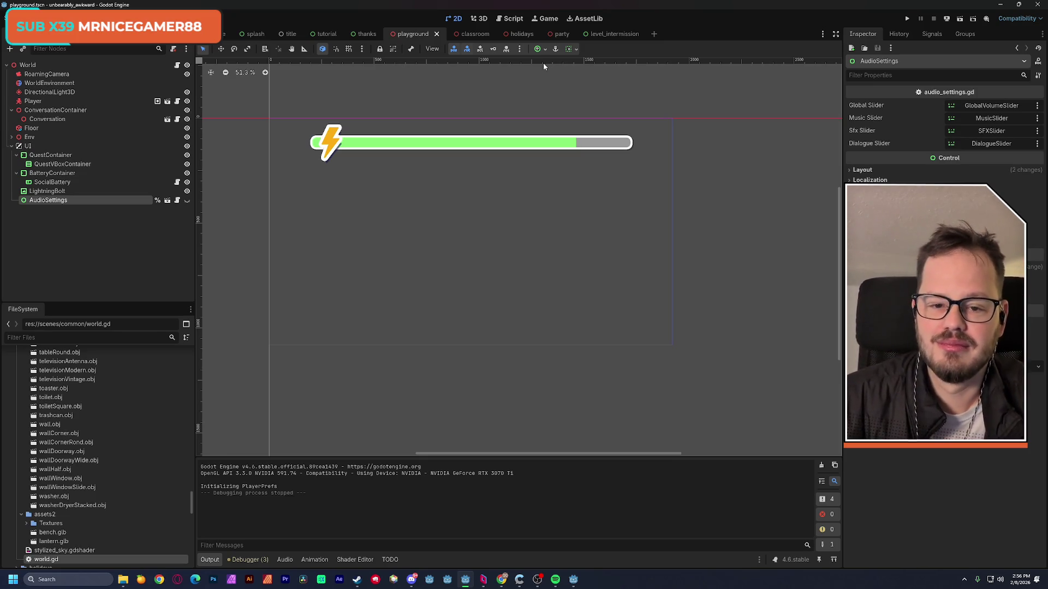
Scroll through the world.gd script to review it, then go back to the playground's 3D view.
drag(488, 116, 520, 150)
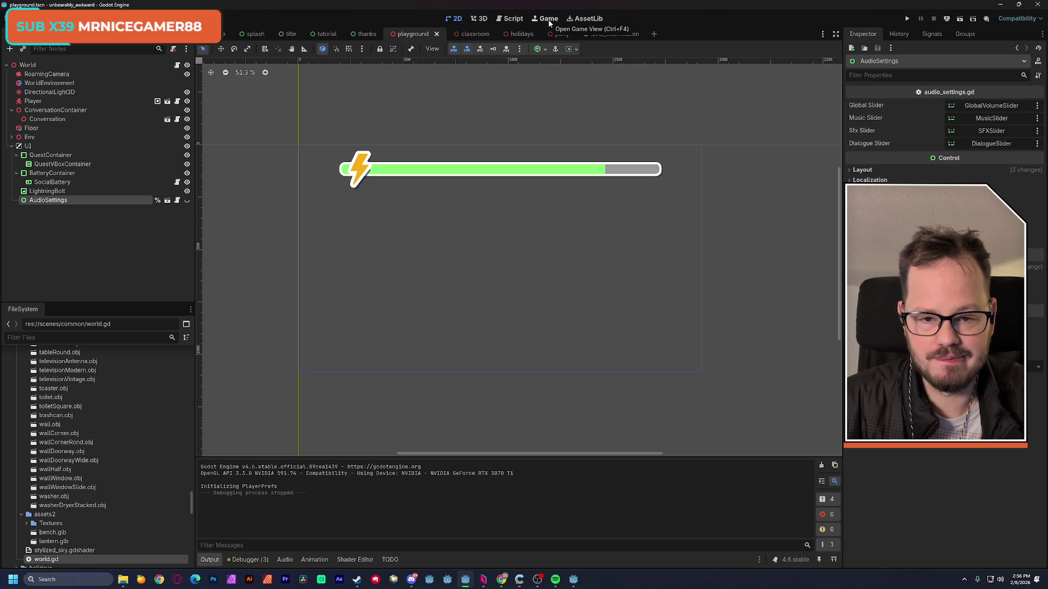
click(512, 19)
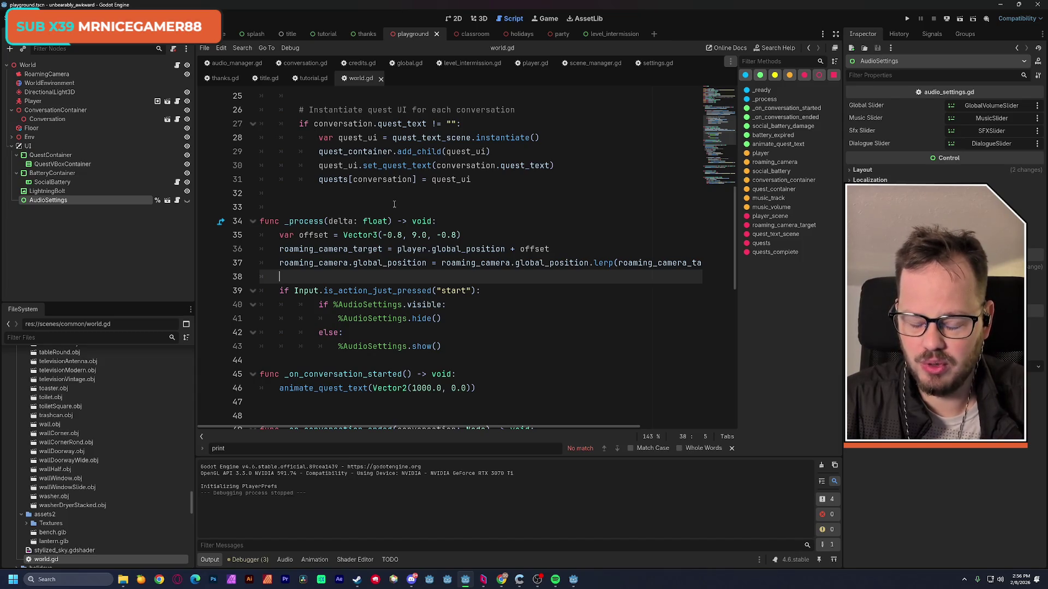
scroll(394, 204, down, 3)
scroll(394, 205, up, 8)
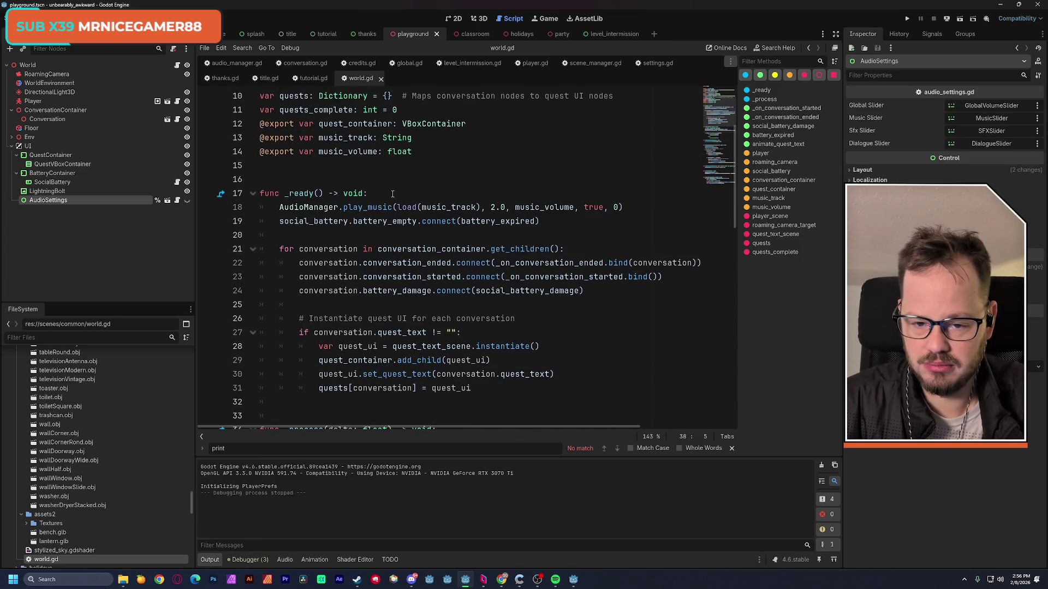
scroll(392, 193, up, 3)
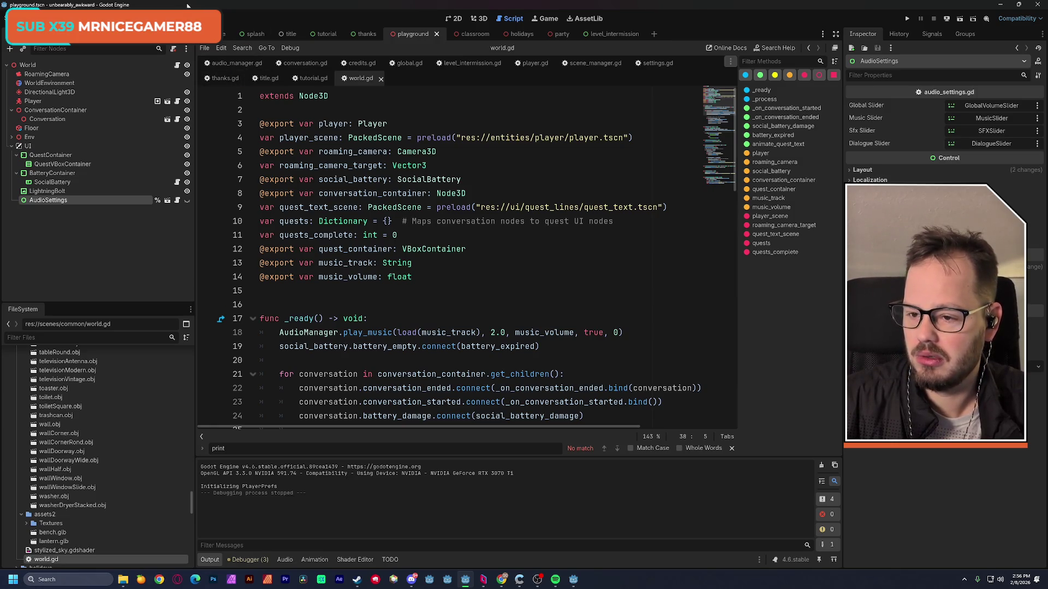
click(479, 18)
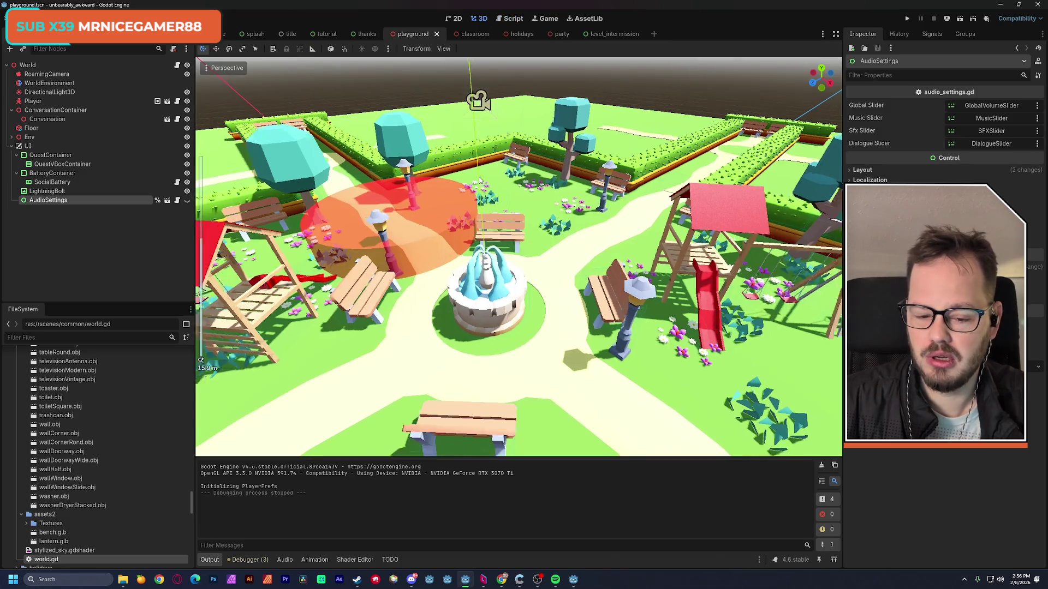
Change the Conversation node's quest text from crying to 'Talk to the sad bear by the slide' and save.
scroll(476, 200, up, 3)
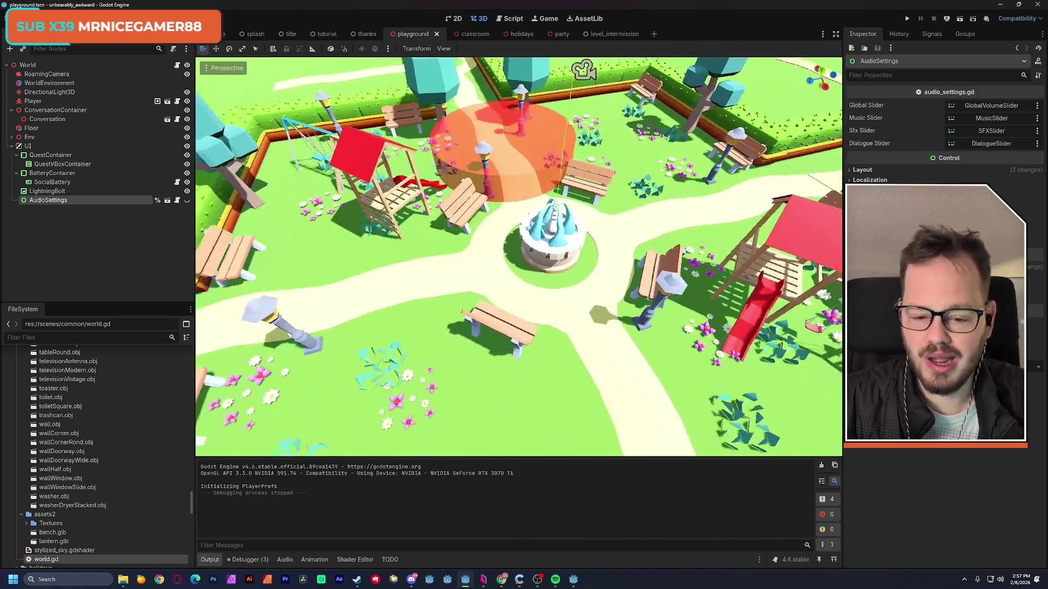
scroll(518, 257, down, 5)
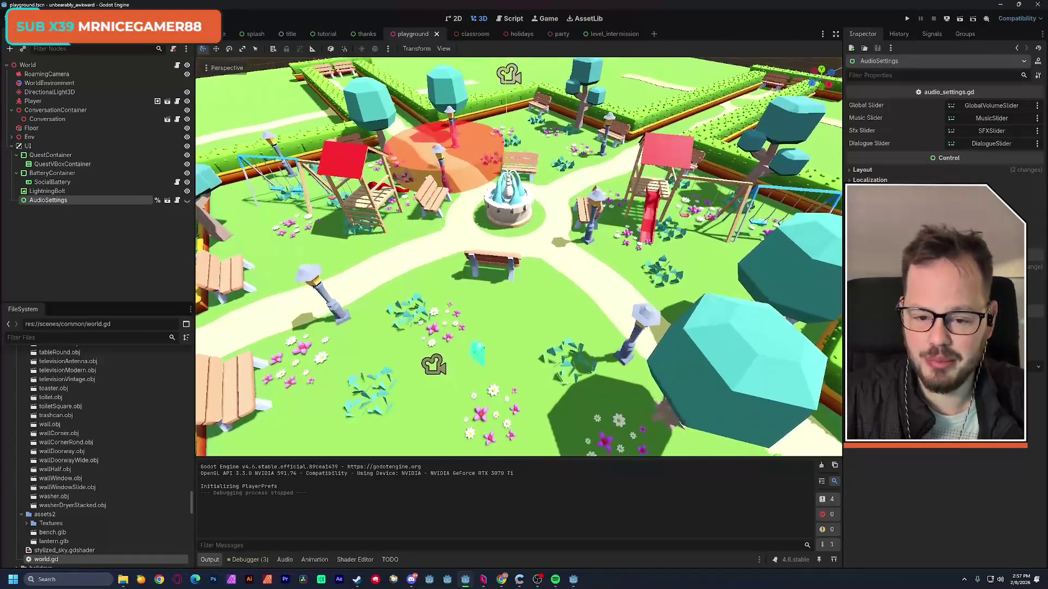
scroll(518, 256, down, 2)
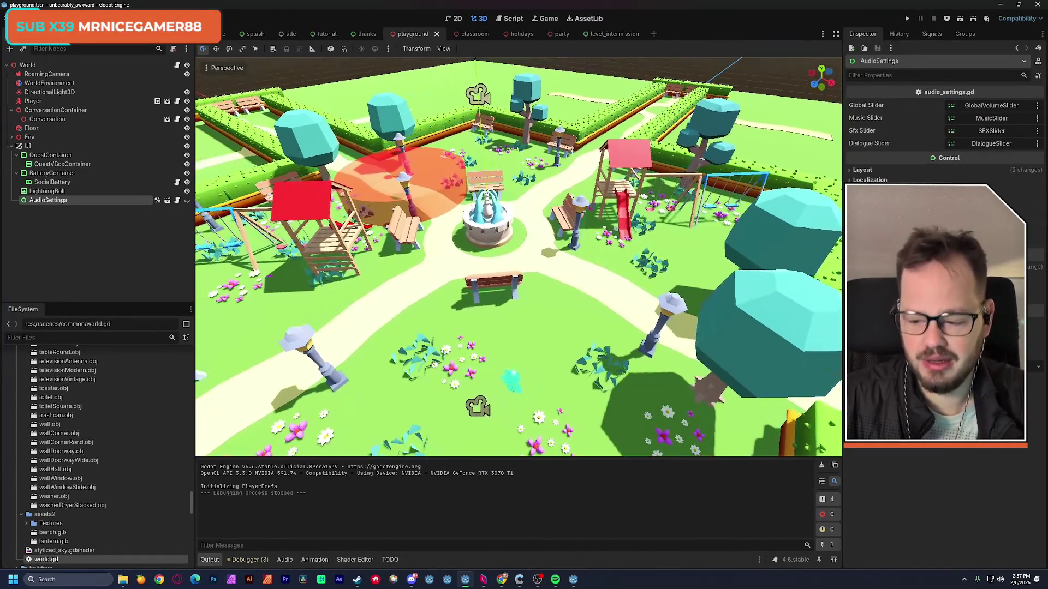
scroll(518, 257, up, 2)
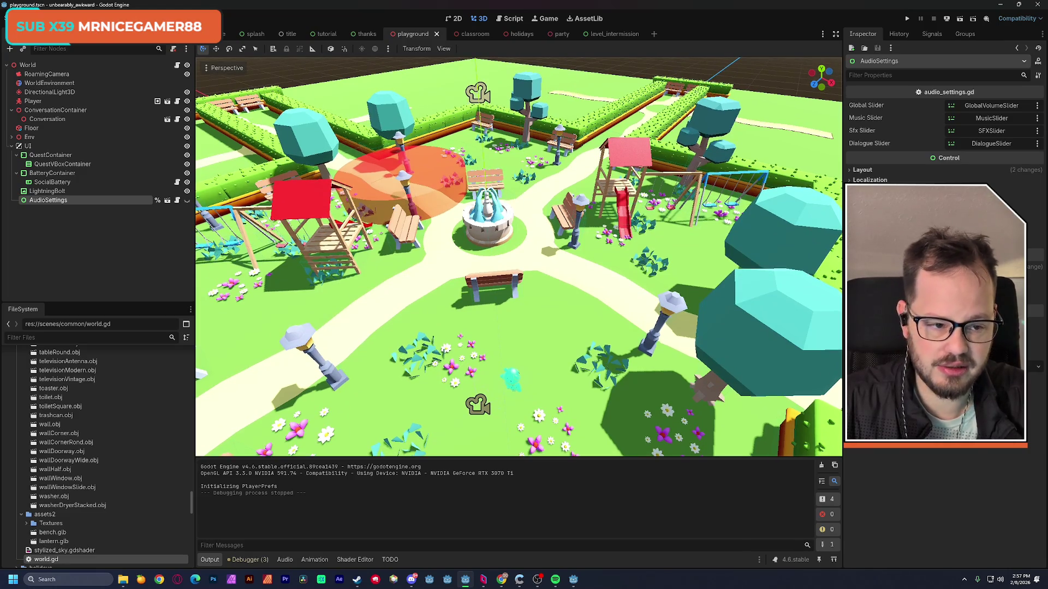
scroll(518, 256, down, 2)
scroll(518, 256, up, 2)
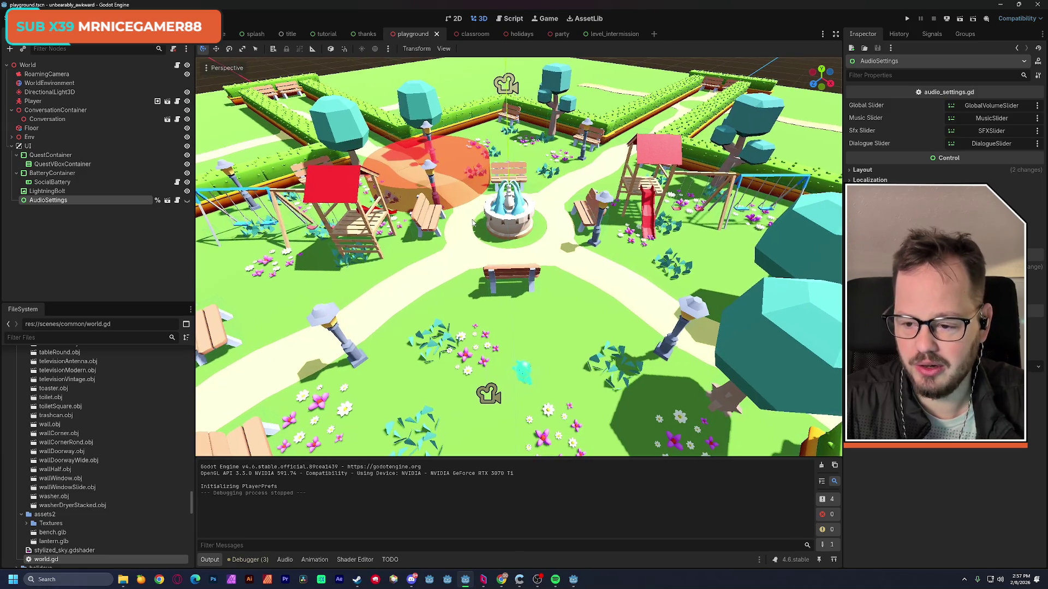
click(38, 120)
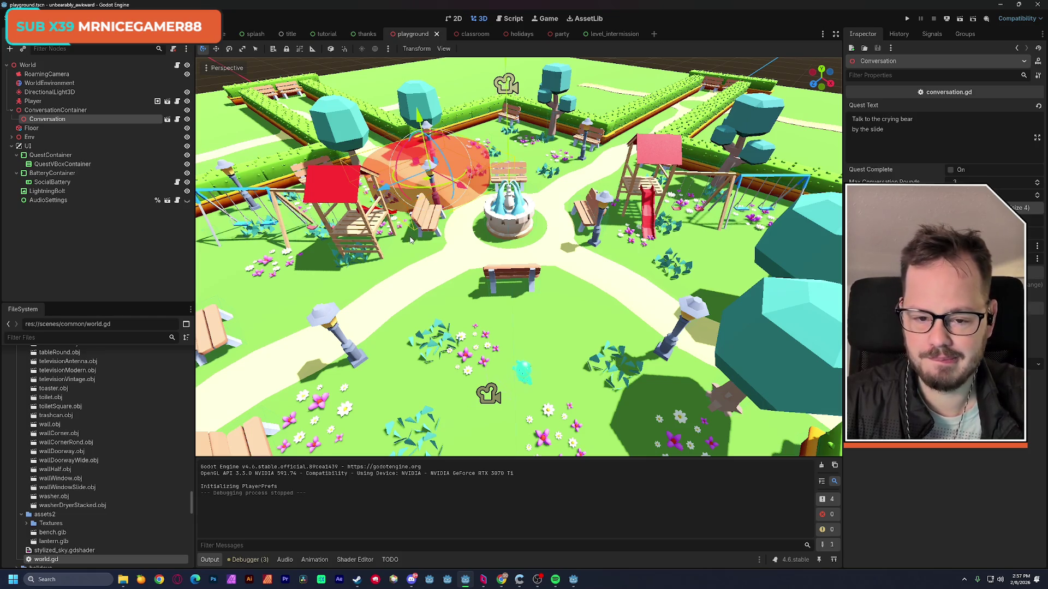
double_click(891, 120)
text(sad)
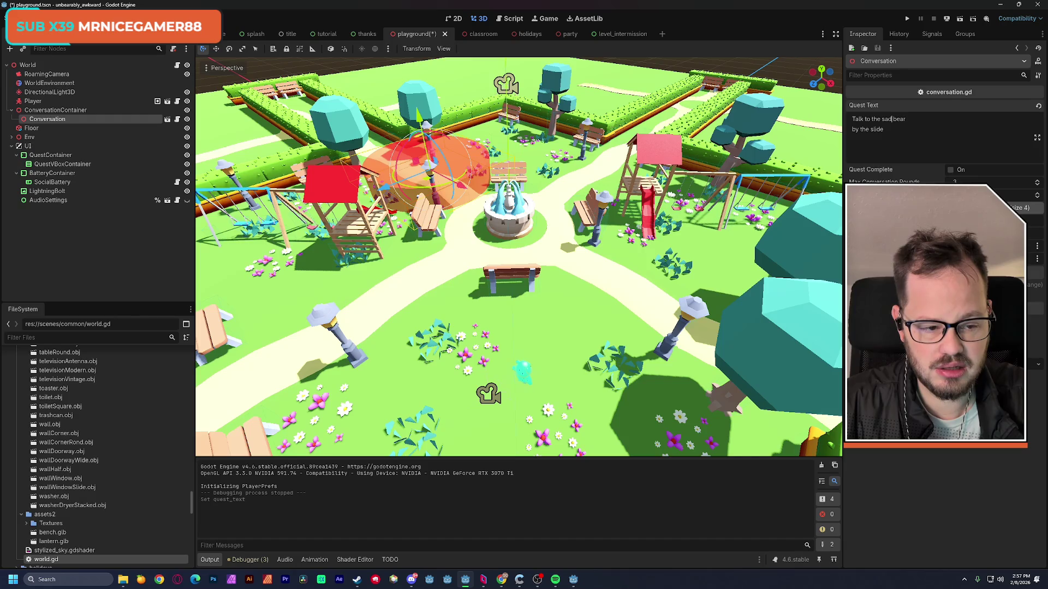
click(1018, 208)
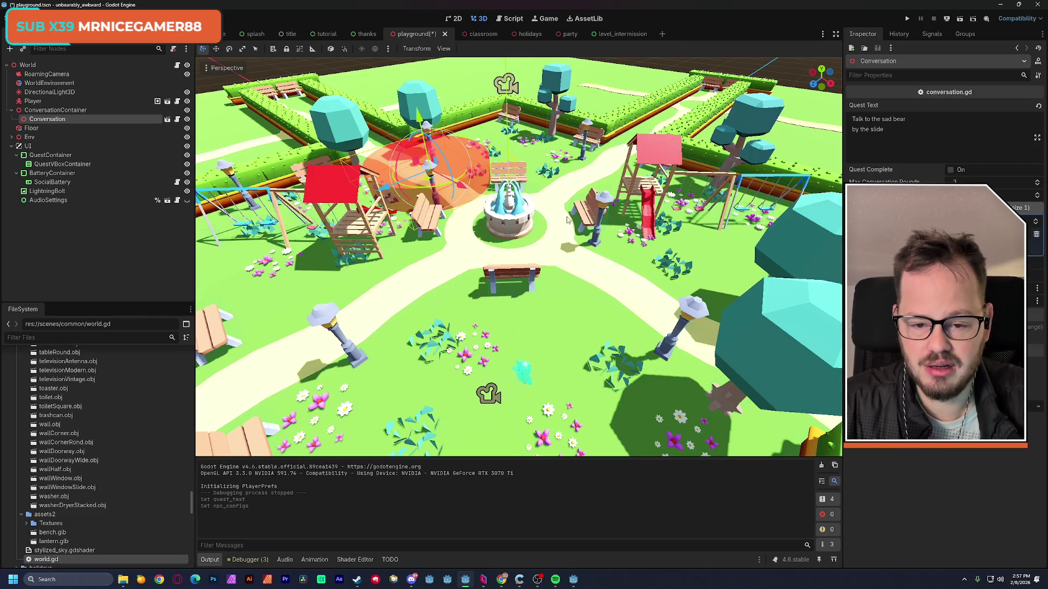
key(ctrl+s)
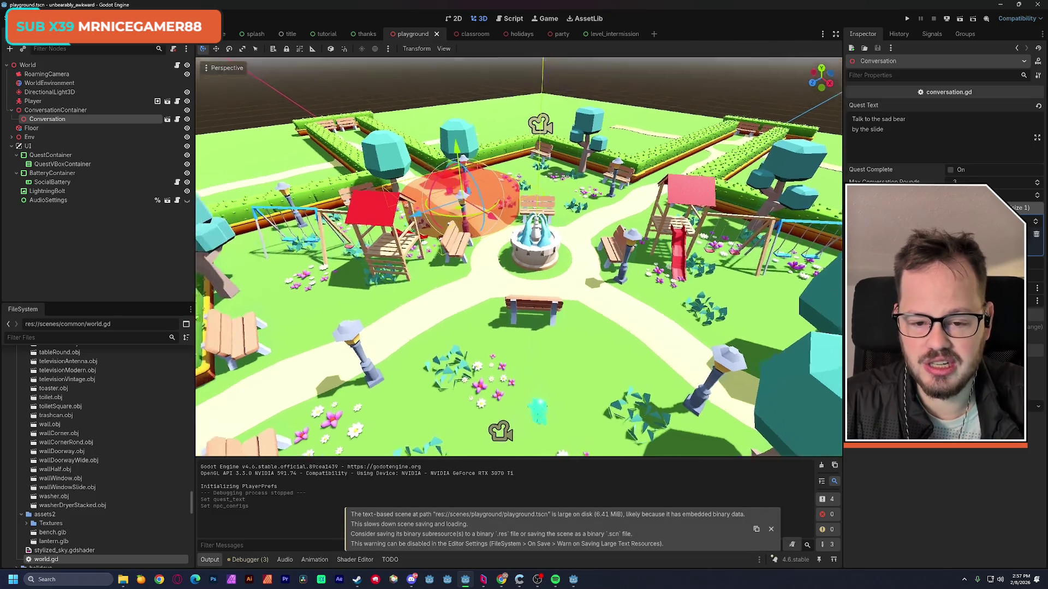
Nudge the conversation area along the X axis and run the scene to playtest it.
key(w)
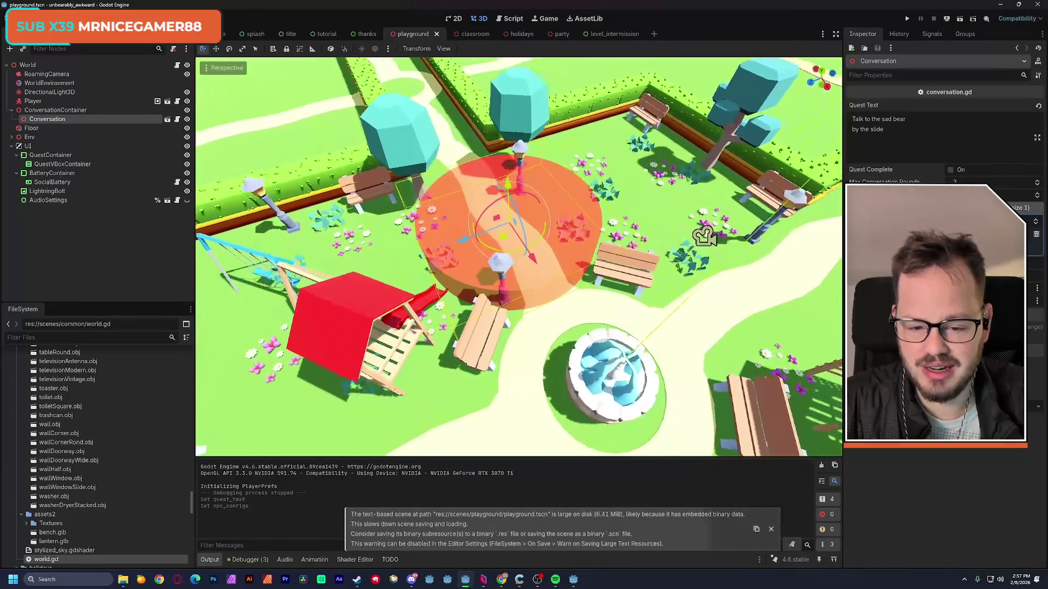
mouse_move(456, 243)
mouse_down()
mouse_move(368, 238)
mouse_move(416, 210)
mouse_move(413, 199)
mouse_move(417, 210)
mouse_up()
key(ctrl+z)
drag(440, 260, 439, 261)
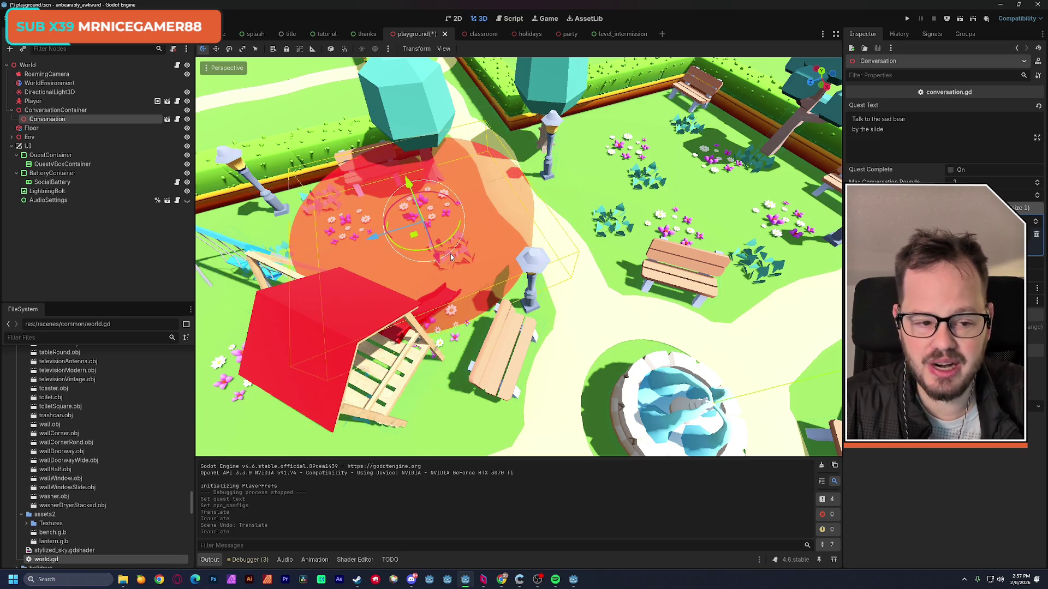
click(960, 19)
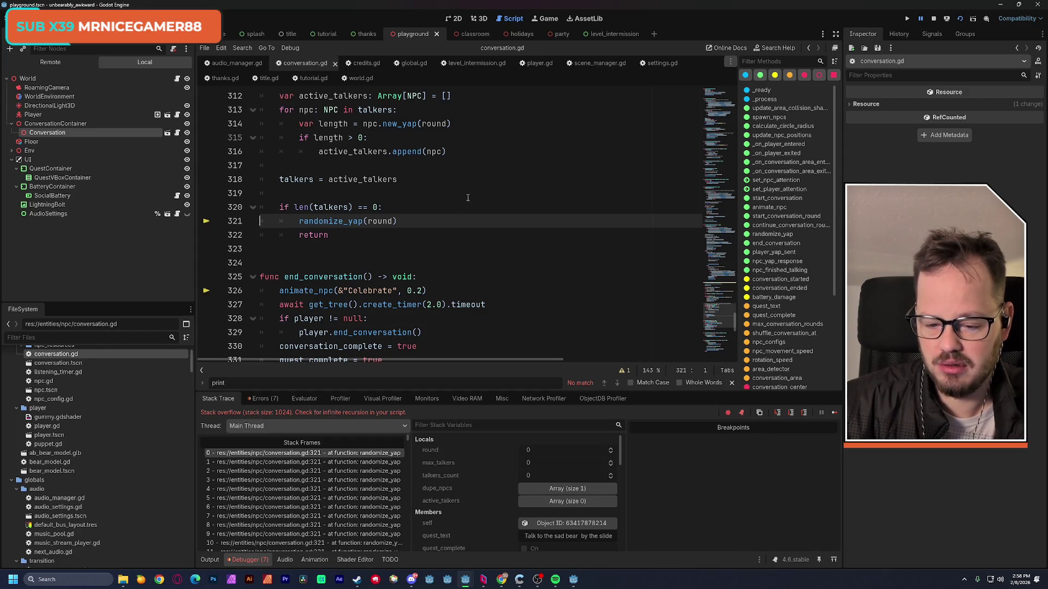
Review the debugger's error list and the stack overflow trace in Stack Frames.
click(265, 398)
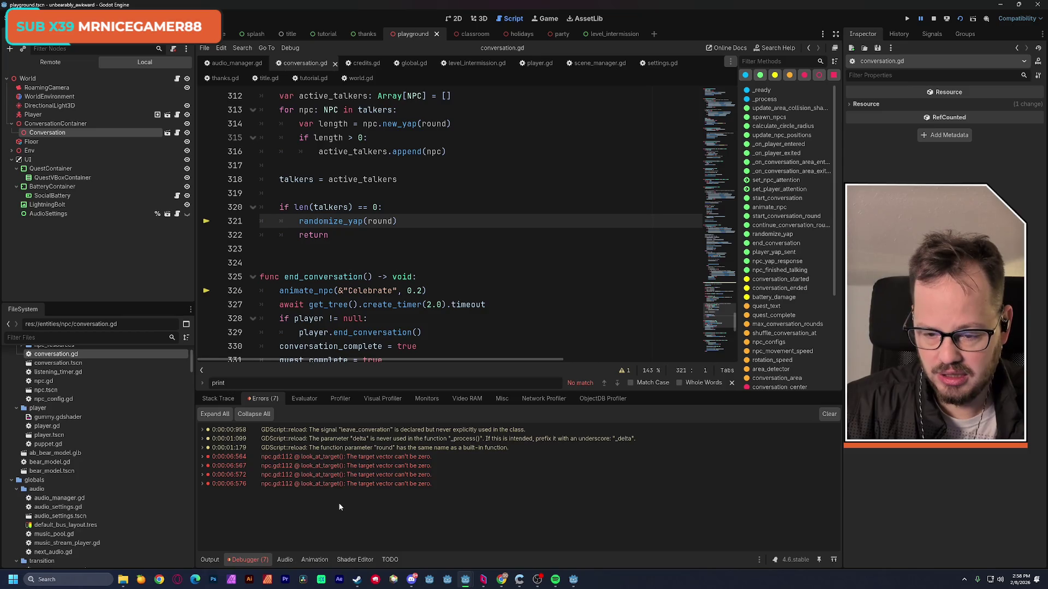
click(221, 400)
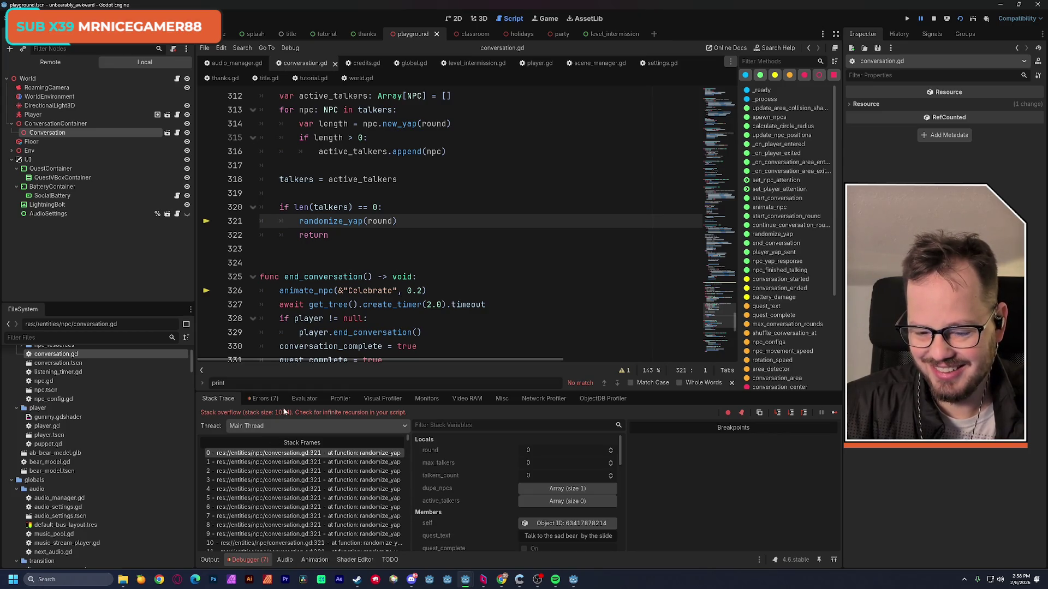
scroll(287, 495, down, 3)
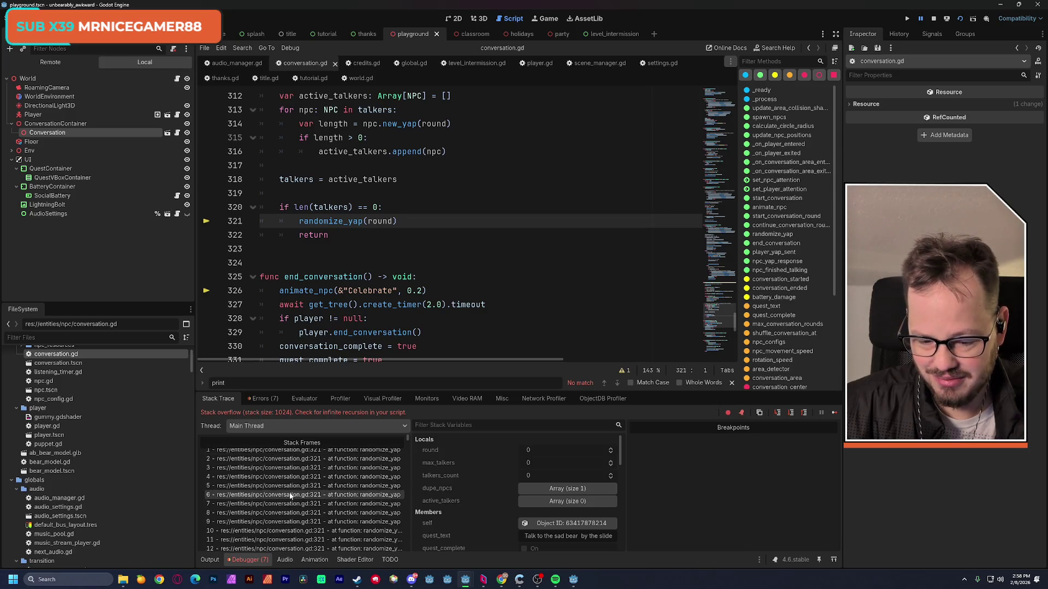
scroll(290, 496, down, 10)
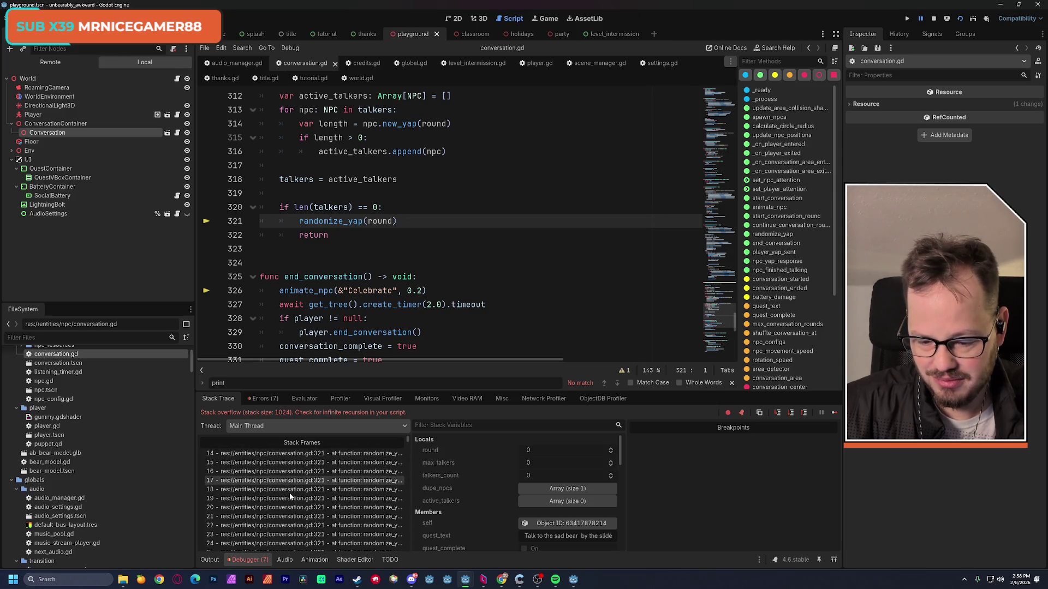
drag(407, 443, 411, 552)
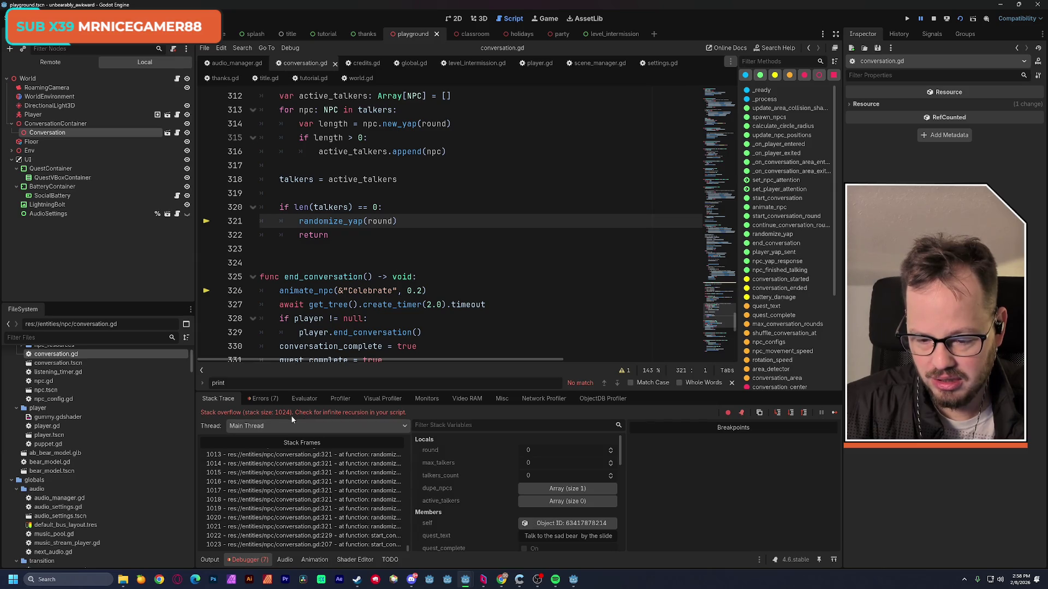
Stop the crashed game and jump from the line 321 call to randomize_yap's definition.
double_click(326, 224)
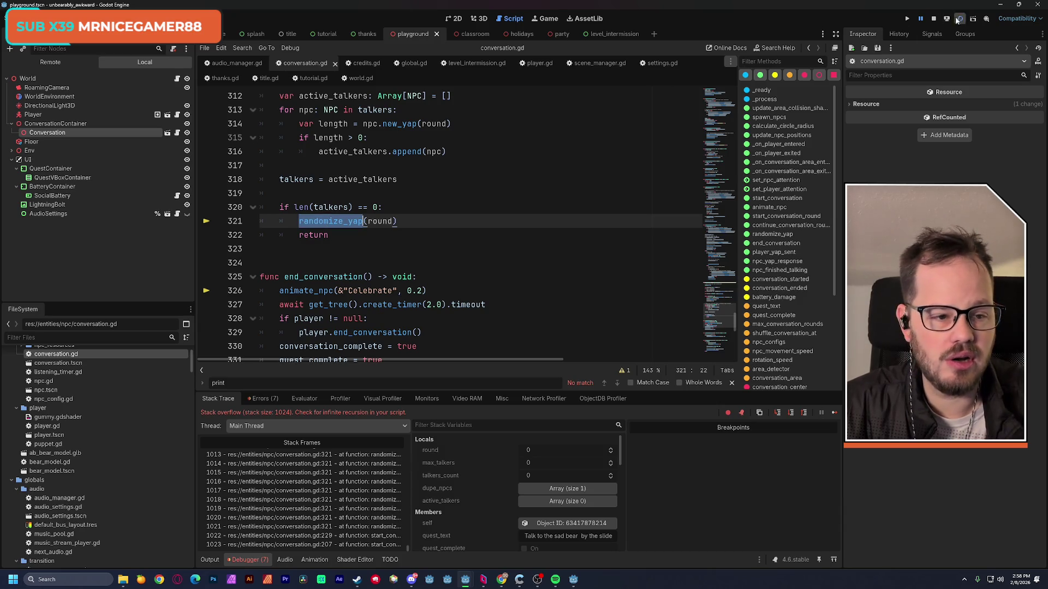
click(933, 18)
ctrl+click(331, 222)
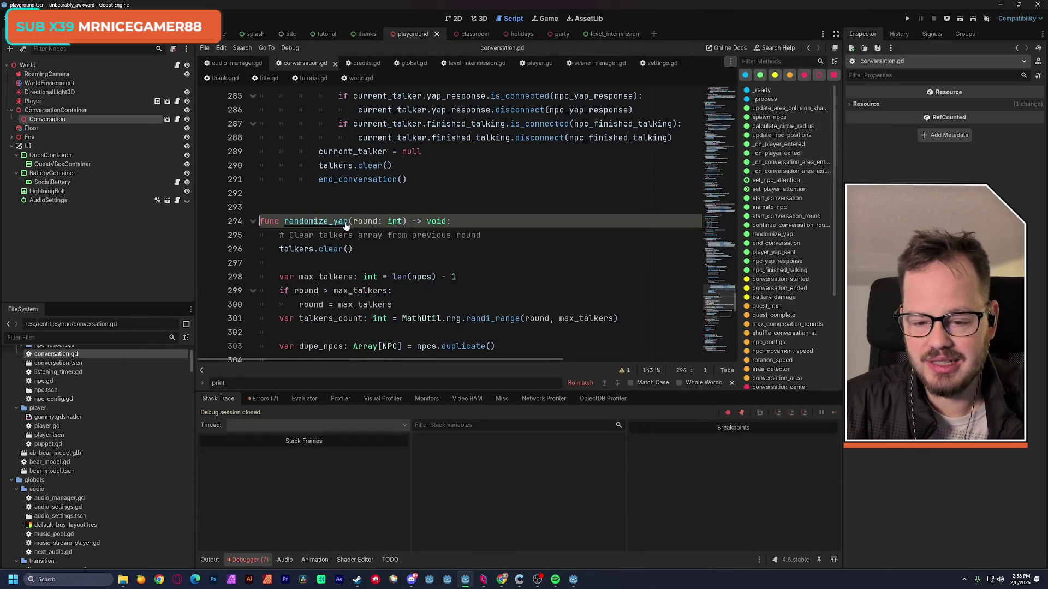
scroll(379, 249, down, 7)
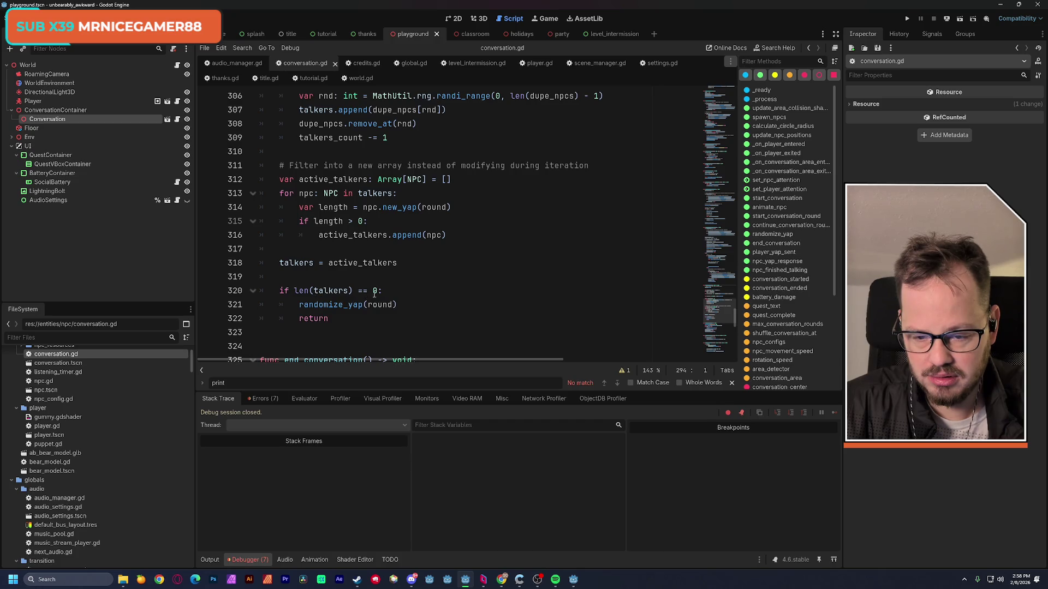
scroll(390, 293, up, 1)
scroll(389, 293, down, 1)
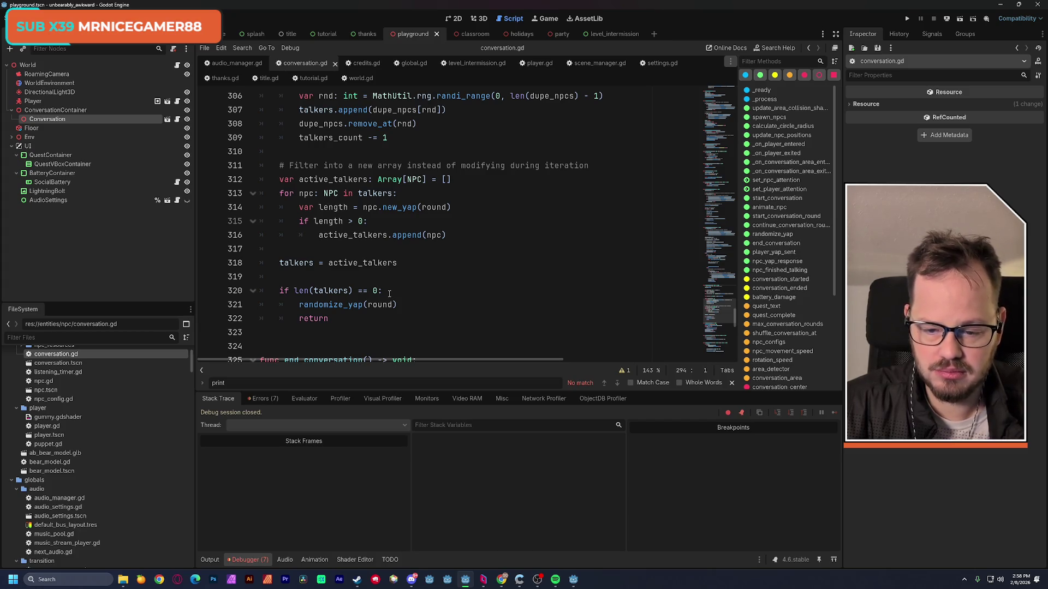
scroll(389, 294, up, 1)
scroll(389, 293, up, 4)
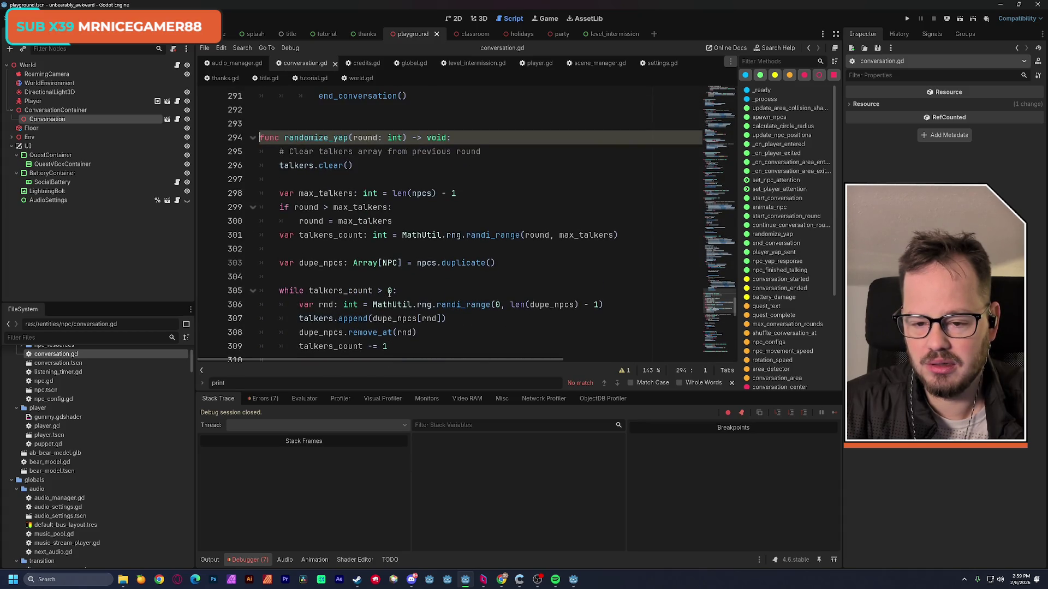
drag(279, 193, 456, 193)
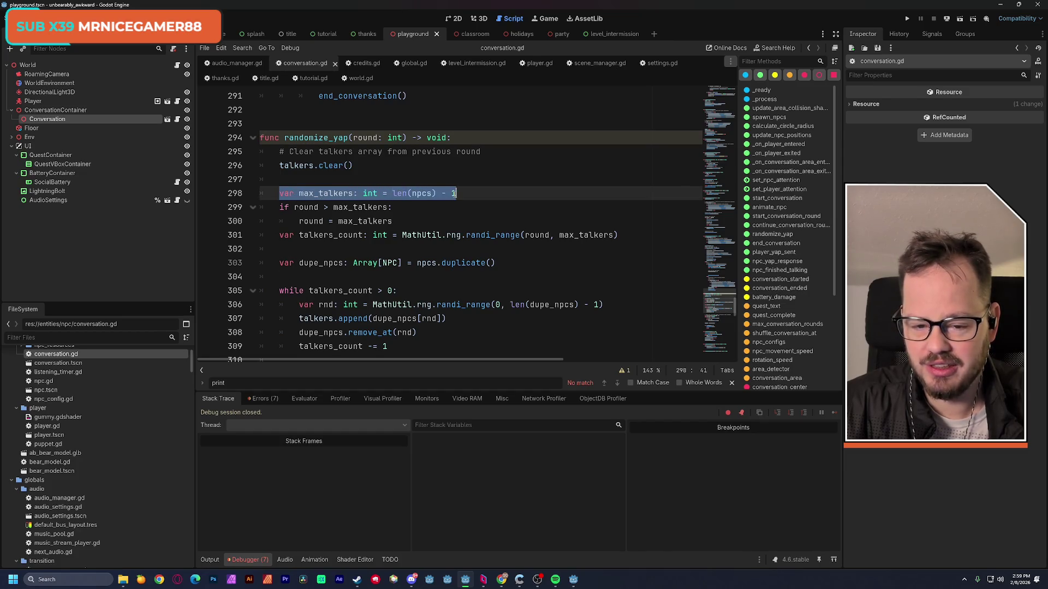
click(474, 205)
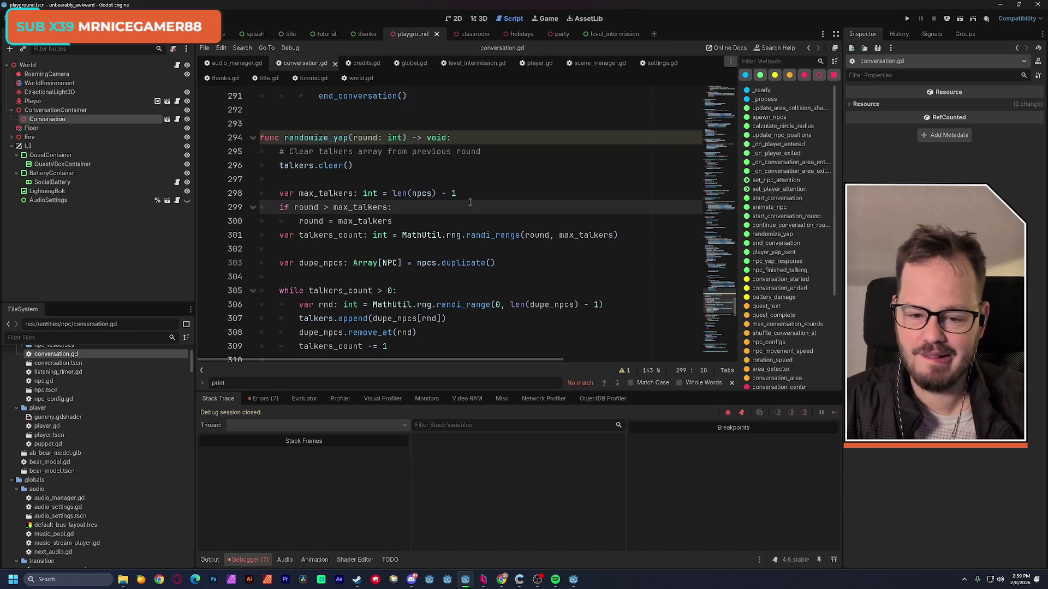
Add 'if max_talkers == 0: max_talkers = 1' below the max_talkers declaration, then save conversation.gd.
click(463, 194)
key(Return)
text(i)
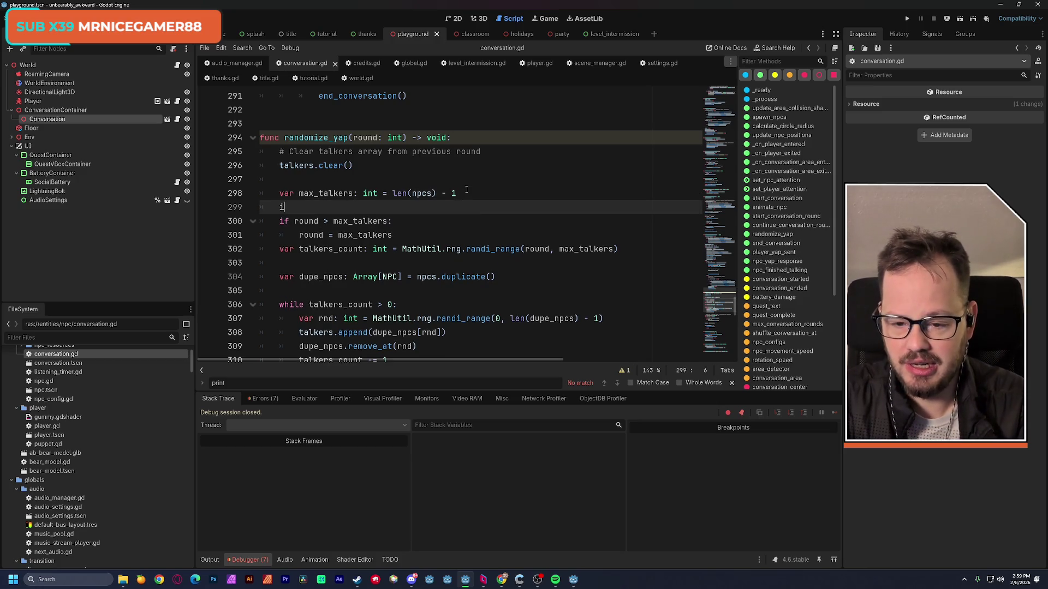
text(f ma)
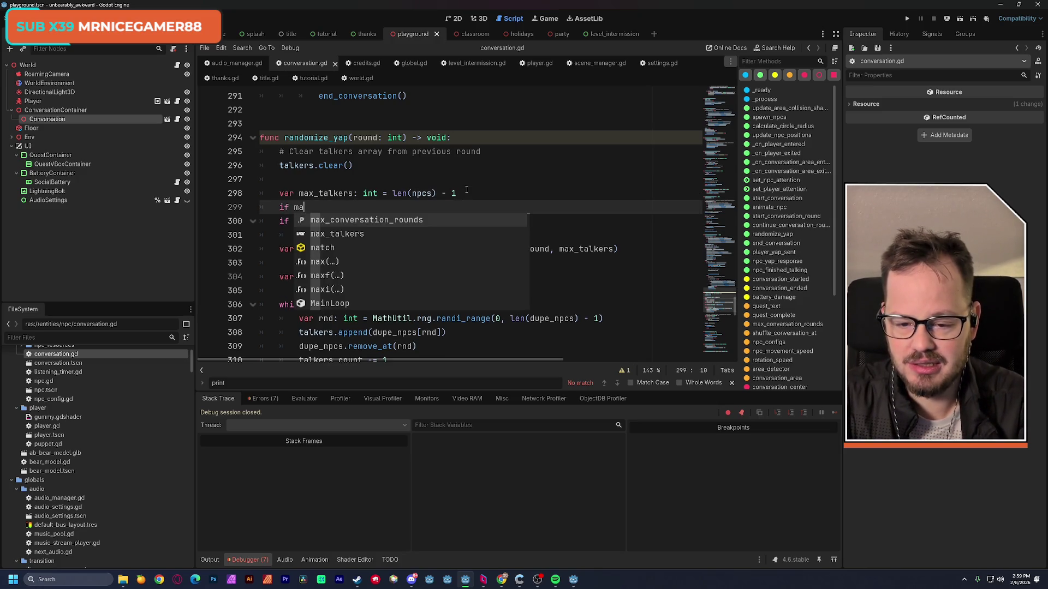
key(Down)
key(Return)
text(=)
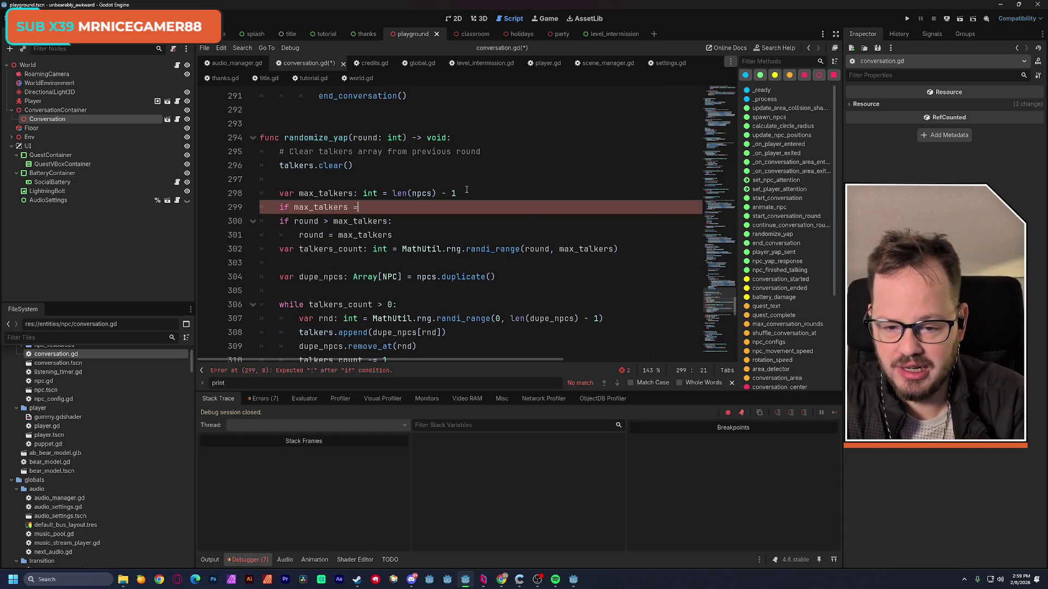
text(= 0: )
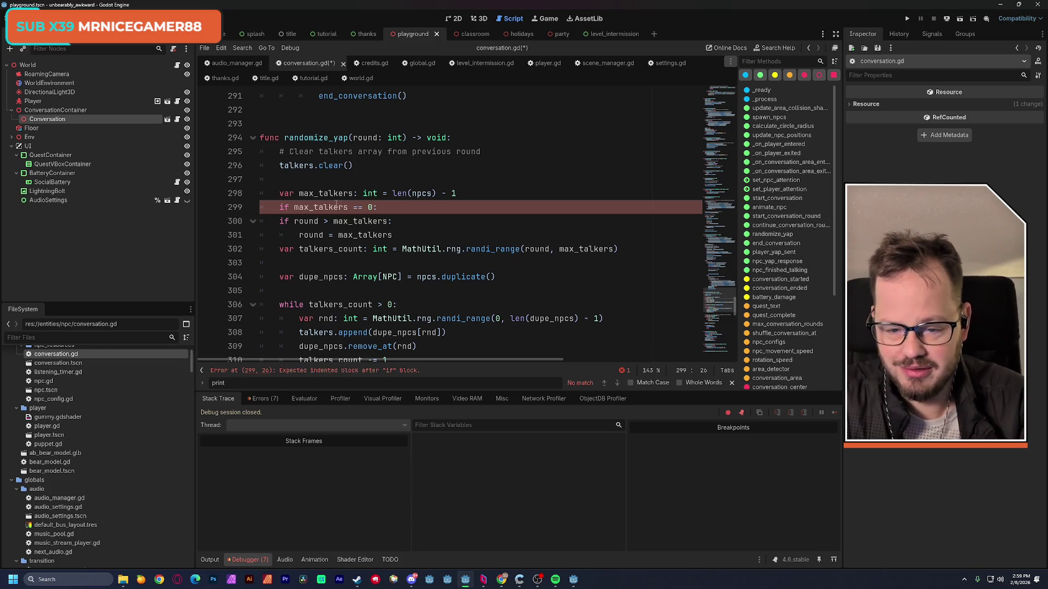
text(max)
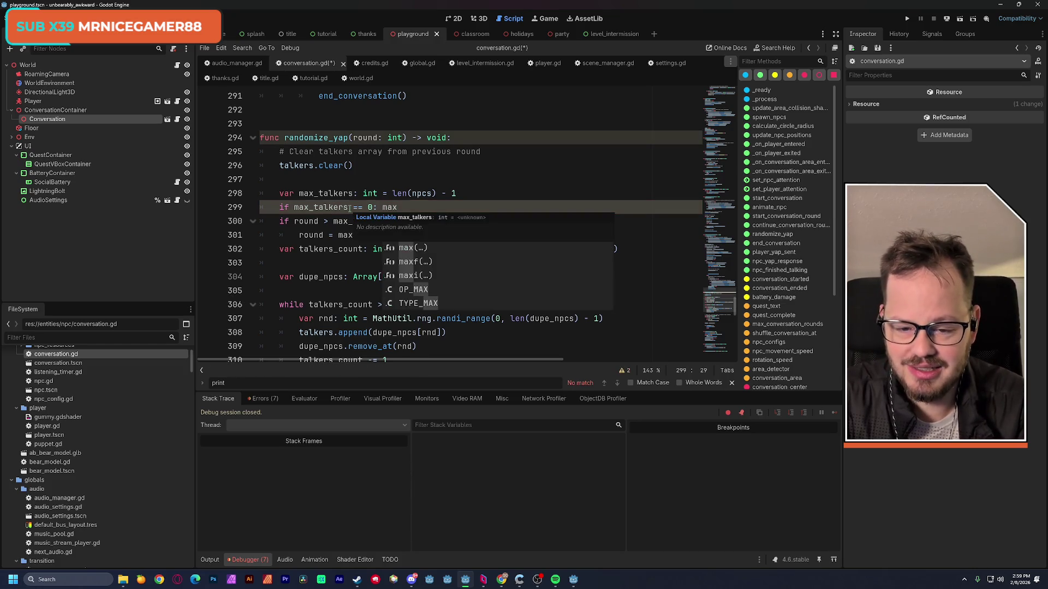
text(_talkers)
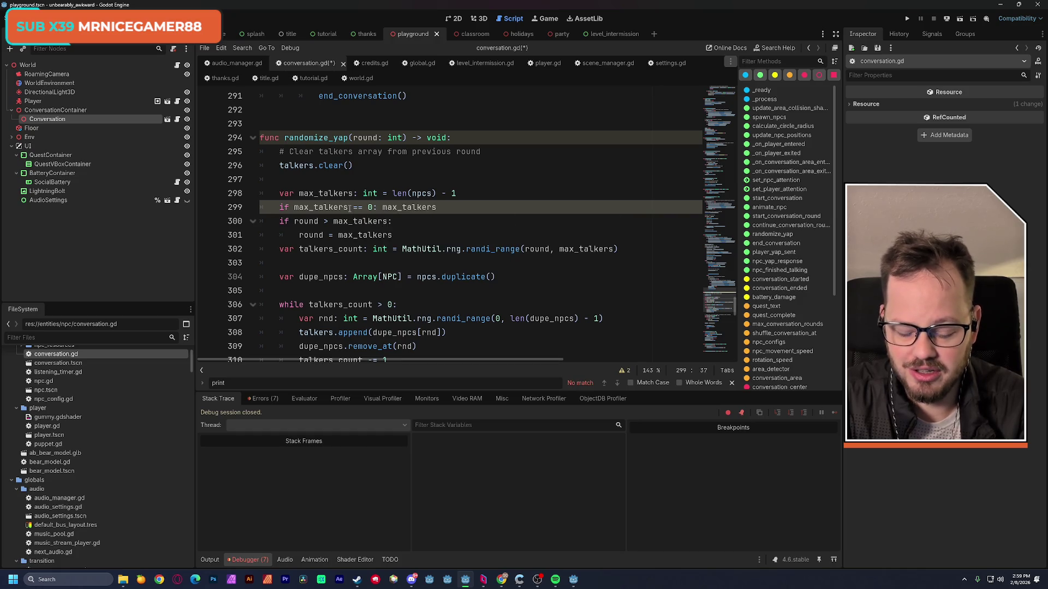
text( = 1)
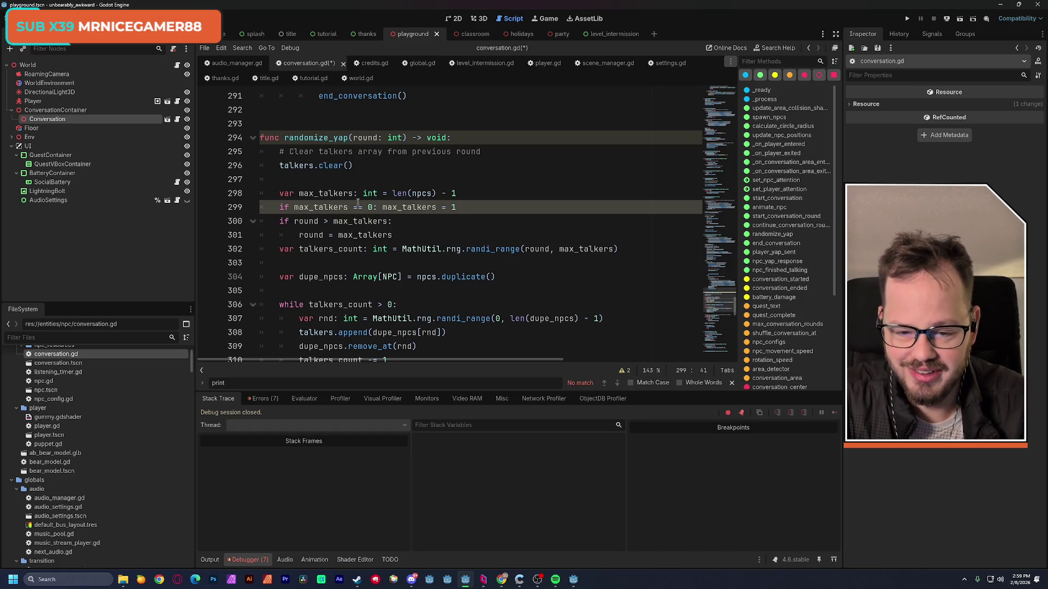
click(465, 184)
key(ctrl+s)
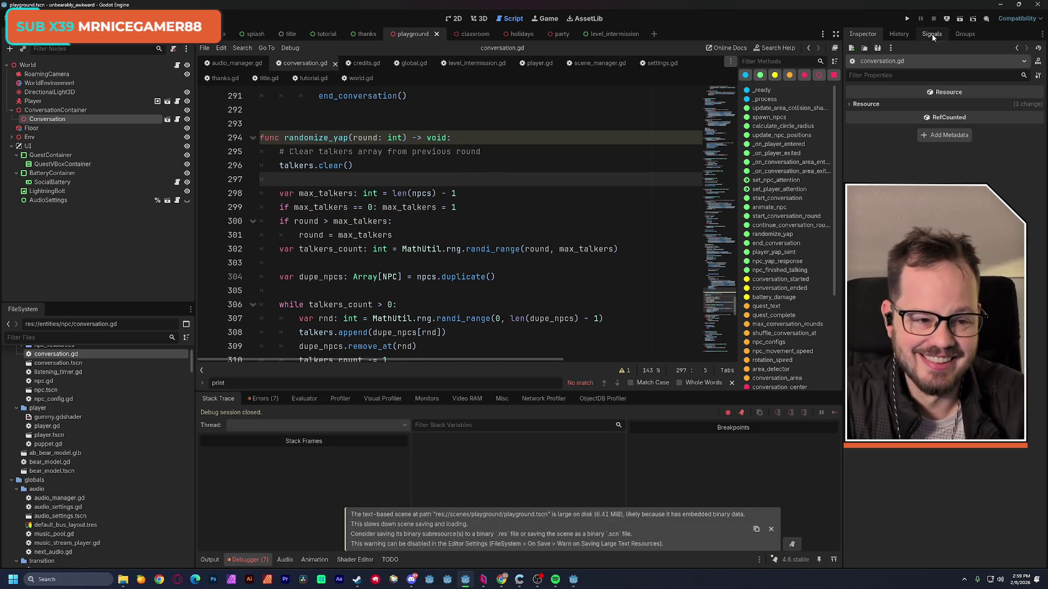
Run the scene, walk the player past the fountain to the blue bear, and talk to it with B.
click(959, 21)
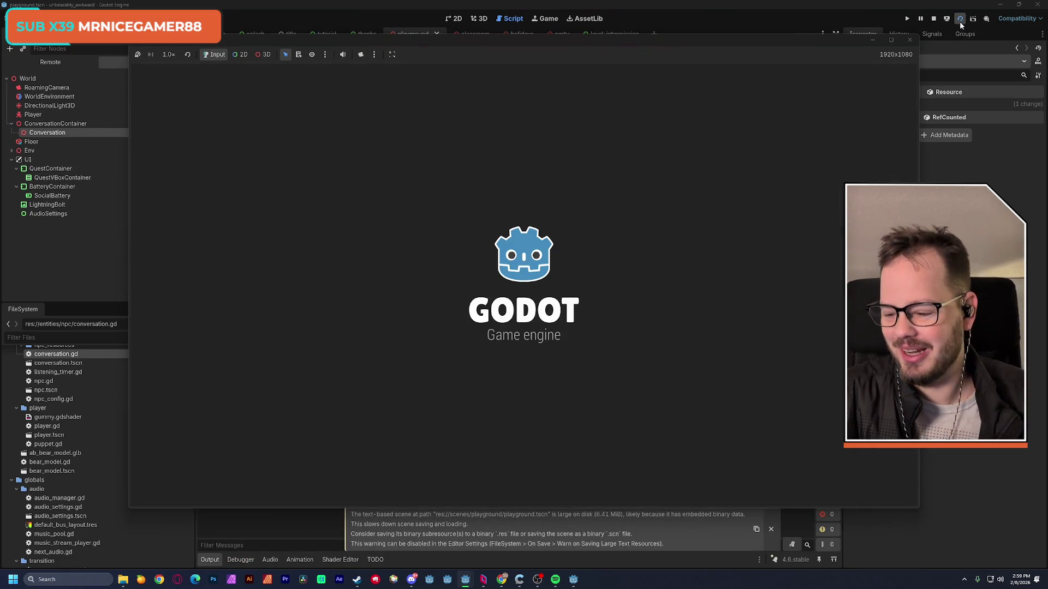
key(w)
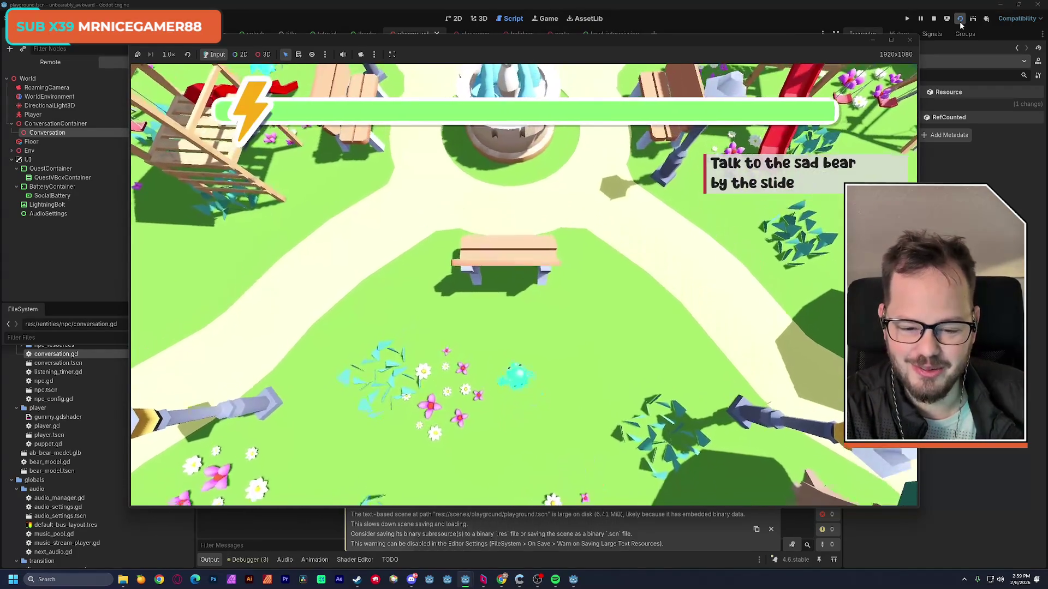
key(w)
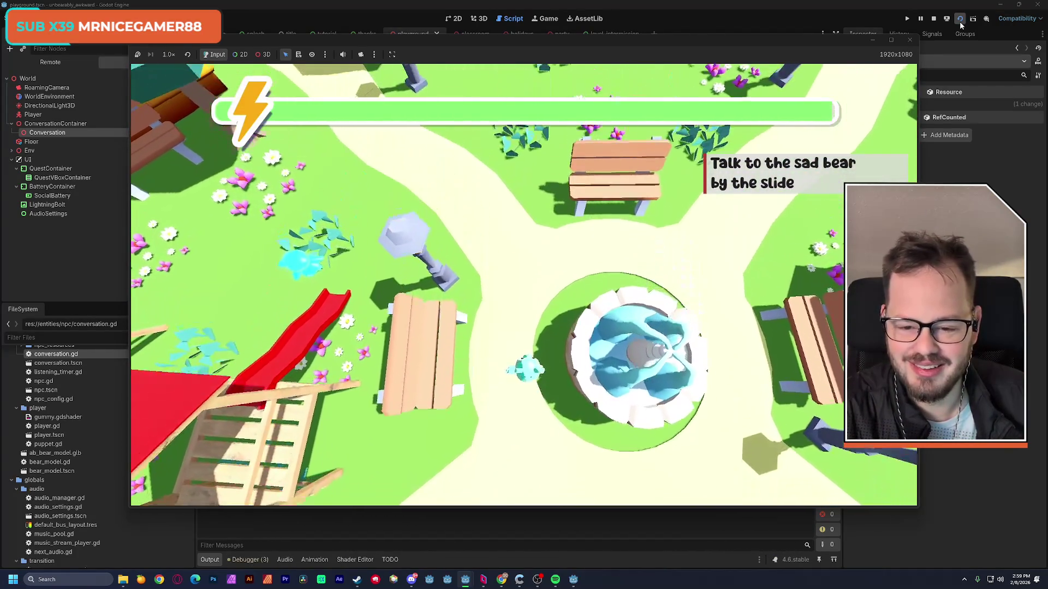
key(w)
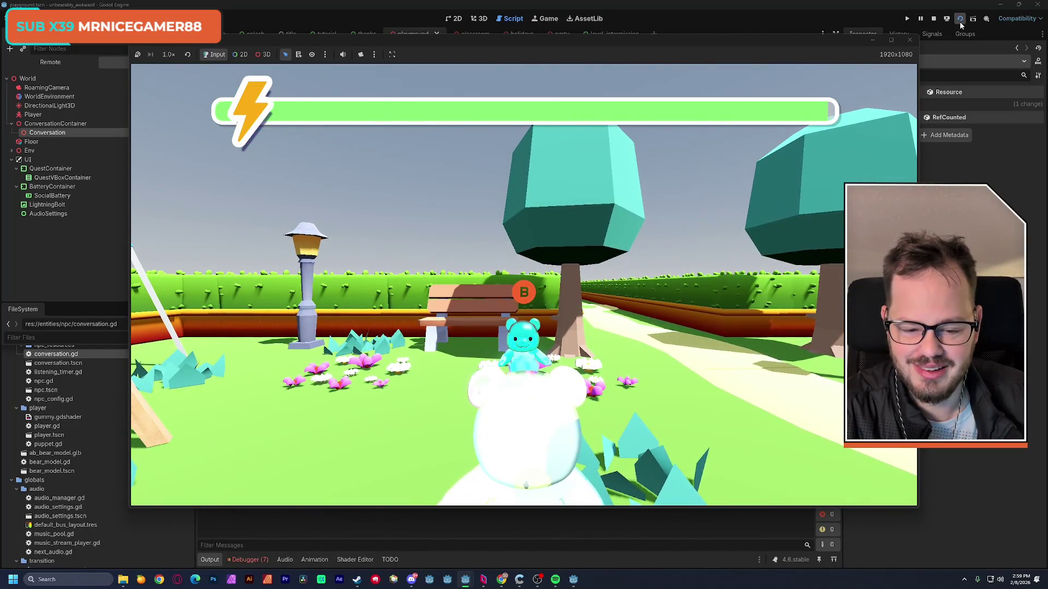
key(b)
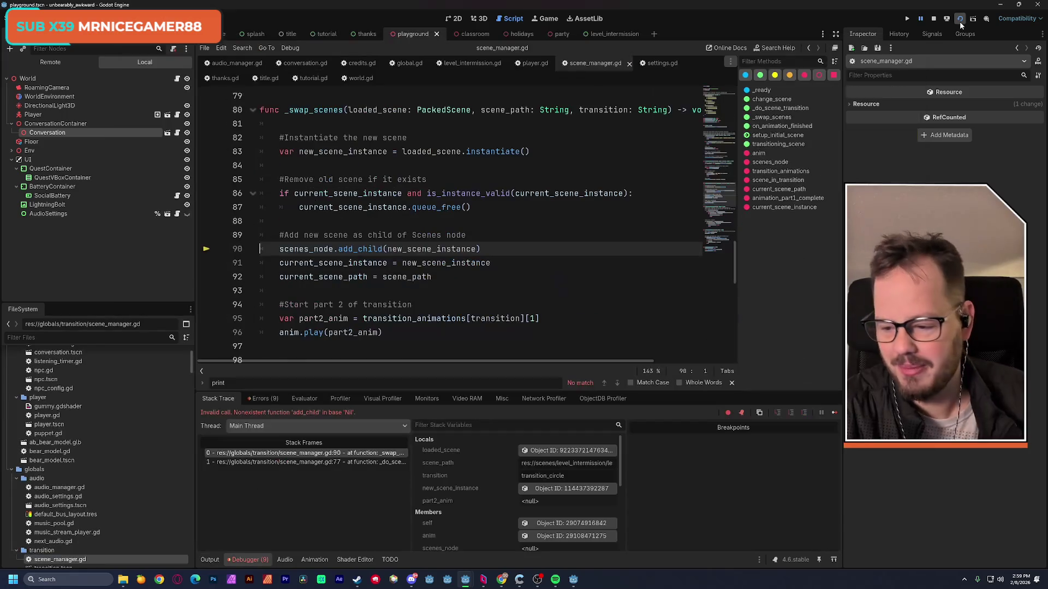
Stop the game after the scene_manager.gd error and return to the playground's 3D view.
click(961, 22)
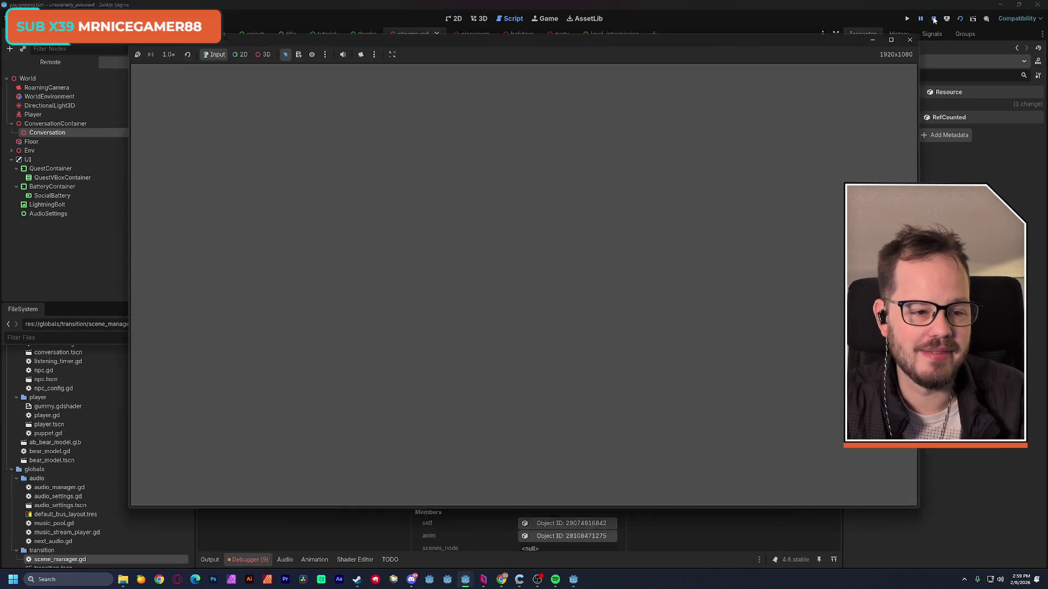
click(932, 16)
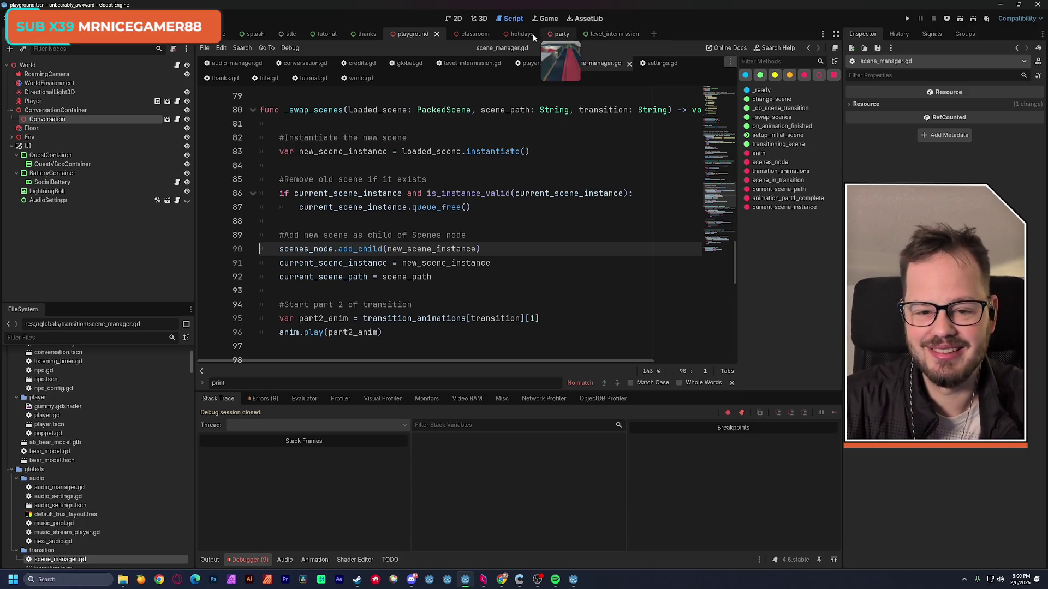
click(480, 18)
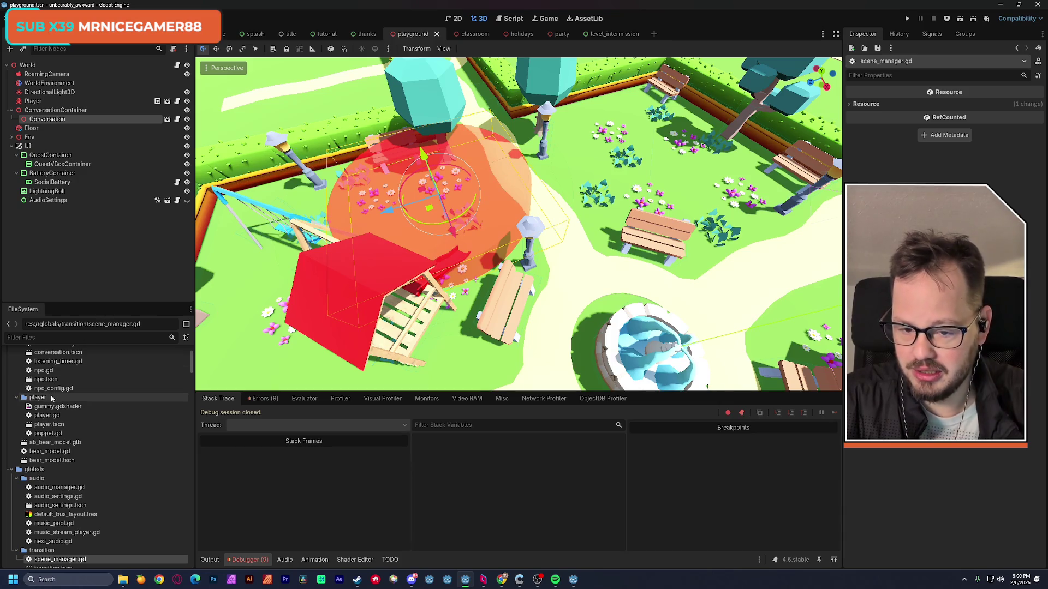
On the Conversation node, enter a new hex value for the cyan colour entry and set Max Conversation Rounds to 3.
click(48, 120)
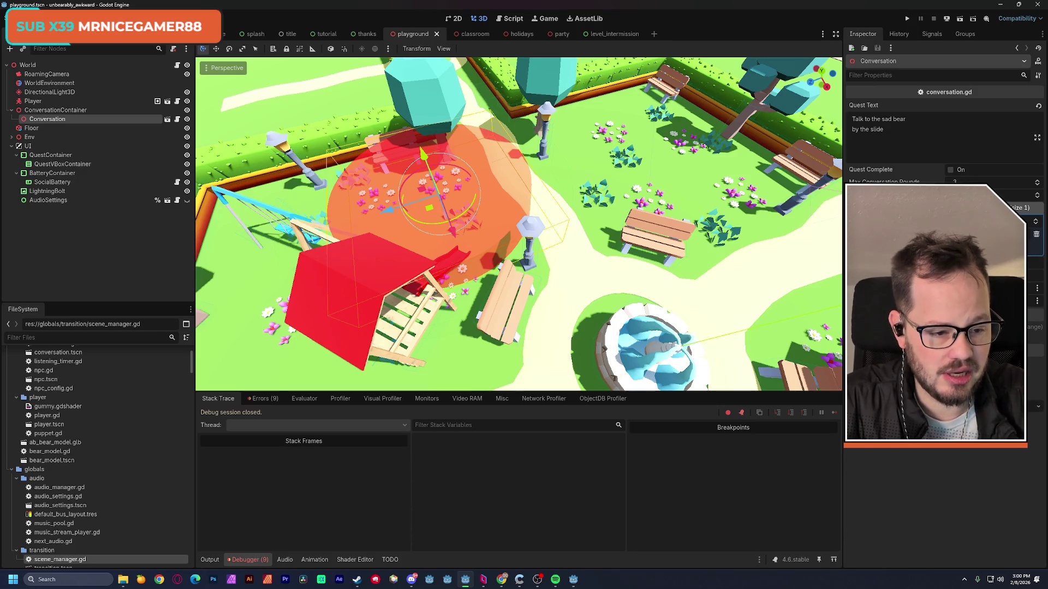
click(1034, 234)
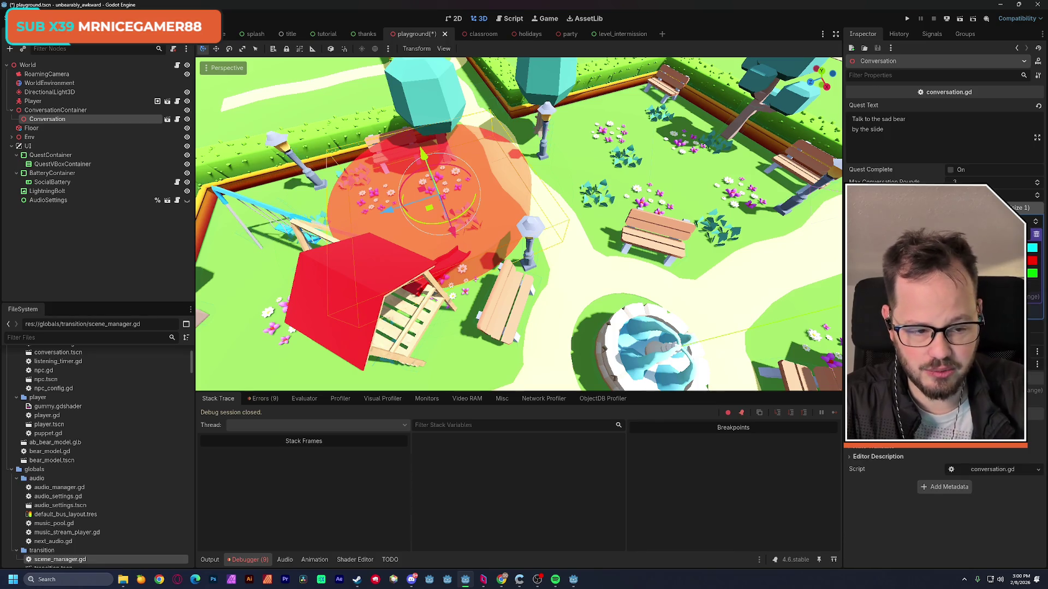
click(1032, 248)
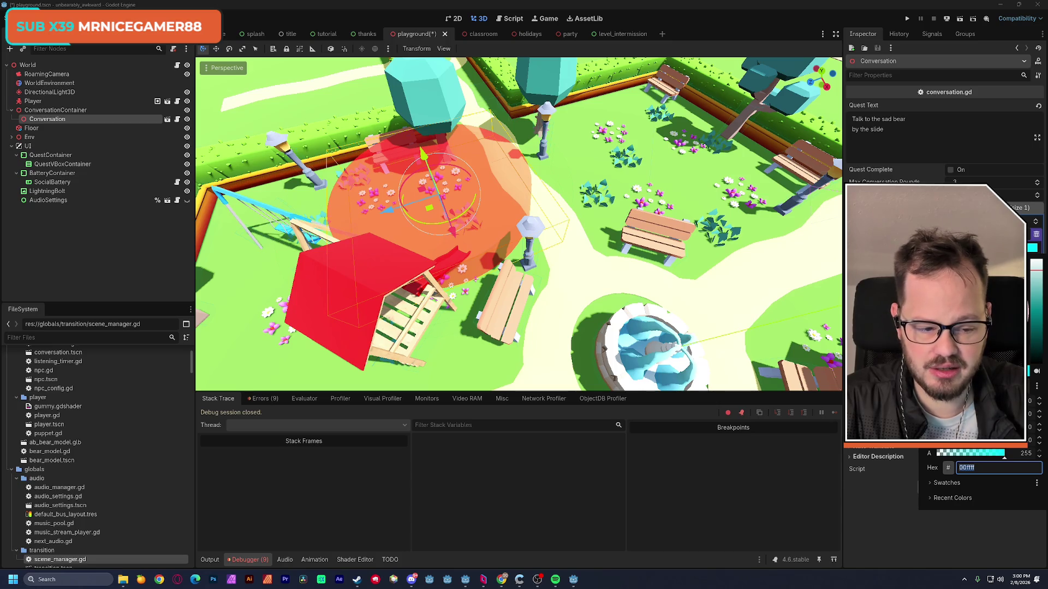
text(0048ff)
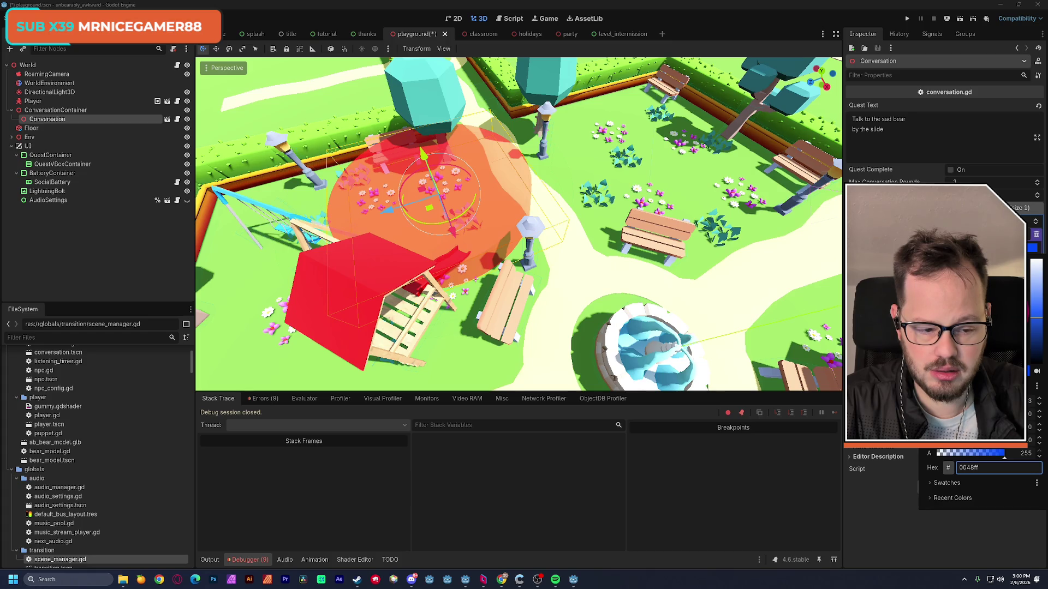
text(00eeff)
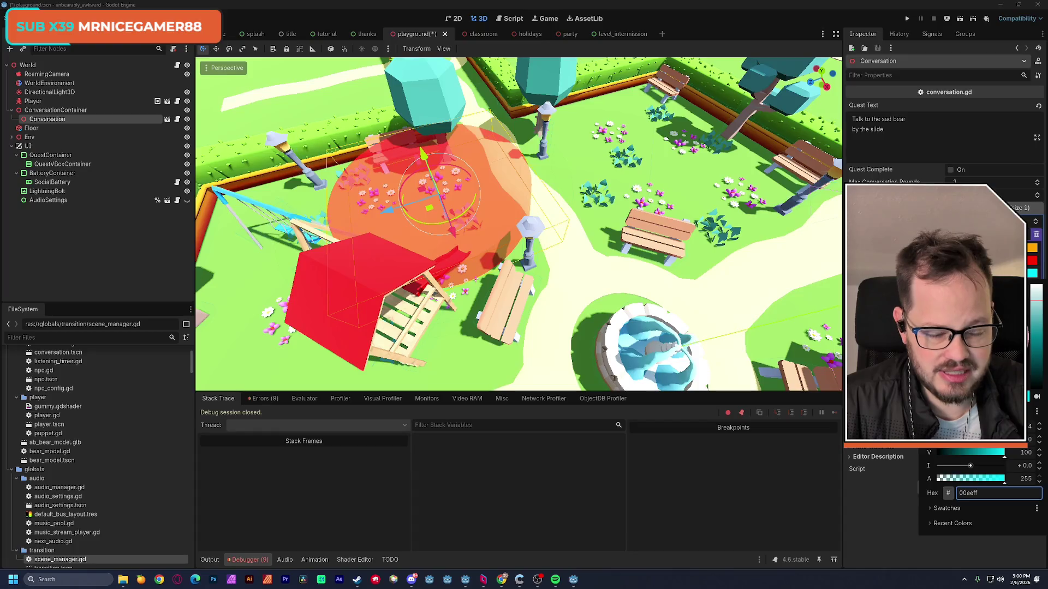
text(00ffe1)
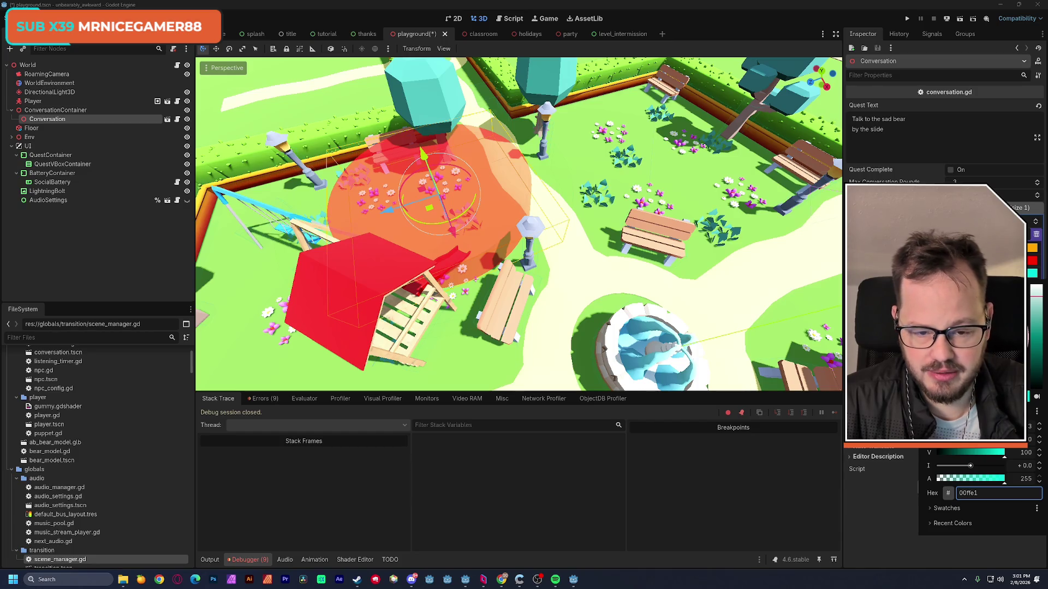
key(Escape)
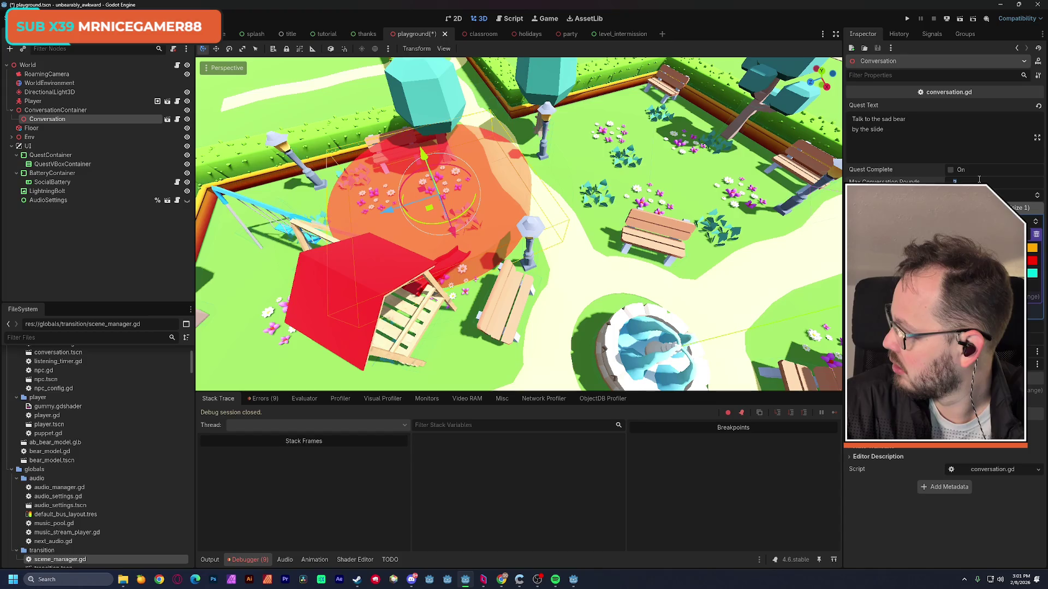
text(3)
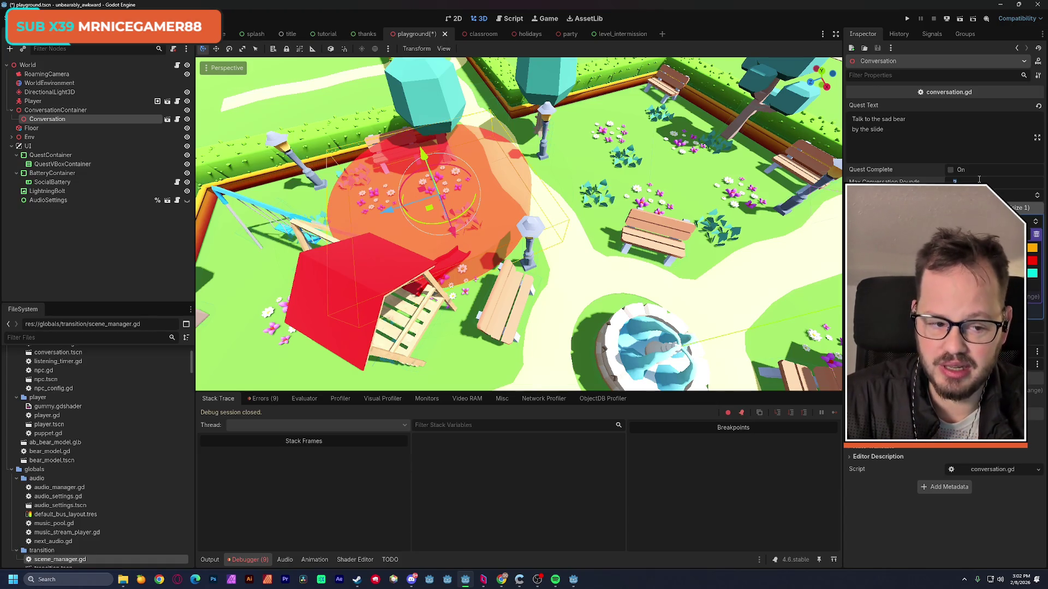
Commit the rounds value, save the playground scene, and open the scene chooser for ConversationContainer.
click(916, 137)
key(ctrl+s)
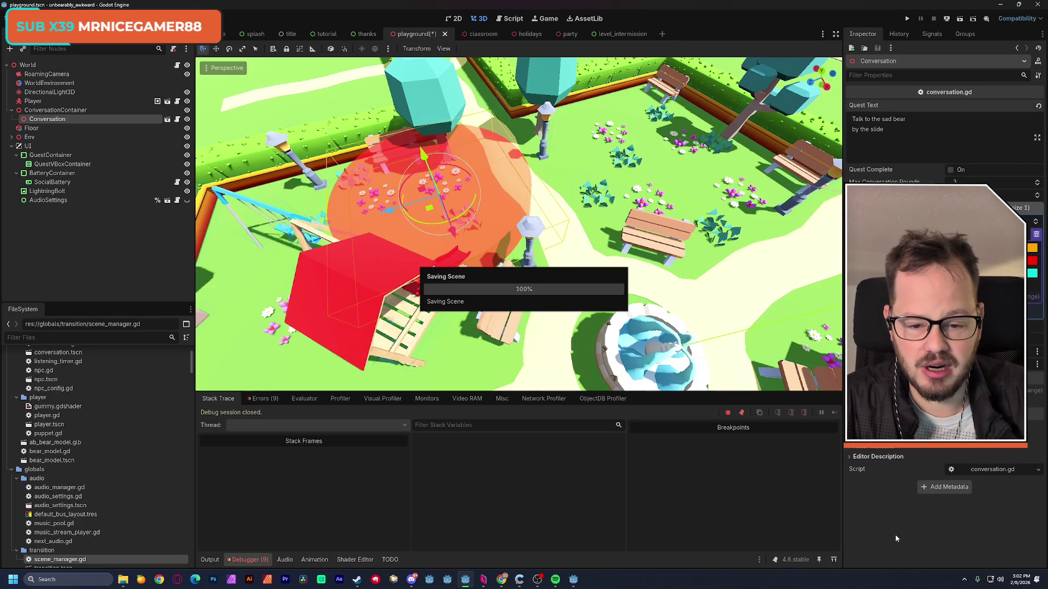
click(54, 109)
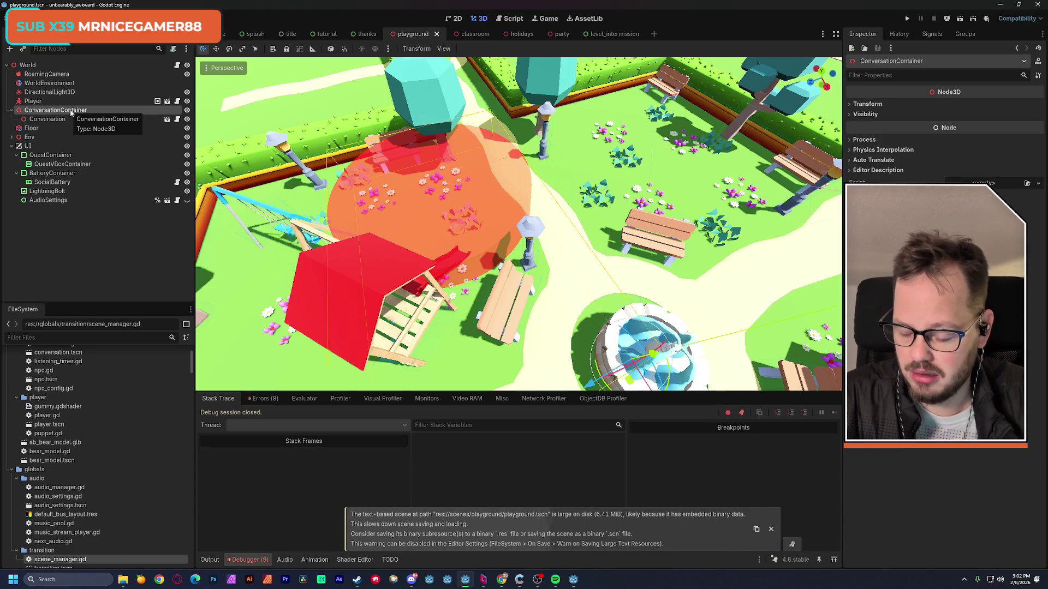
click(22, 49)
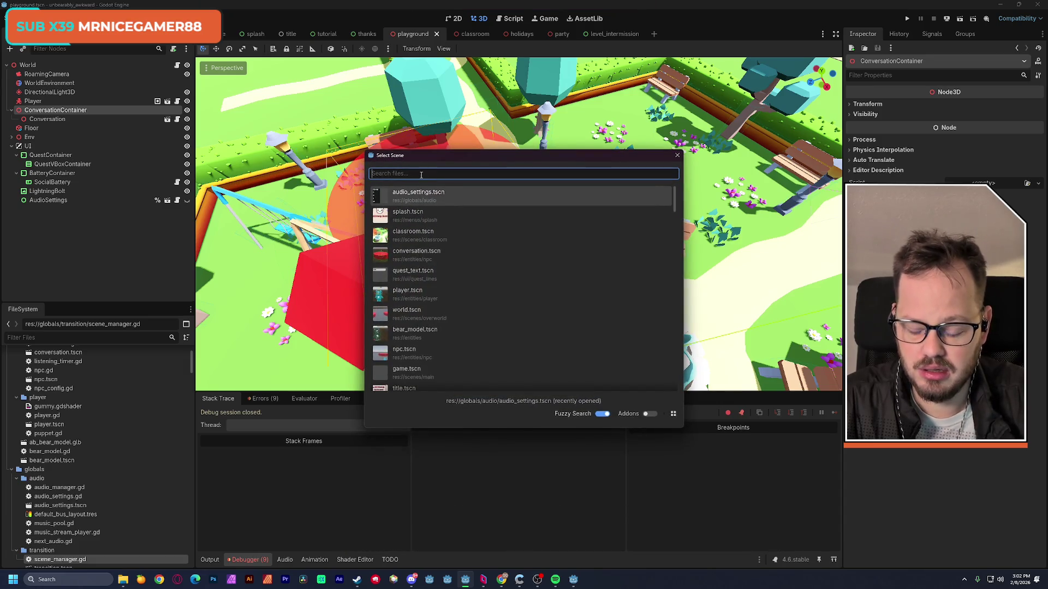
Instance conversation.tscn as Conversation2 under ConversationContainer and drag it from the fountain up the path.
text(conversa)
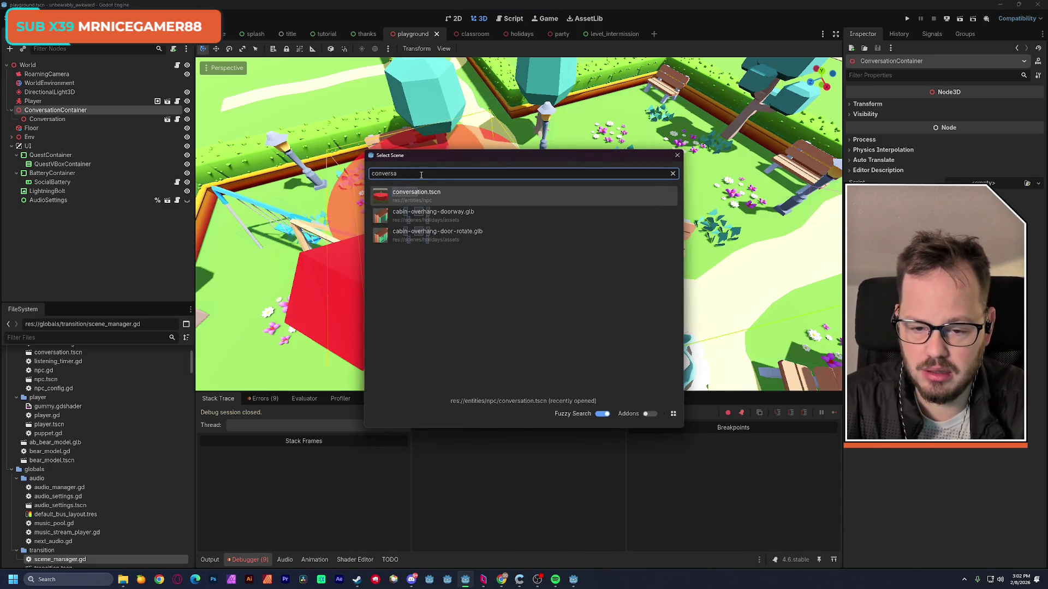
key(Return)
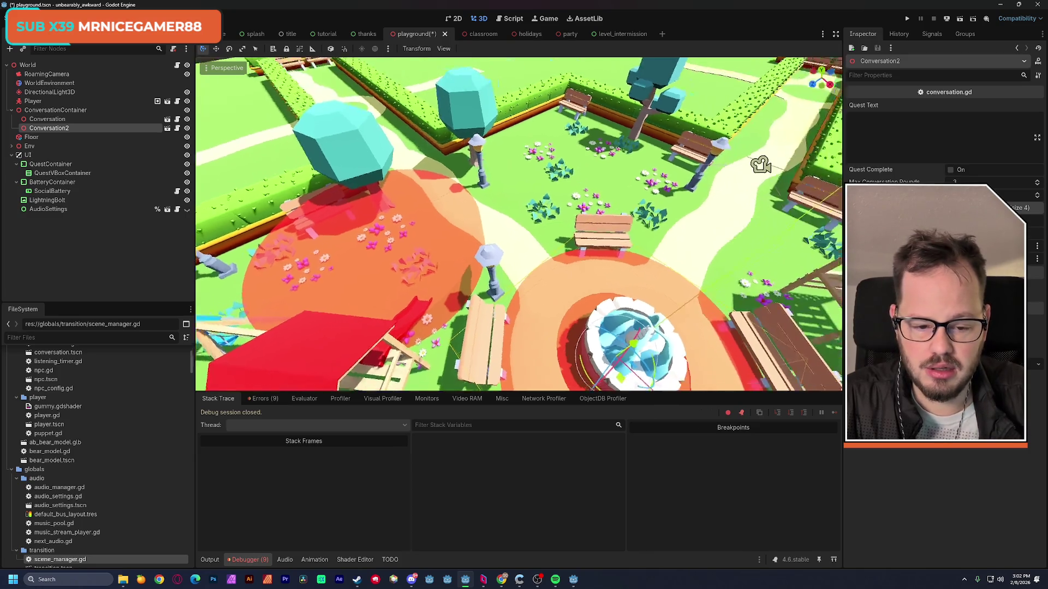
key(w)
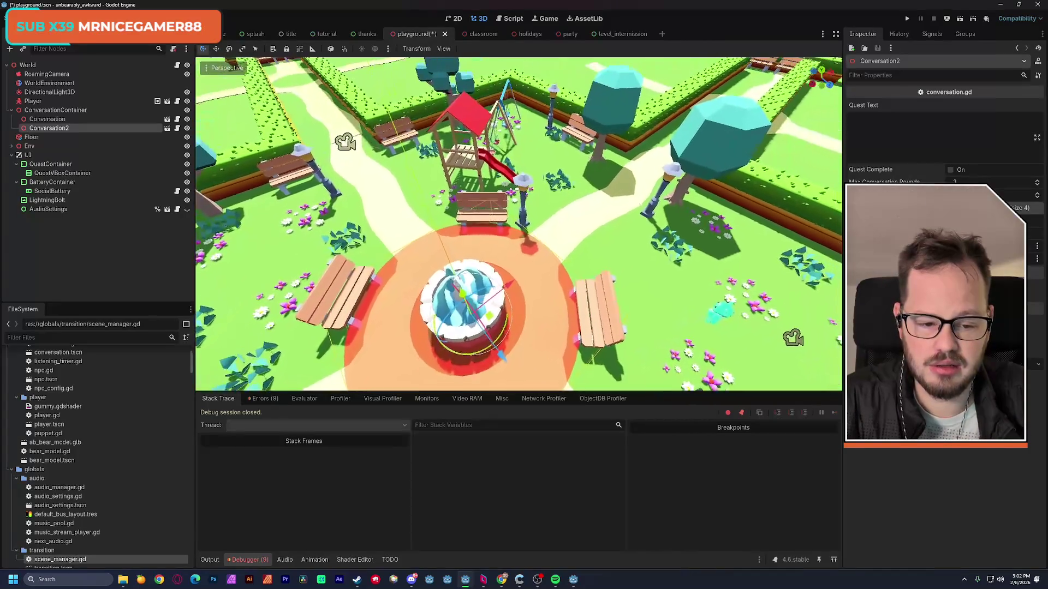
key(d)
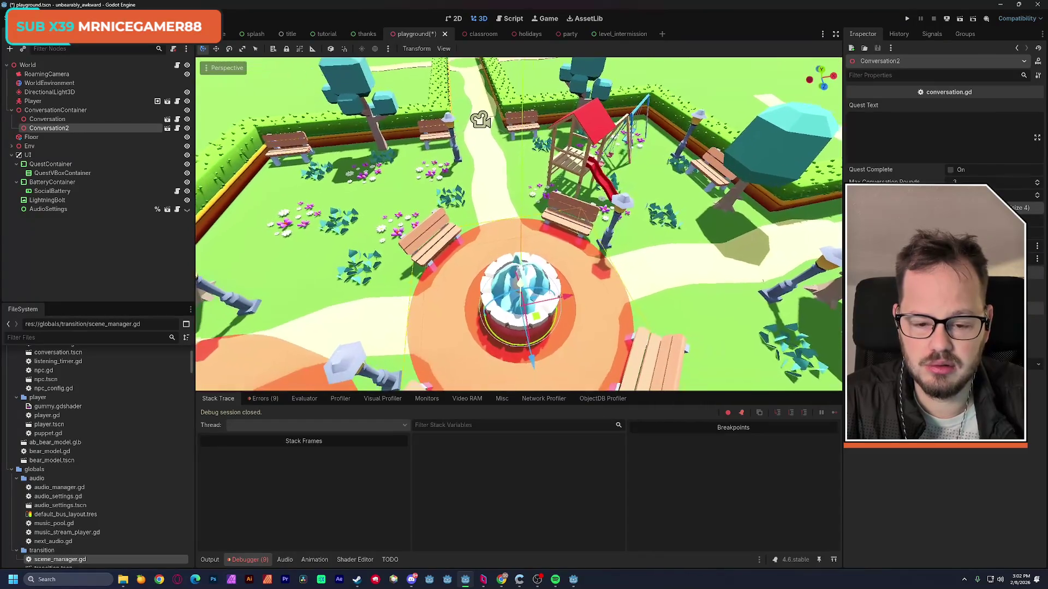
key(w)
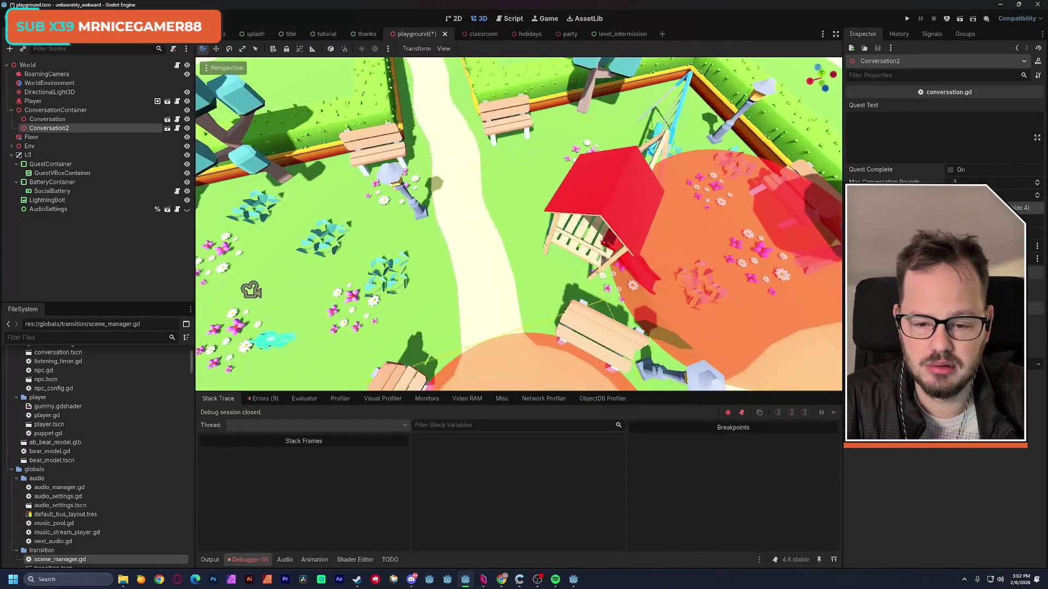
key(s)
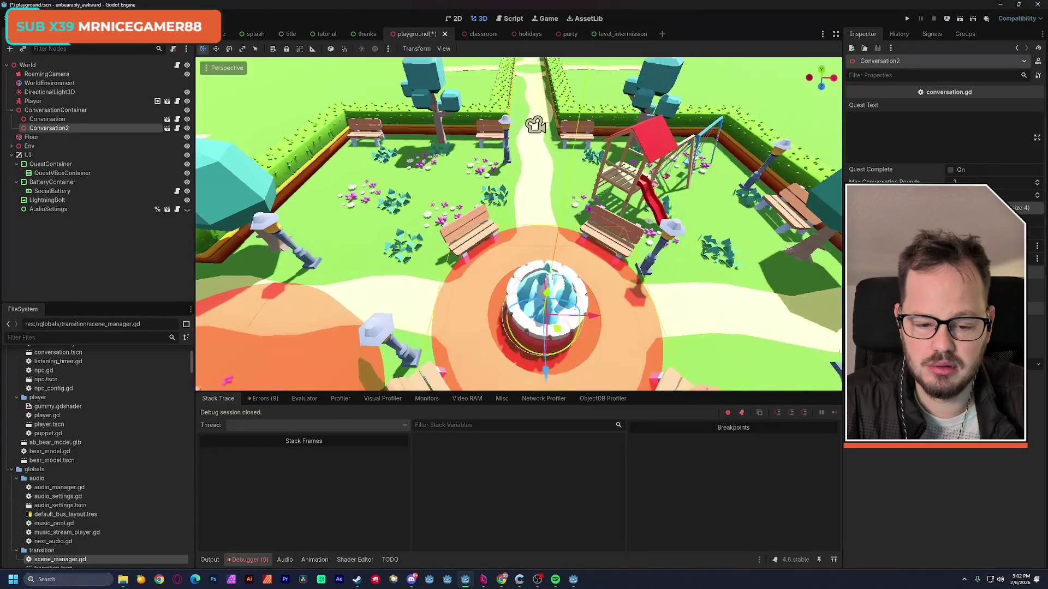
mouse_move(546, 298)
mouse_down()
mouse_move(548, 178)
mouse_move(474, 146)
mouse_up()
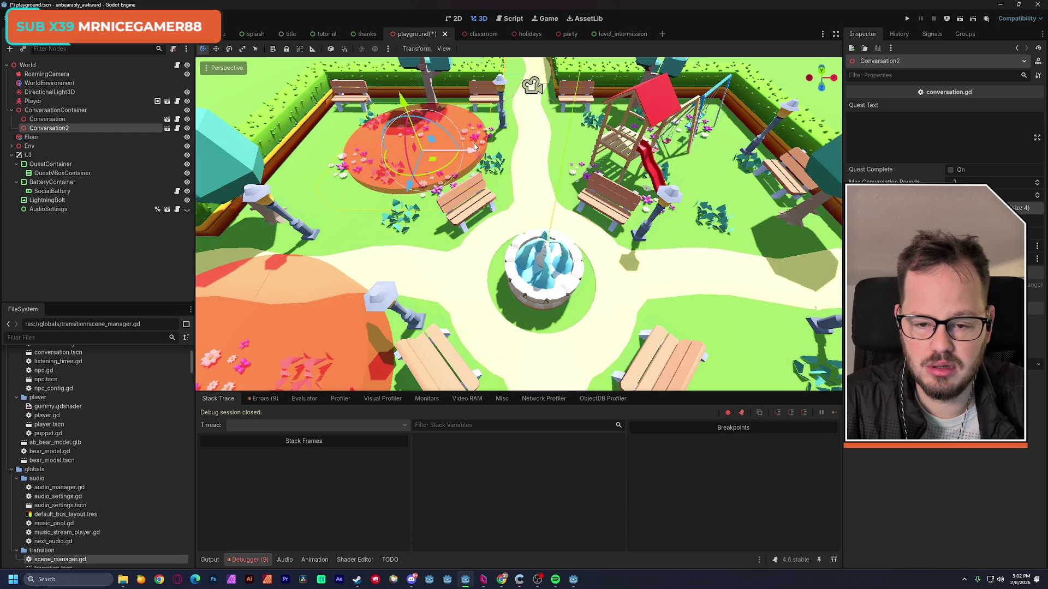
Nudge Conversation2 onto the flower bed, delete one array entry, and enter quest 'Play with the bears in the field'.
drag(402, 102, 405, 83)
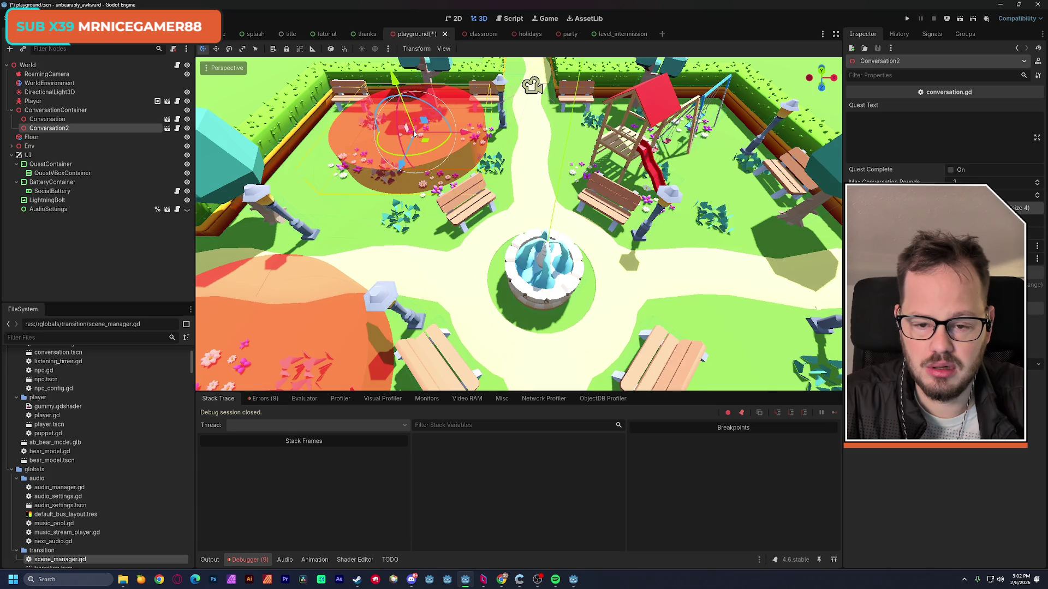
drag(467, 133, 464, 134)
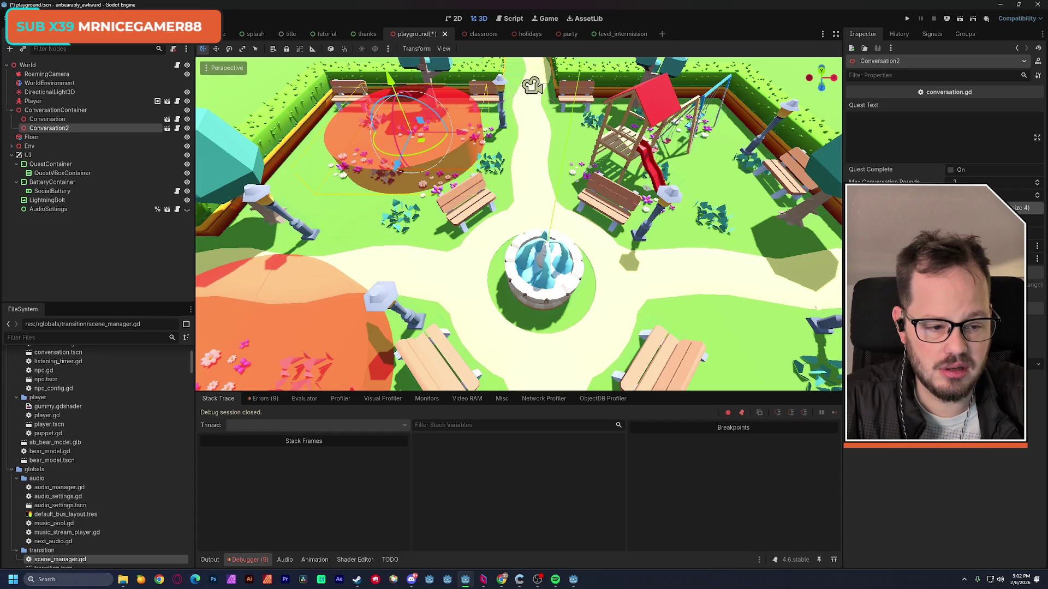
click(1019, 208)
click(1035, 234)
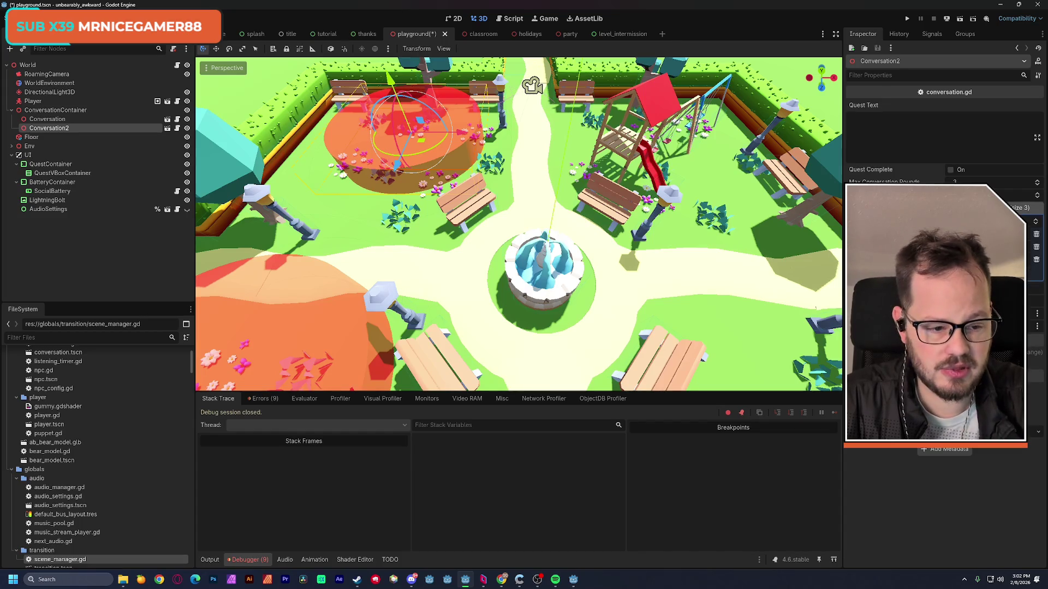
click(892, 133)
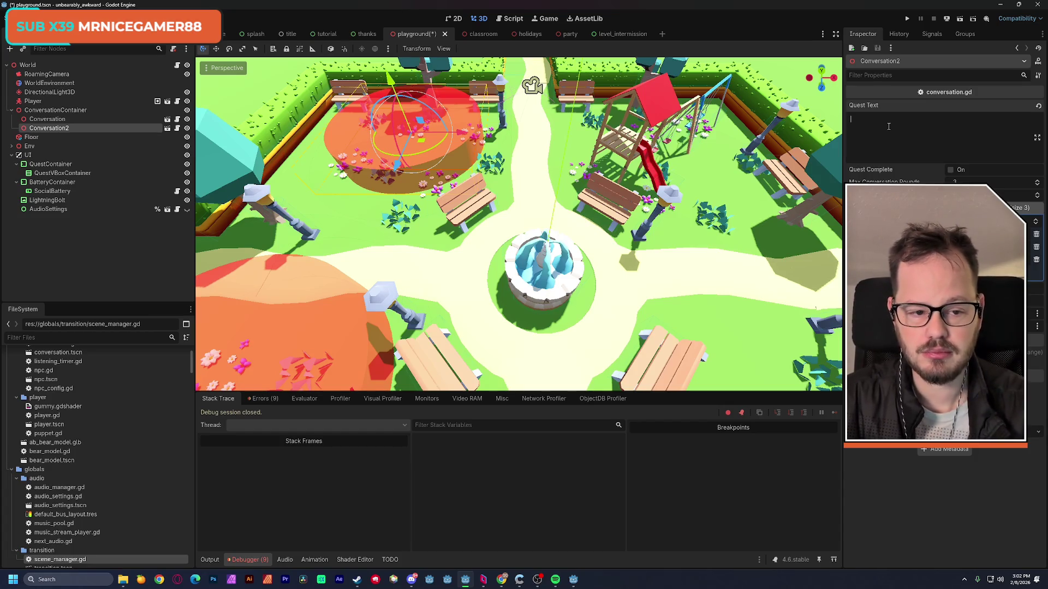
text(Play with the )
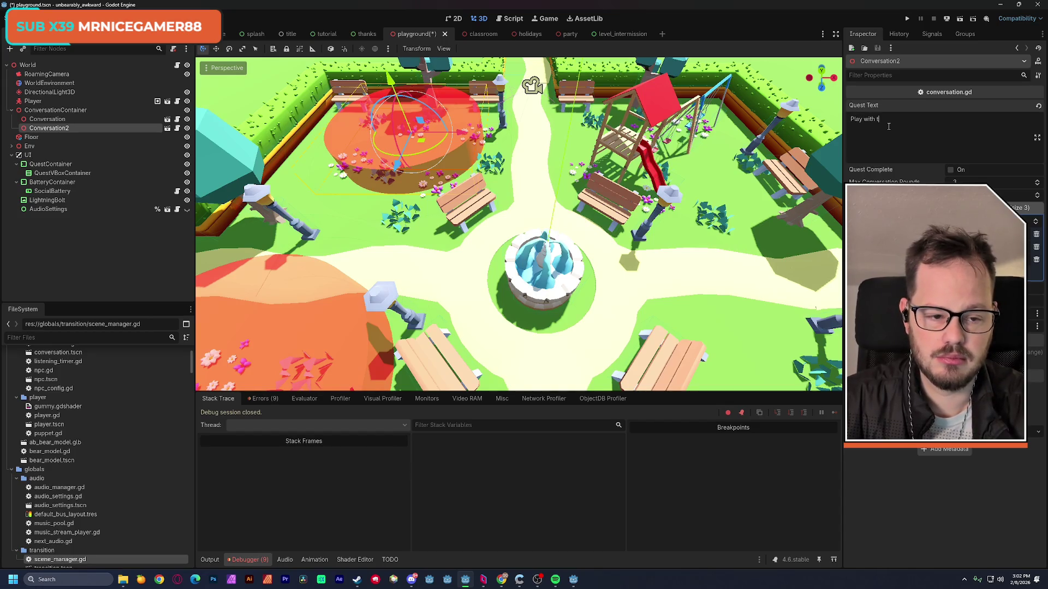
text(bears)
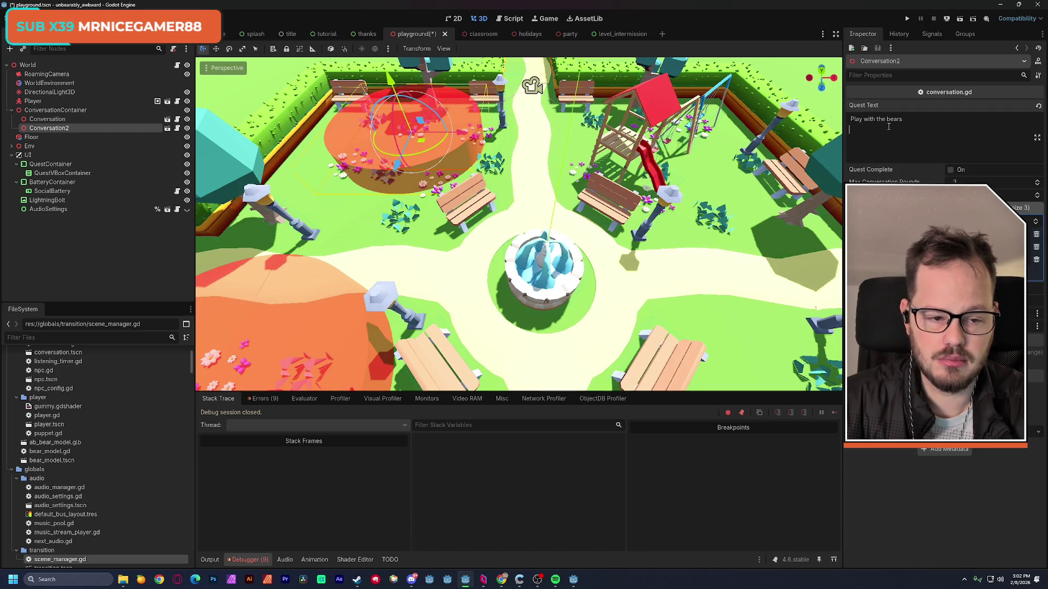
text(in the field)
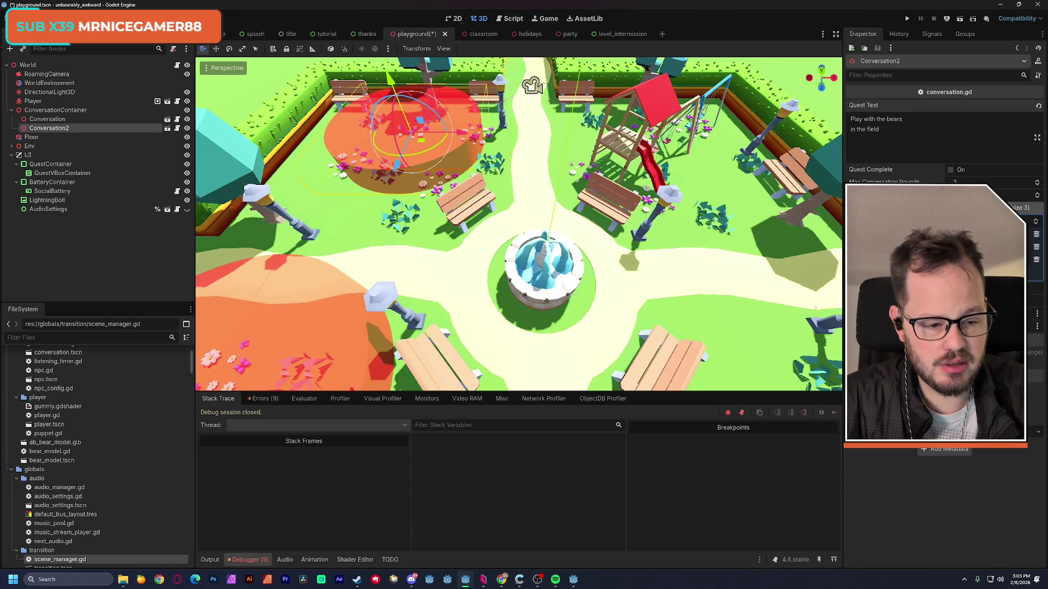
Set Conversation2's vibe colour entries to 3cff00, c800ff and fbff00.
click(928, 234)
click(1032, 247)
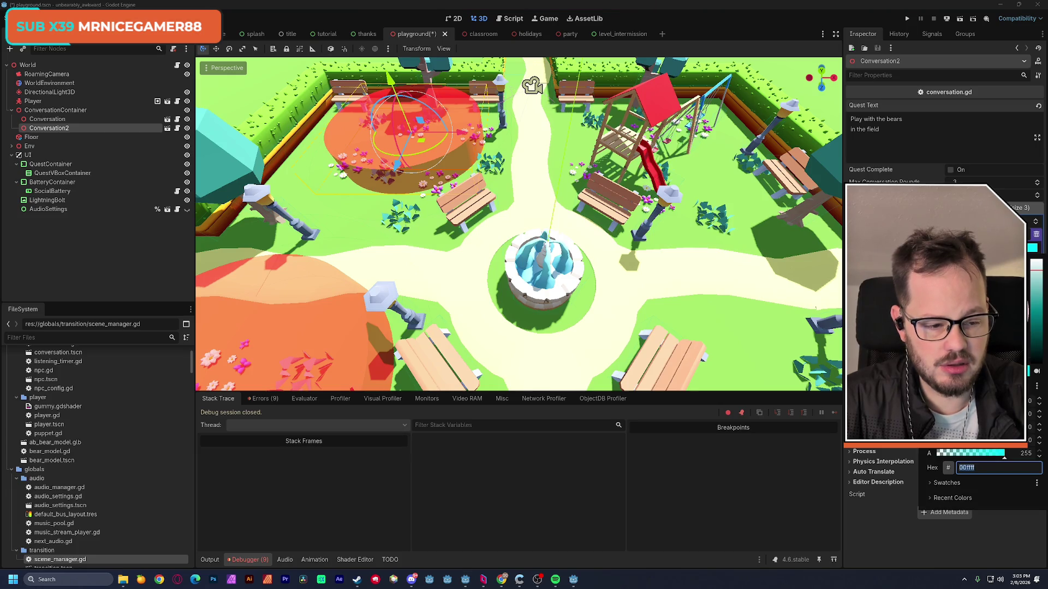
text(3cff00)
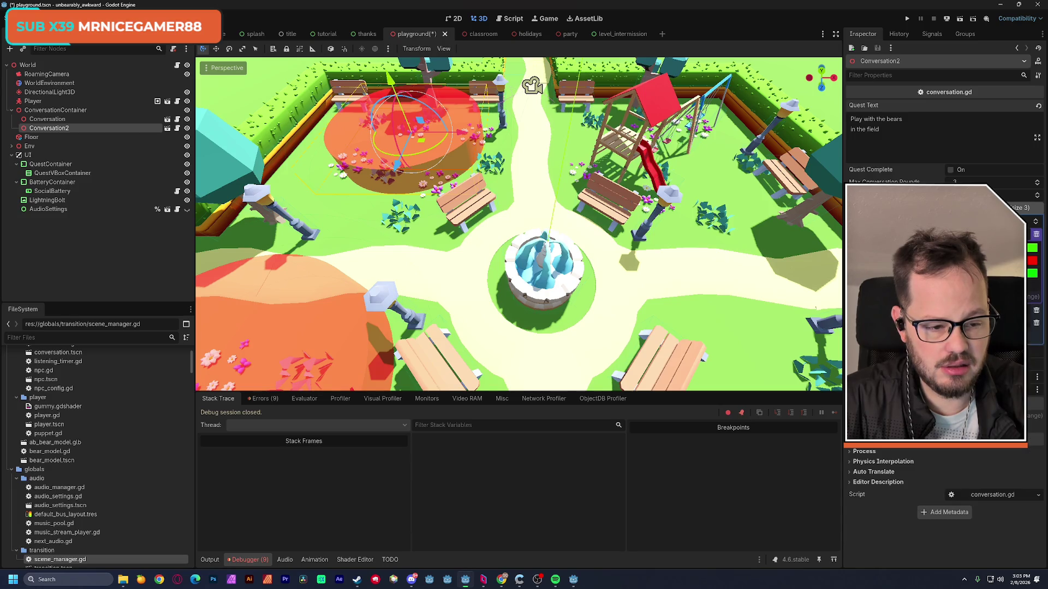
click(1031, 261)
text(c800ff)
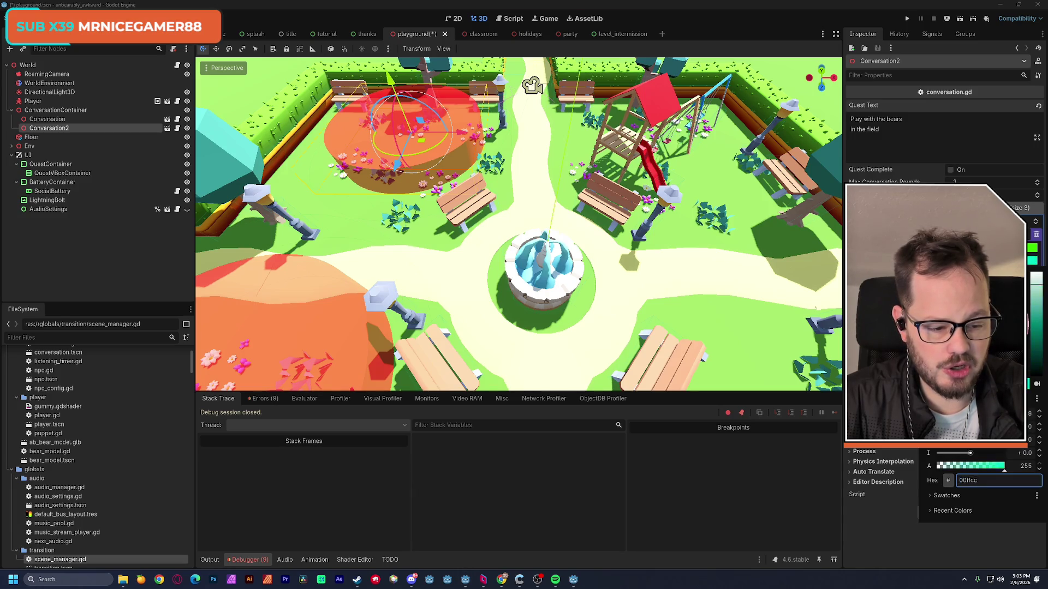
click(1035, 316)
click(928, 274)
text(fbff00)
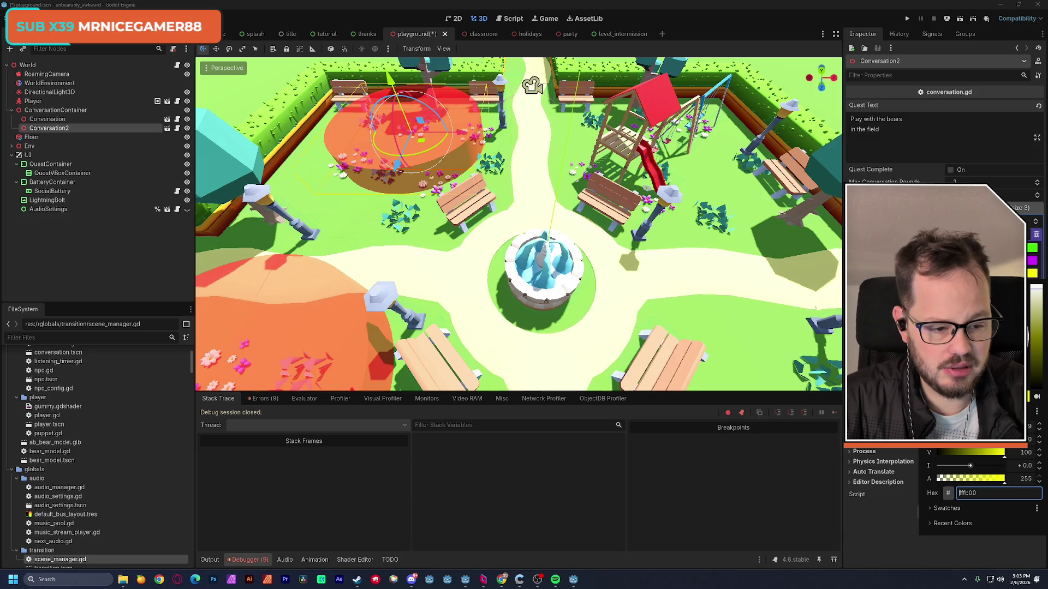
key(Escape)
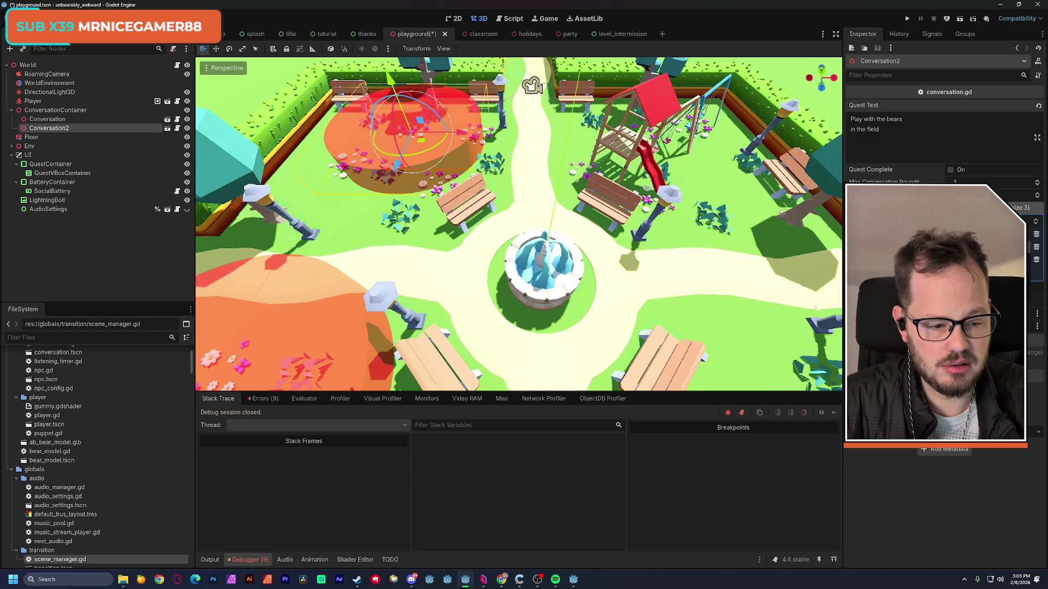
Recolour the vibe entries to e600ff, ffae00 and fff700.
click(1031, 260)
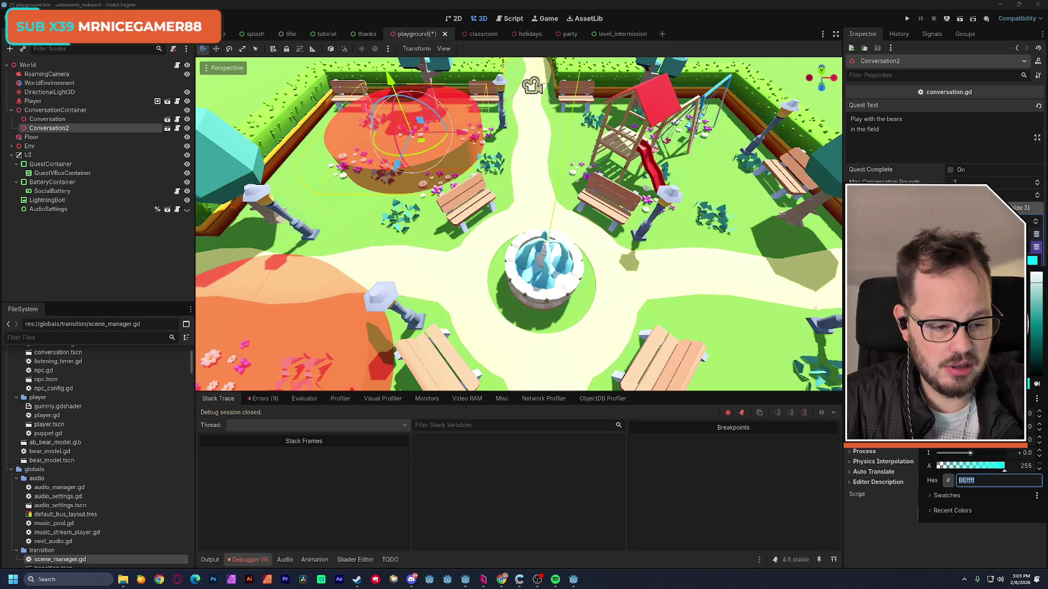
text(e600ff)
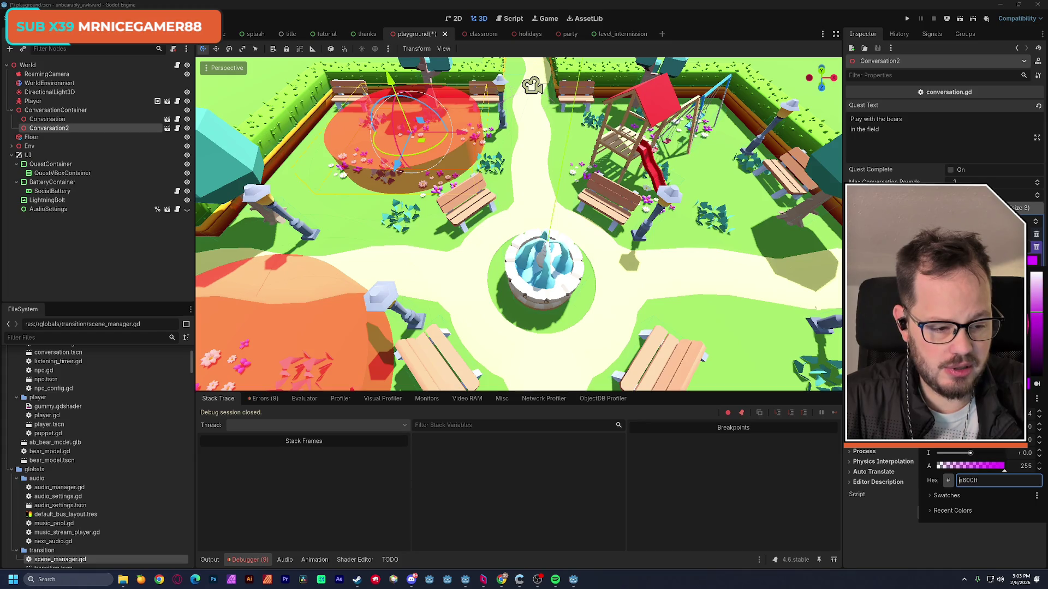
click(1032, 273)
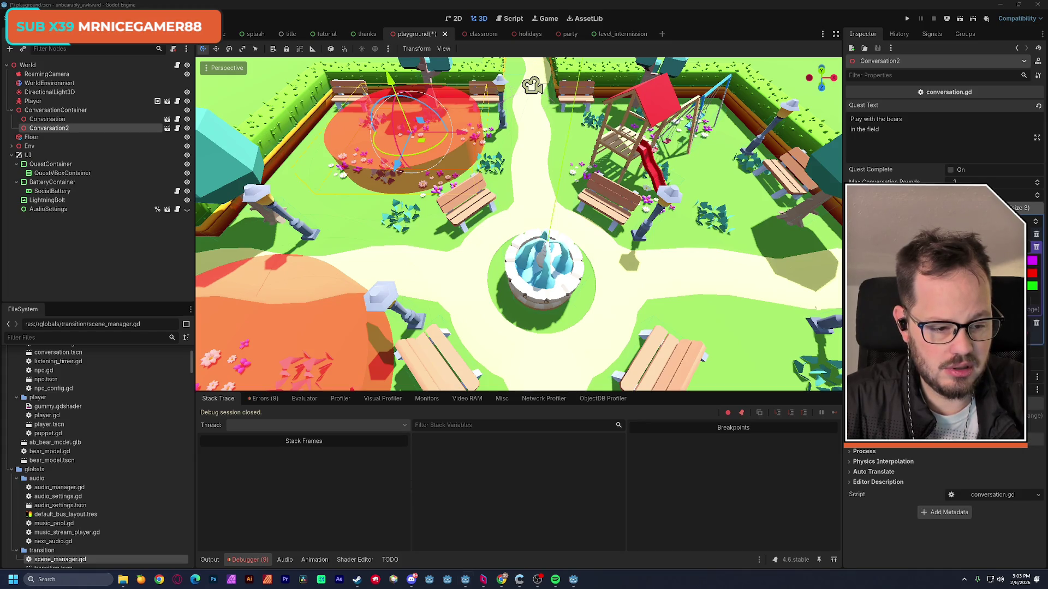
click(1032, 273)
text(ffae00)
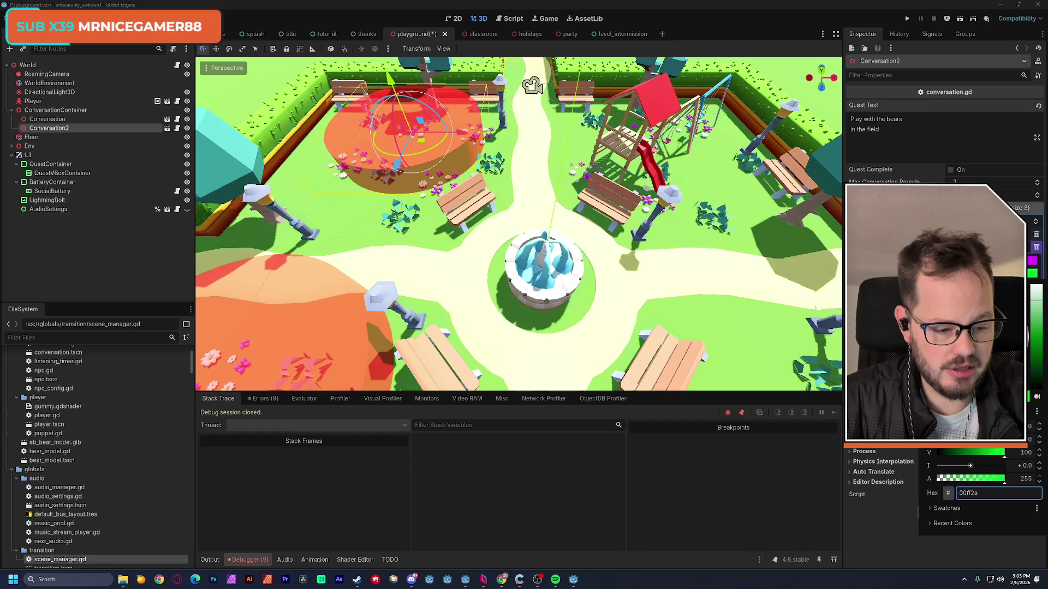
click(1032, 286)
click(1032, 286)
text(fff700)
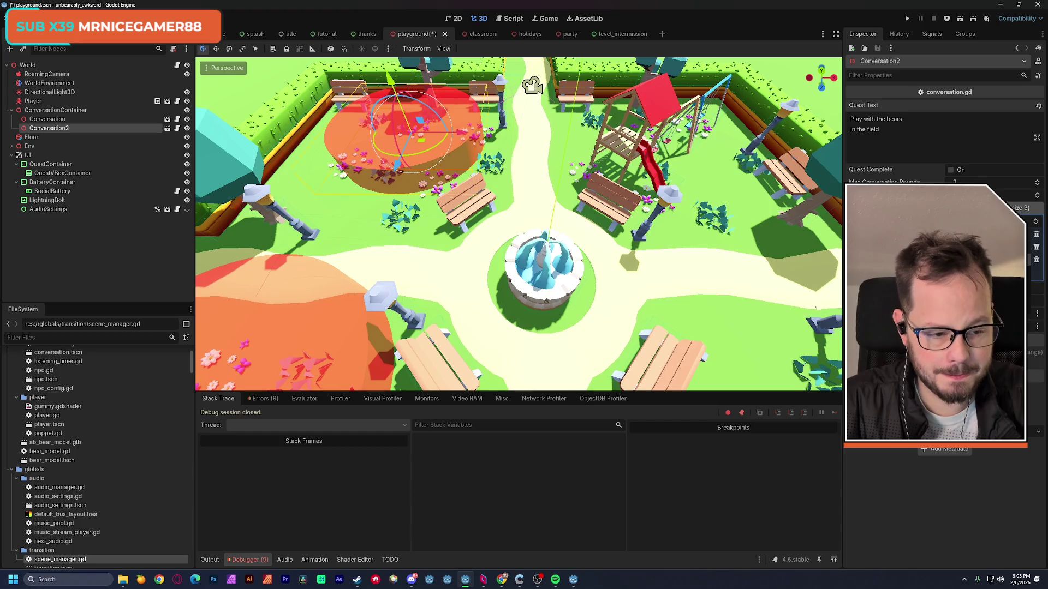
Set vibe colours to 00ffee and green 00ff0d, and shift the next swatch's hue to orange-yellow.
click(1032, 272)
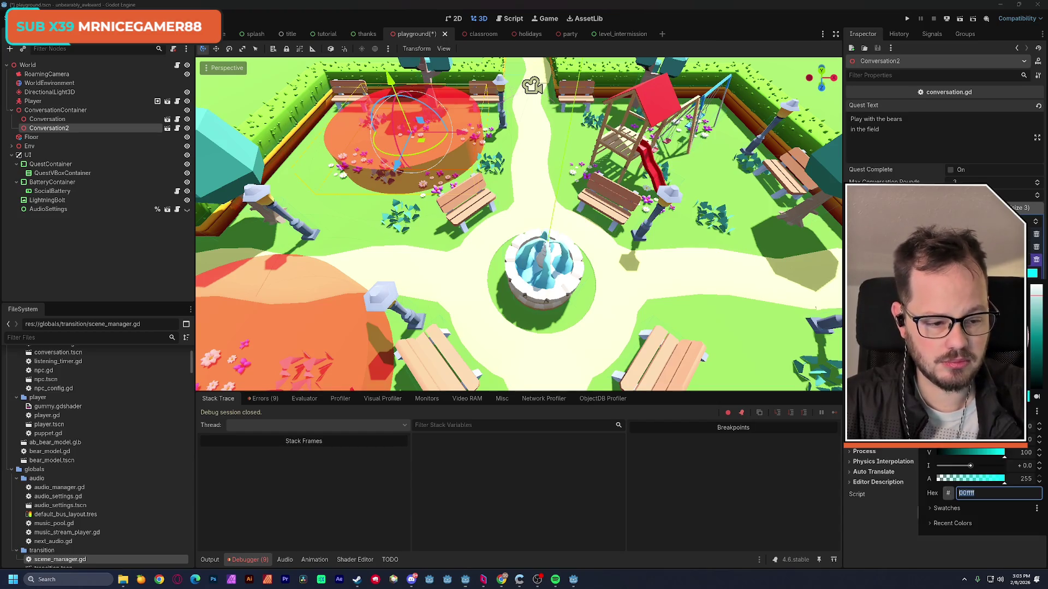
text(00ffee)
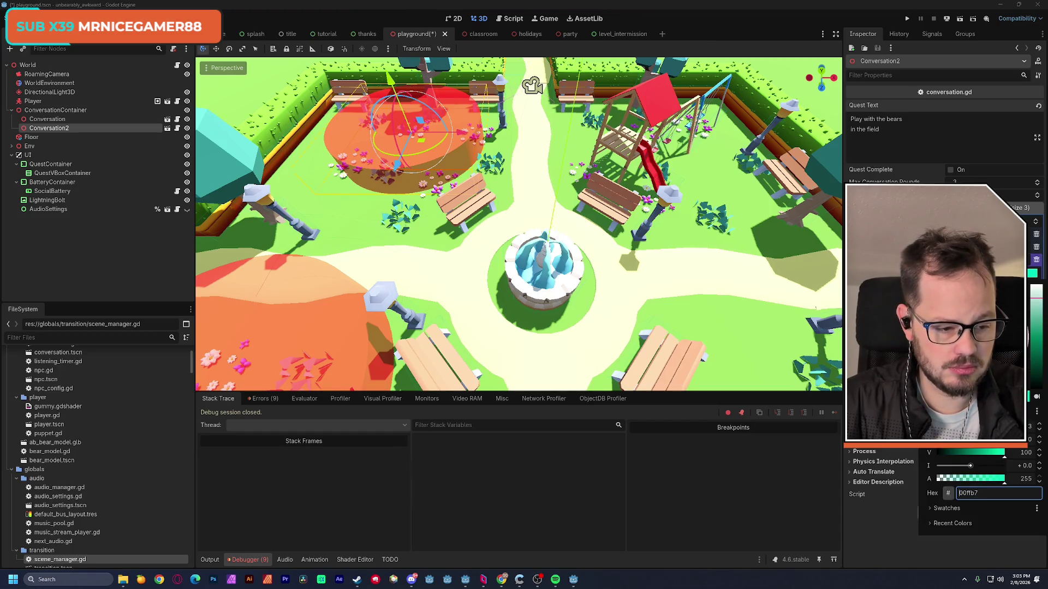
click(1031, 286)
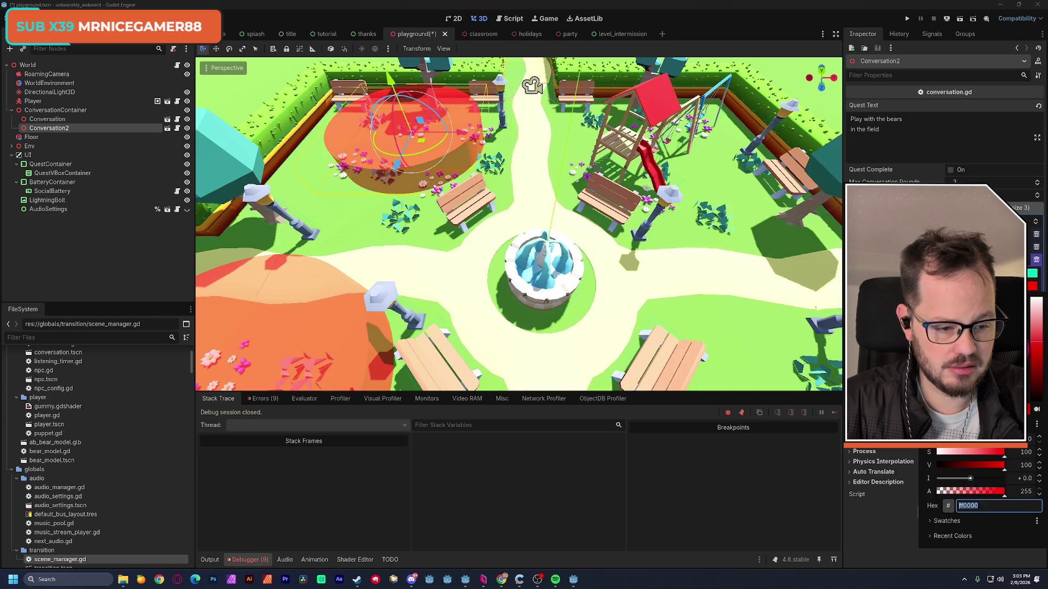
text(00ff0d)
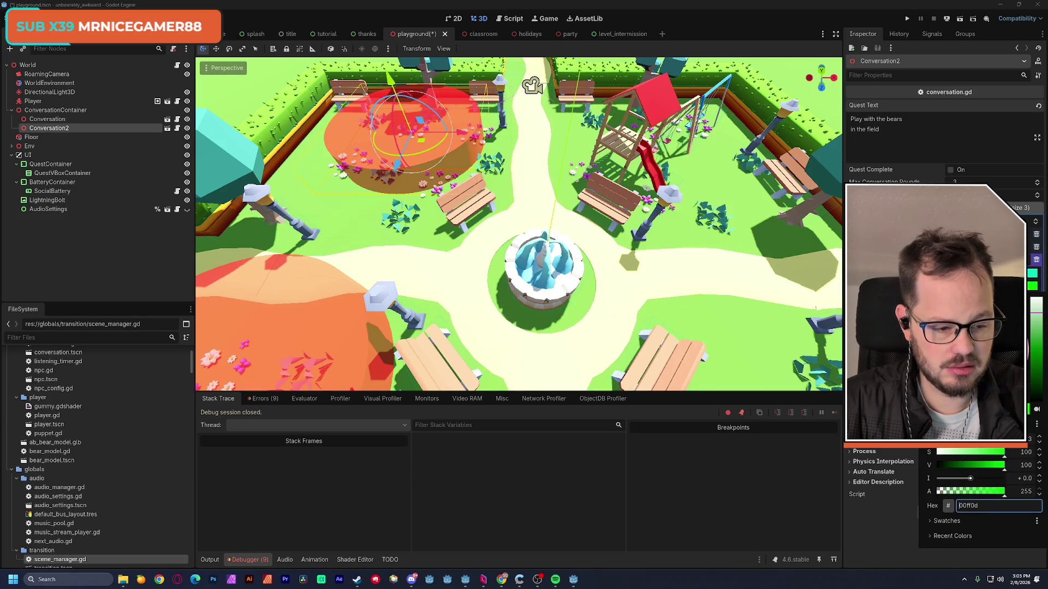
key(Return)
click(1031, 298)
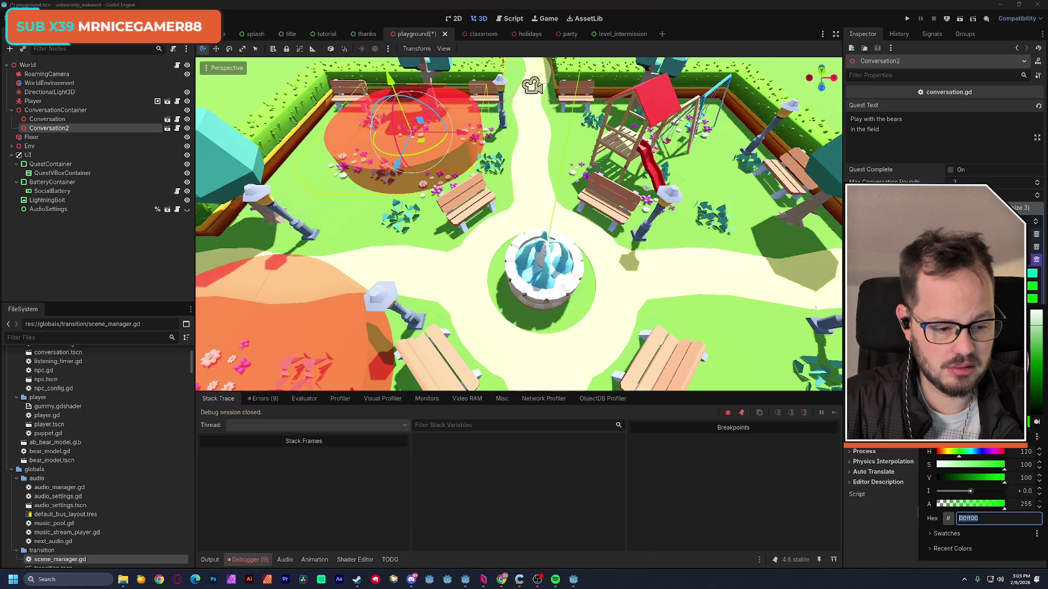
drag(954, 456, 944, 456)
key(Escape)
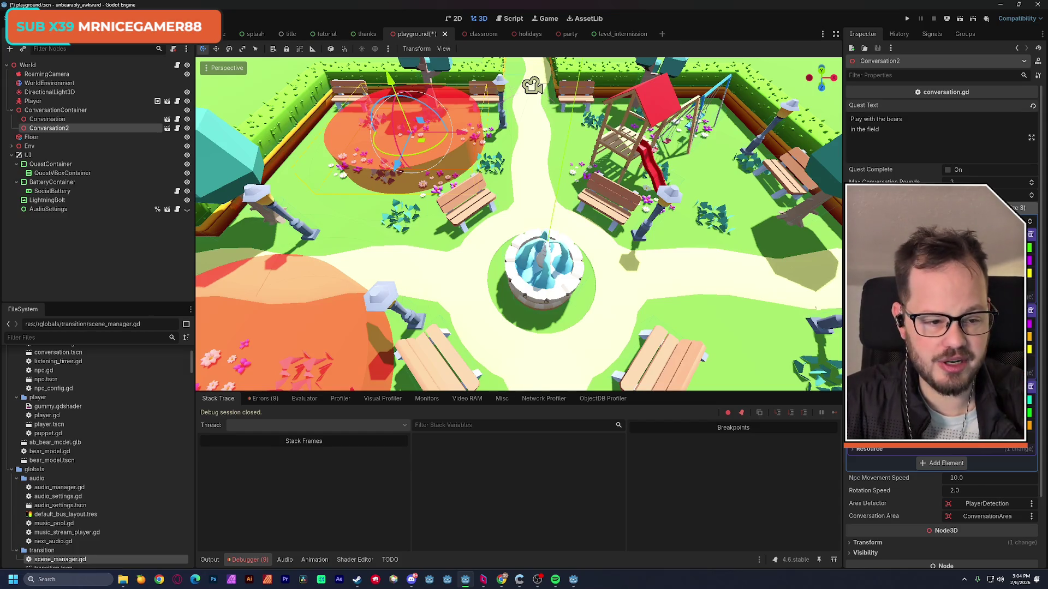
click(1031, 184)
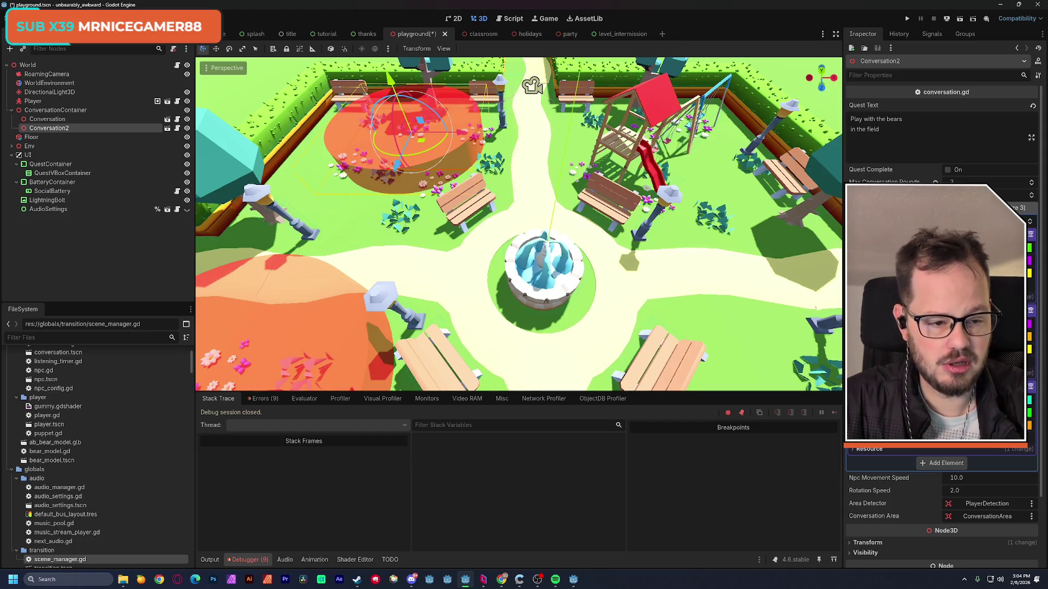
Lower Conversation2's Max Conversation Rounds to 2.
scroll(1042, 183, down, 1)
drag(1042, 184, 1045, 251)
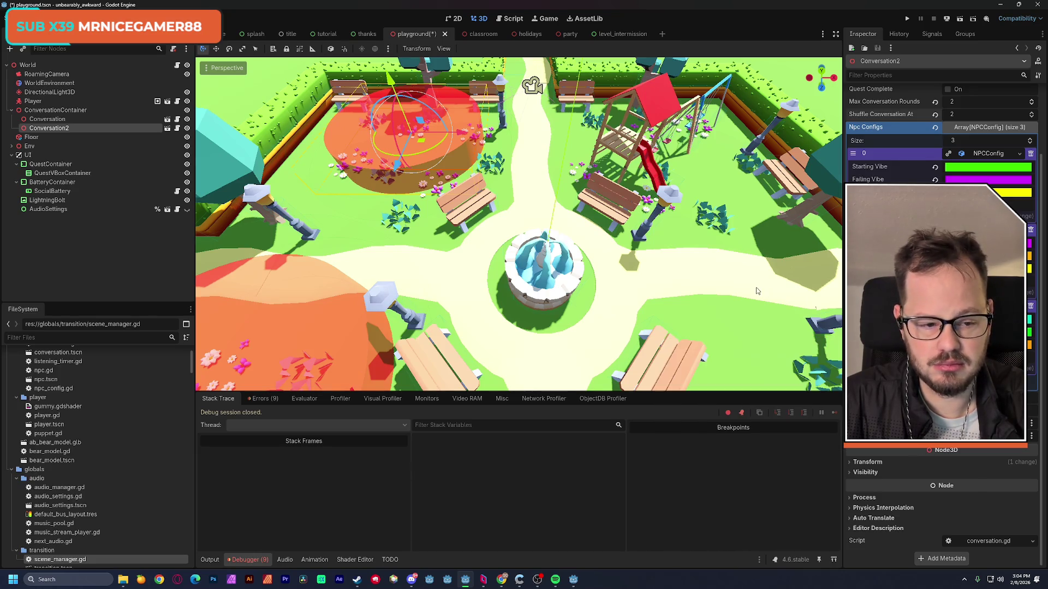
scroll(941, 273, up, 2)
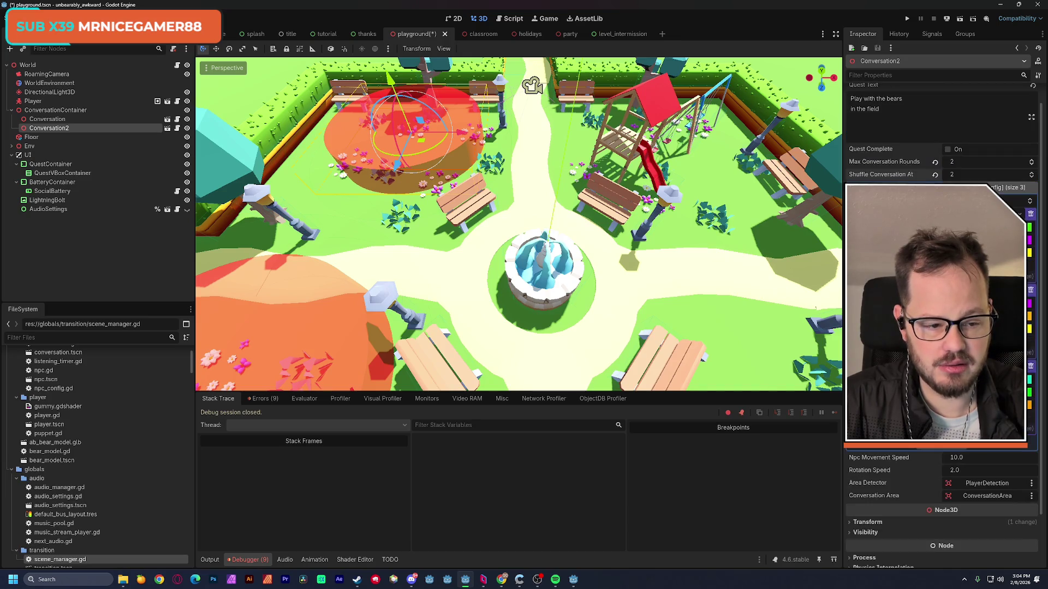
Set the purple vibe colour to hex dd00ff, fine-tune its hue, and save the scene.
click(1015, 240)
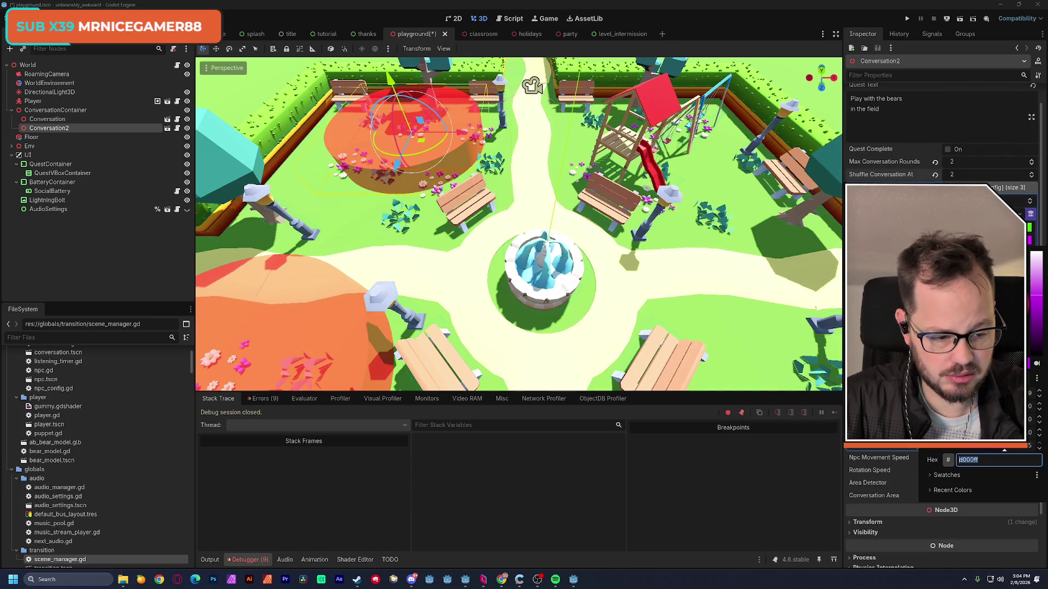
text(dd00ff)
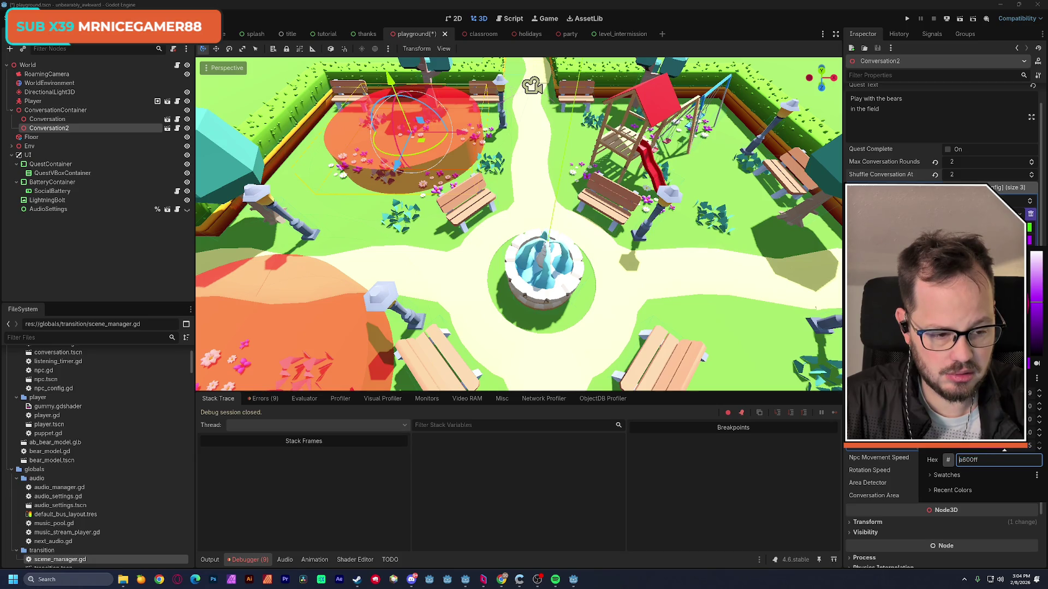
drag(1034, 402, 1034, 395)
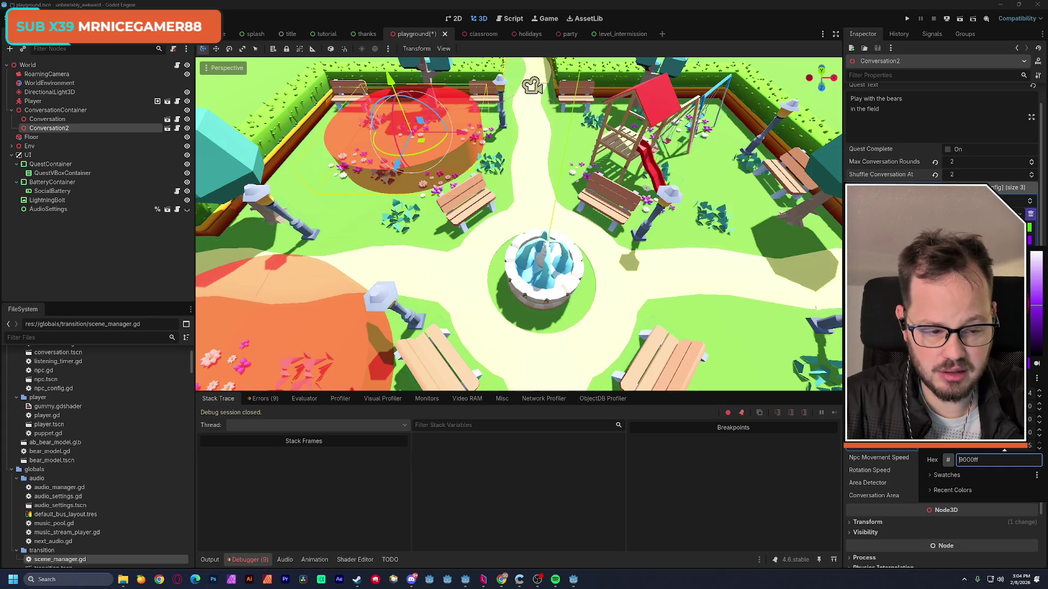
click(1030, 393)
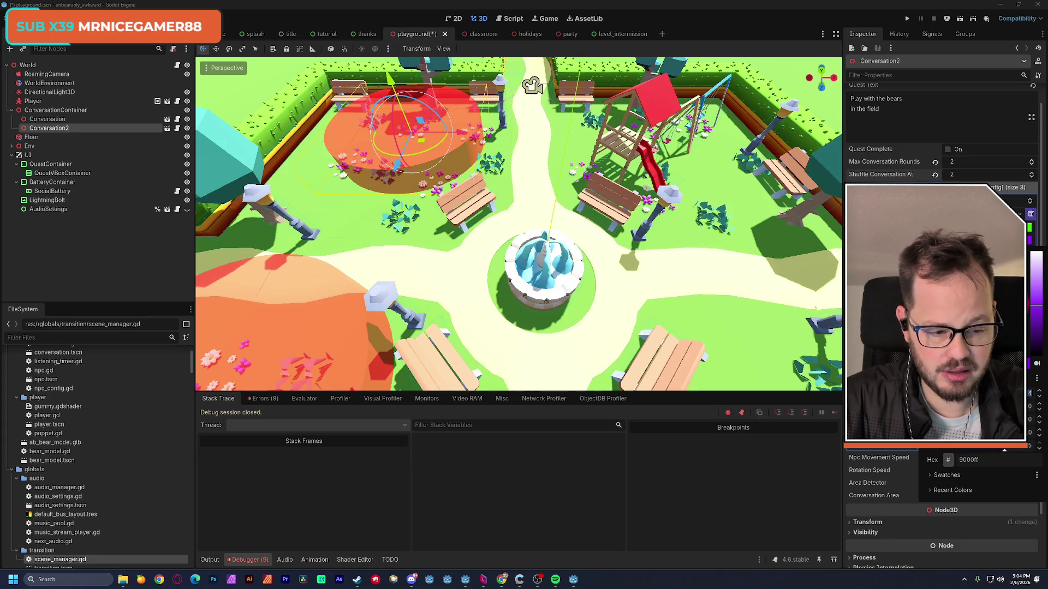
key(Escape)
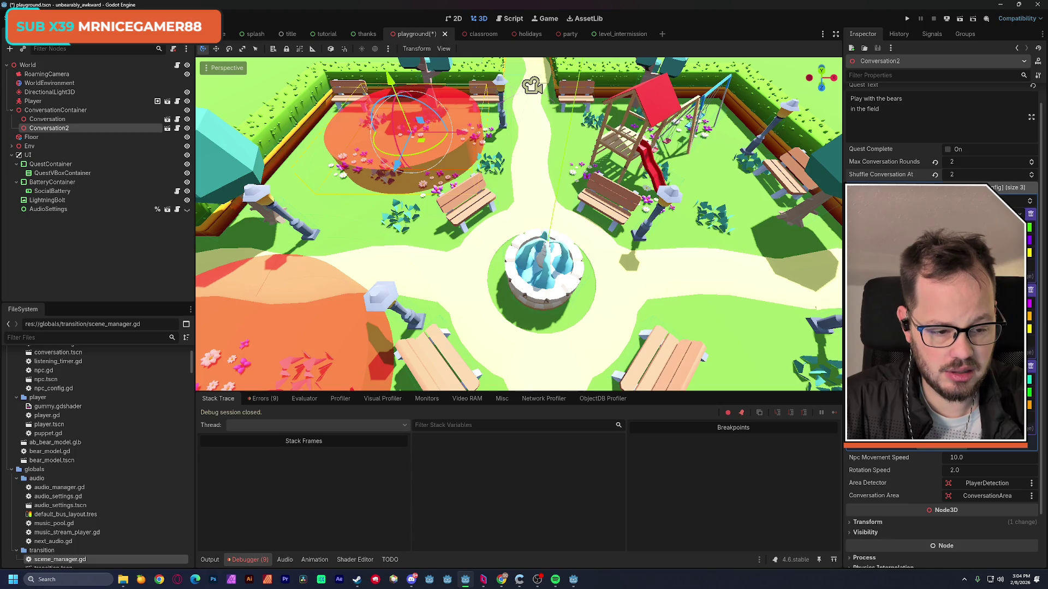
click(1029, 303)
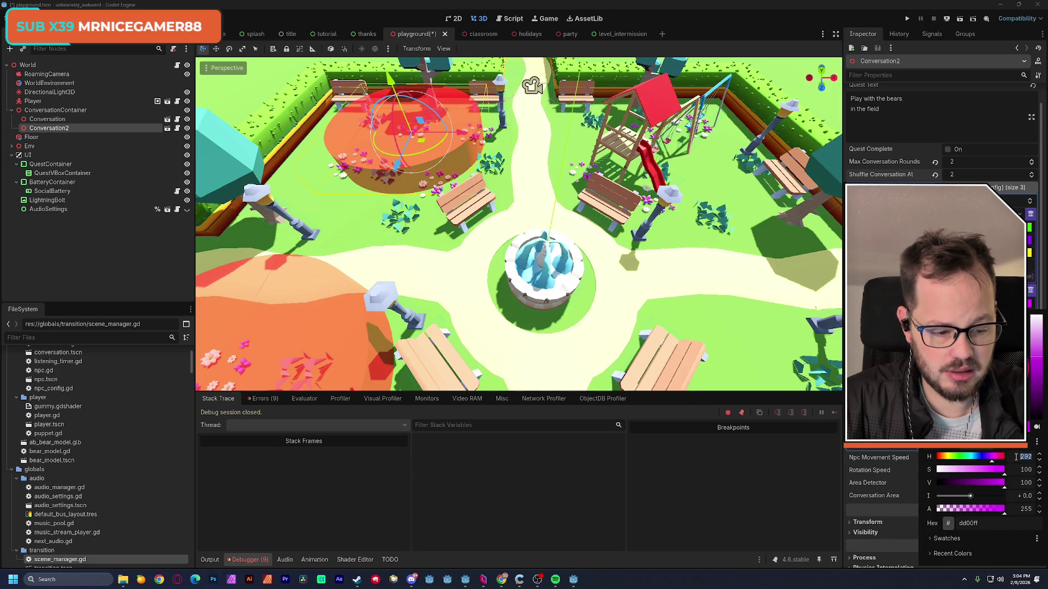
key(Escape)
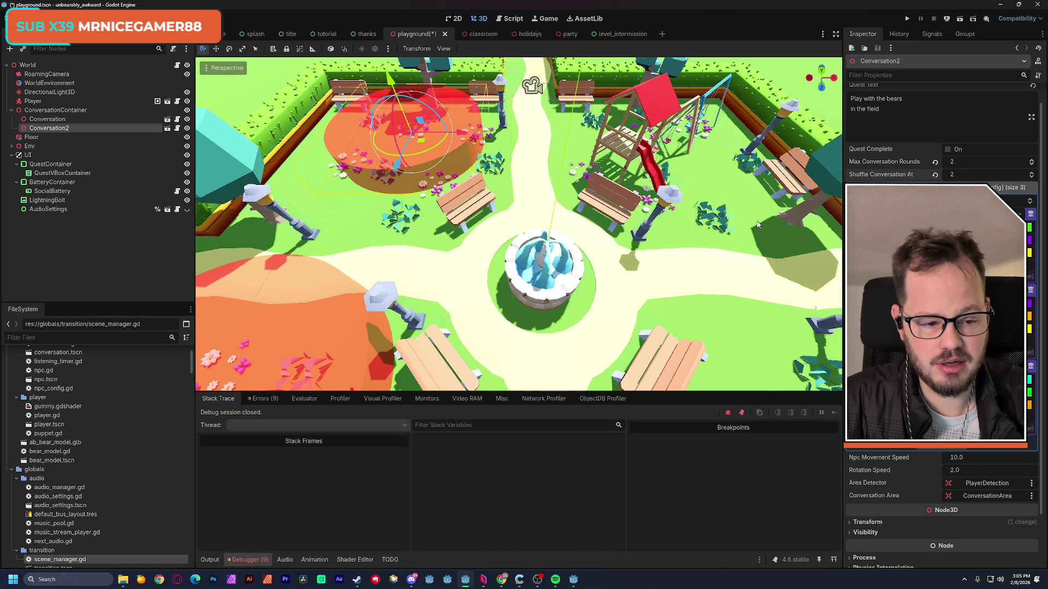
key(ctrl+s)
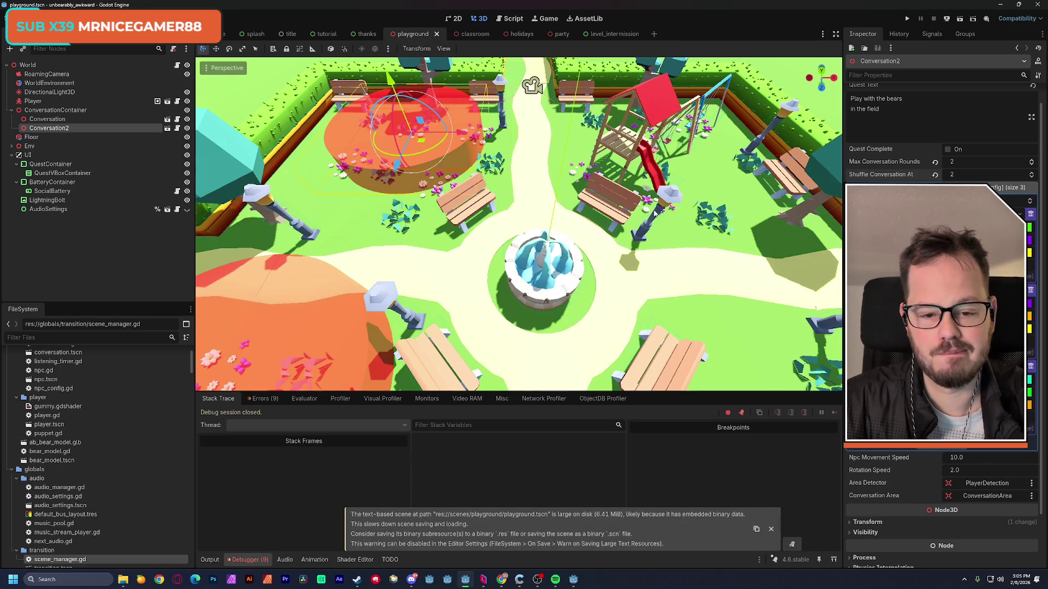
Run the playground scene and walk the player up the path to interact with the yellow bear.
mouse_move(590, 203)
mouse_down()
mouse_move(469, 213)
mouse_move(417, 260)
mouse_up()
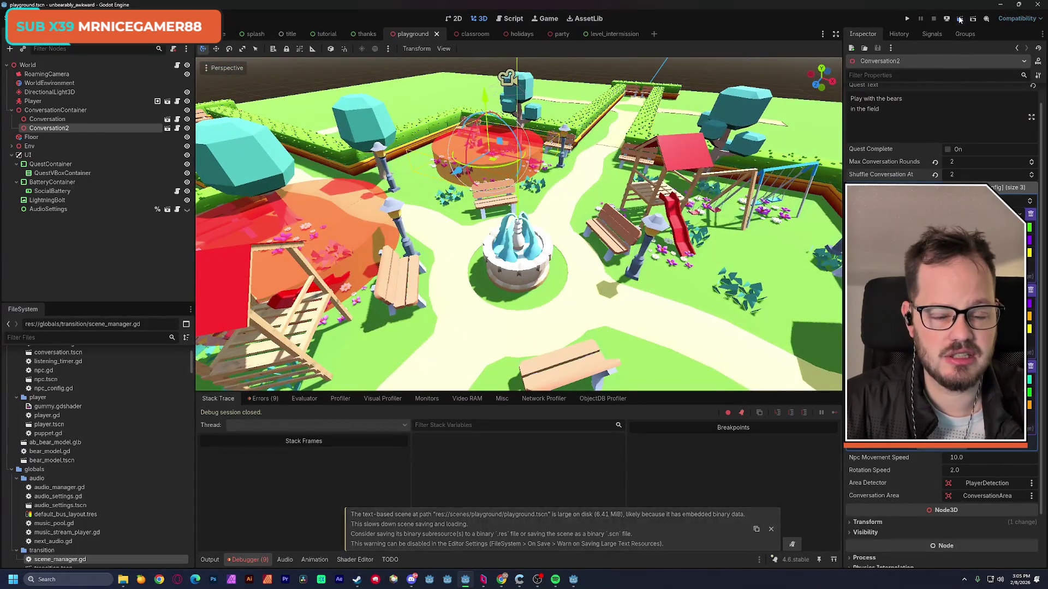
click(959, 19)
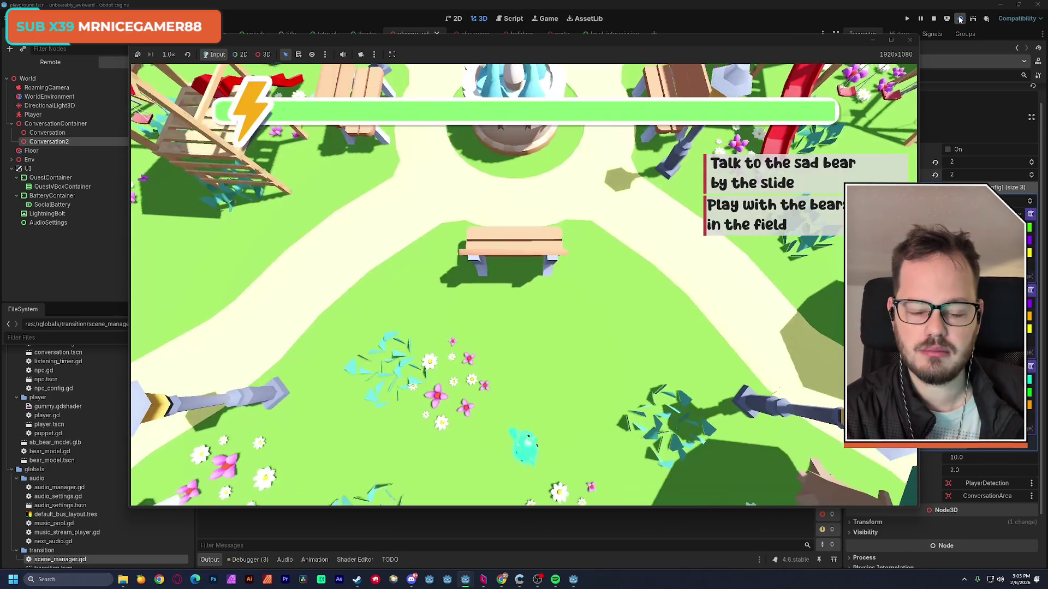
key(w)
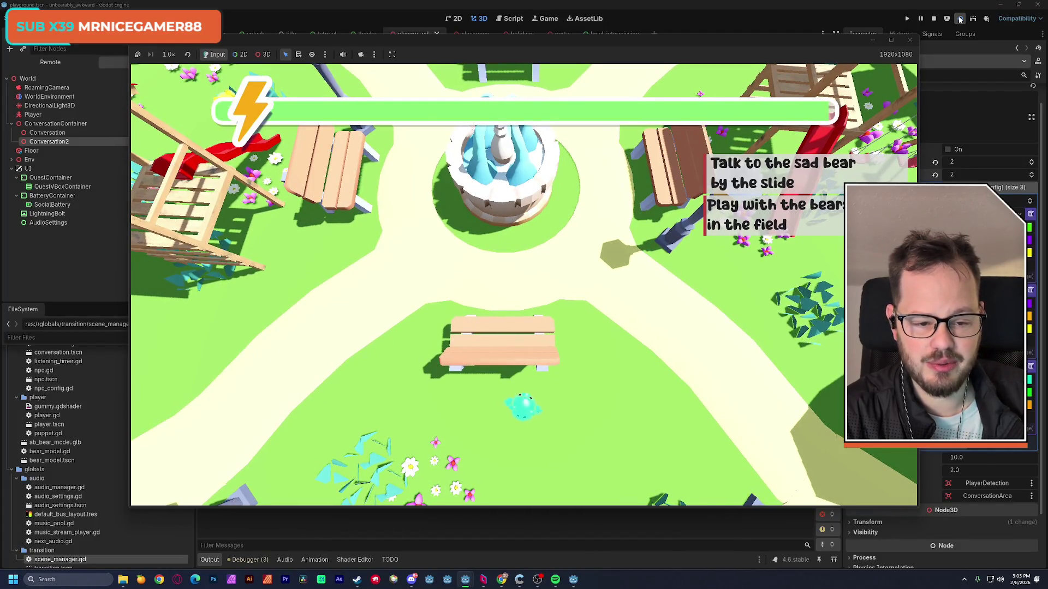
key(a)
key(w)
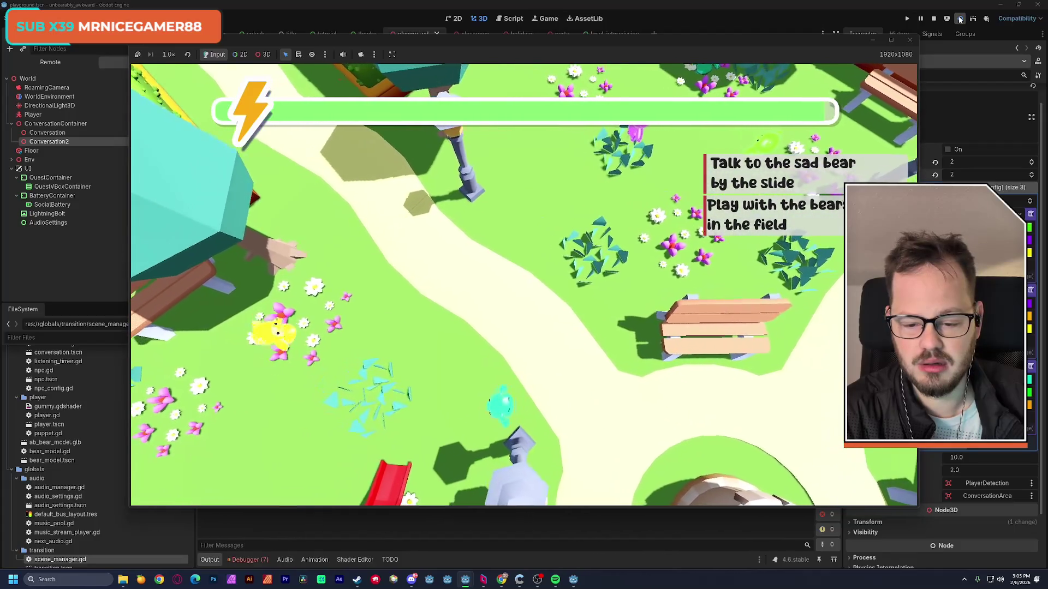
key(e)
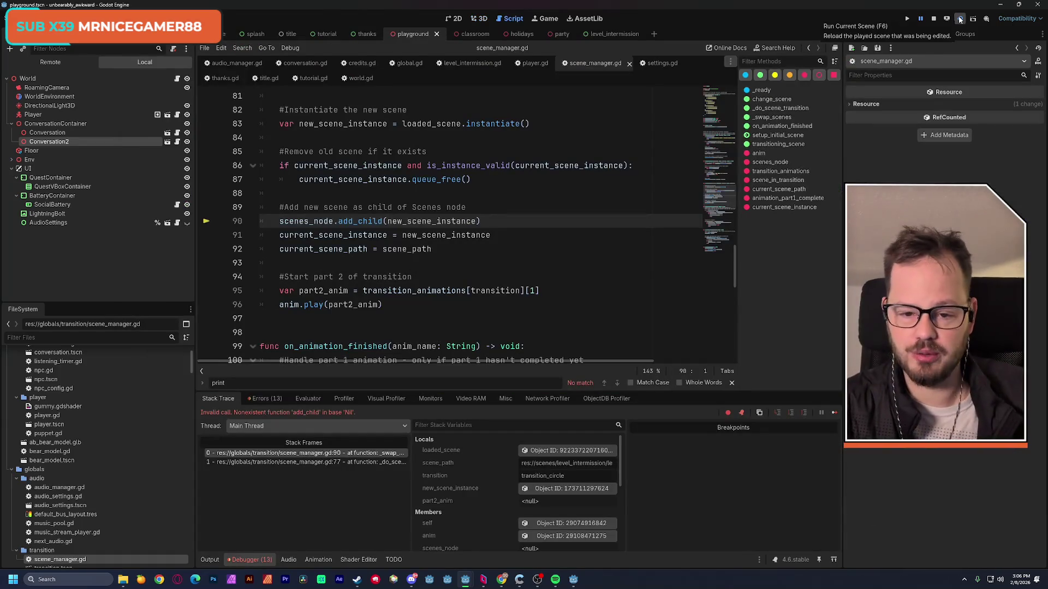
Stop the crashed run and select the first Conversation node in the 3D view.
click(960, 19)
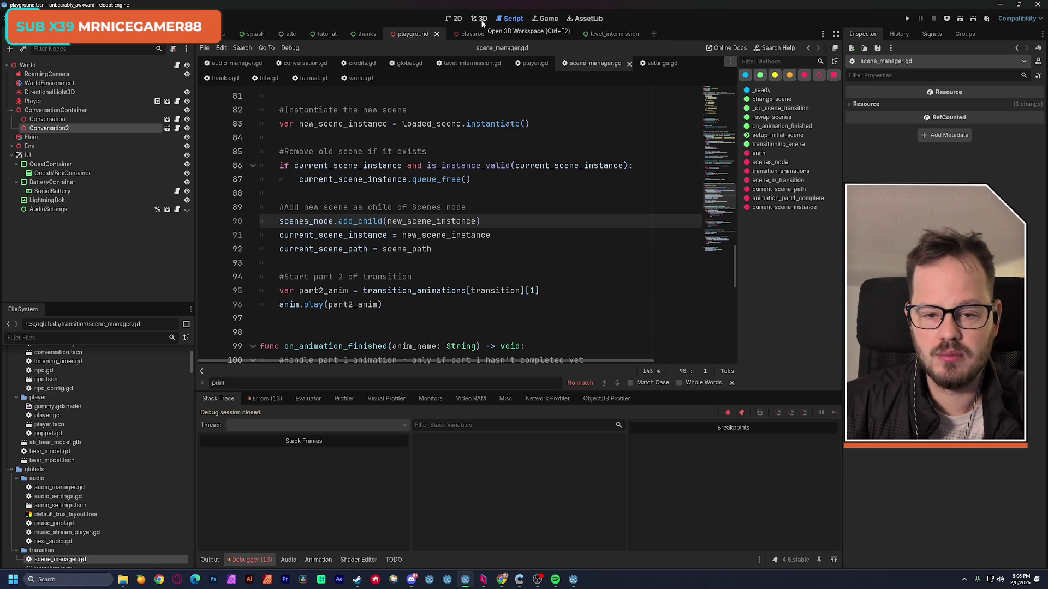
click(482, 23)
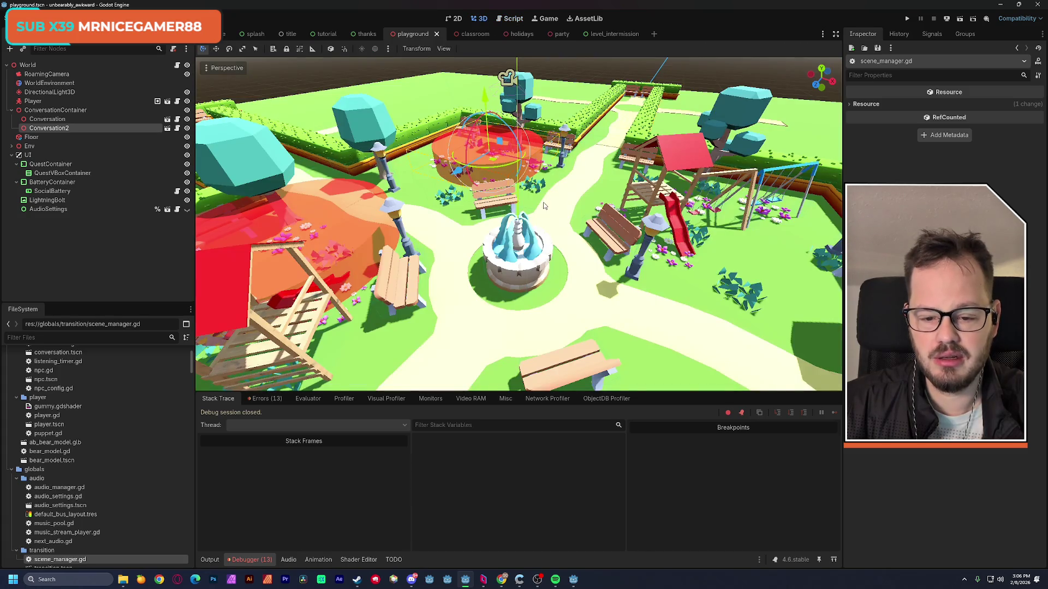
click(360, 165)
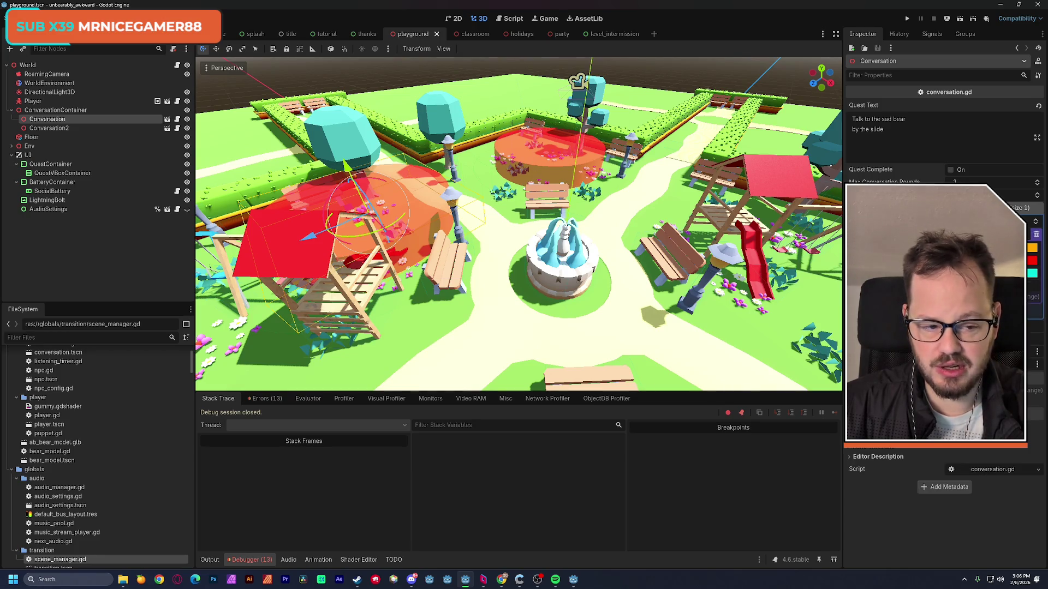
Change its orange vibe colour to ff6600 and save the playground scene.
click(1032, 248)
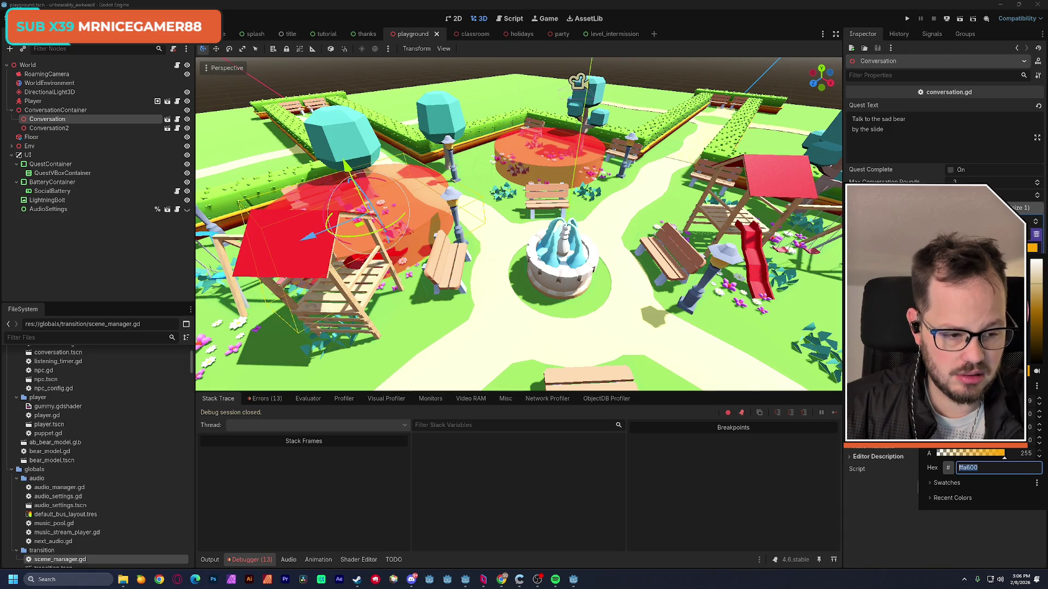
text(ff6600)
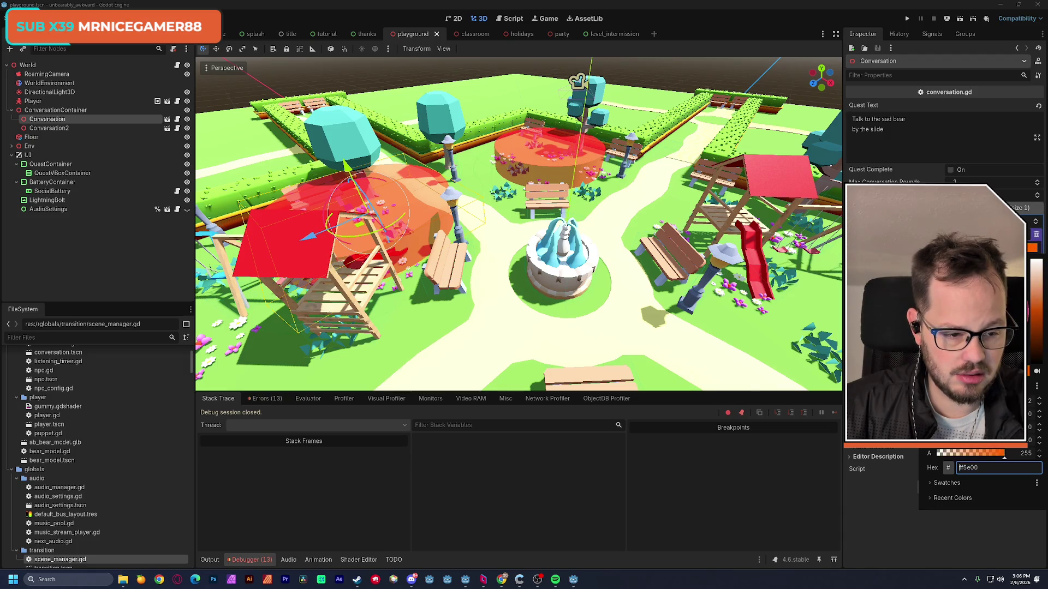
key(Escape)
key(ctrl+s)
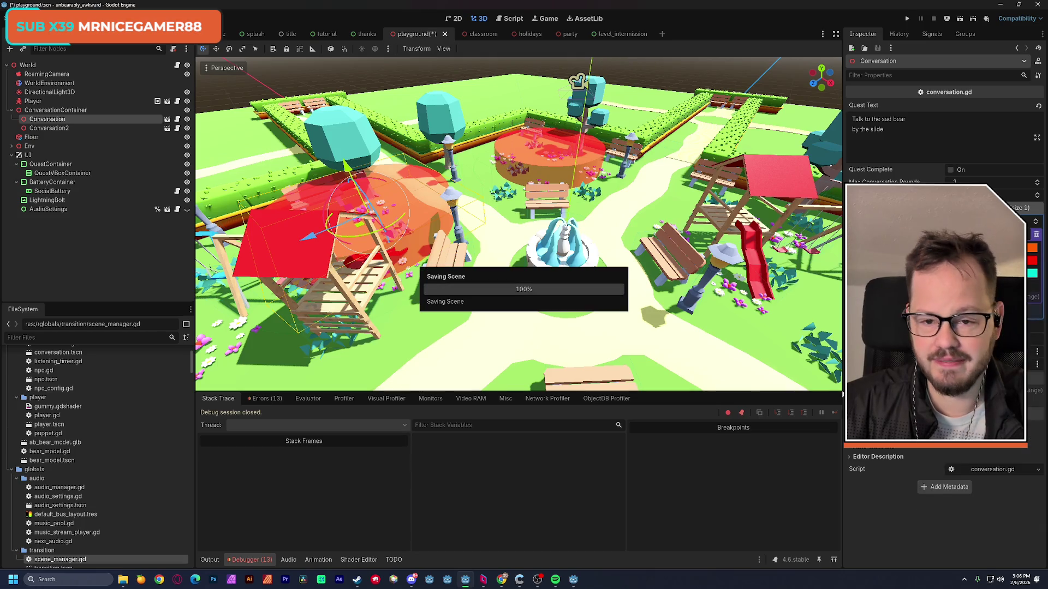
click(959, 19)
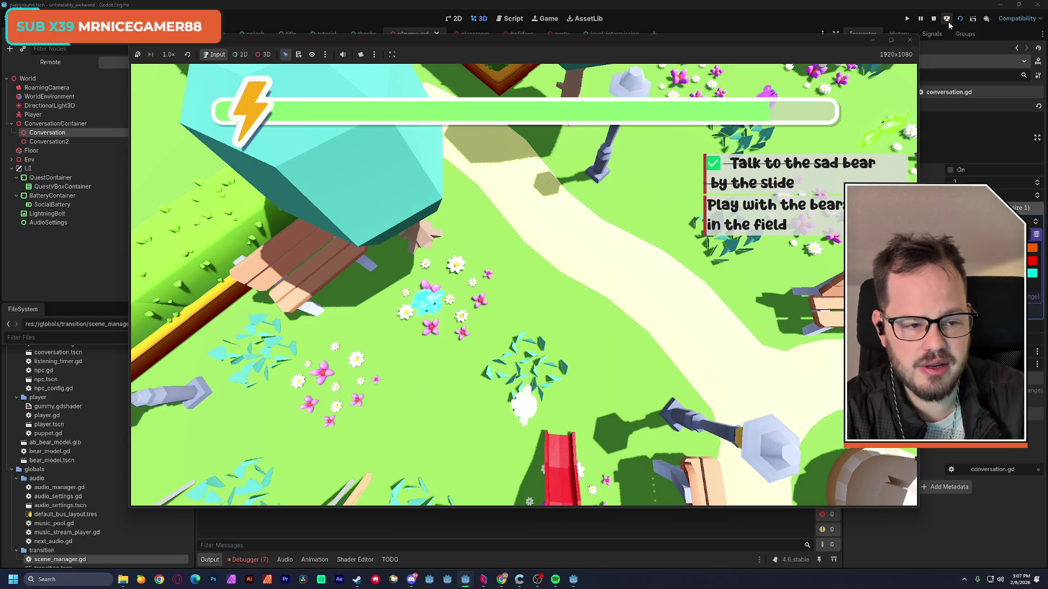
Restart the game, play through the sad bear conversation, then stop the game.
click(961, 18)
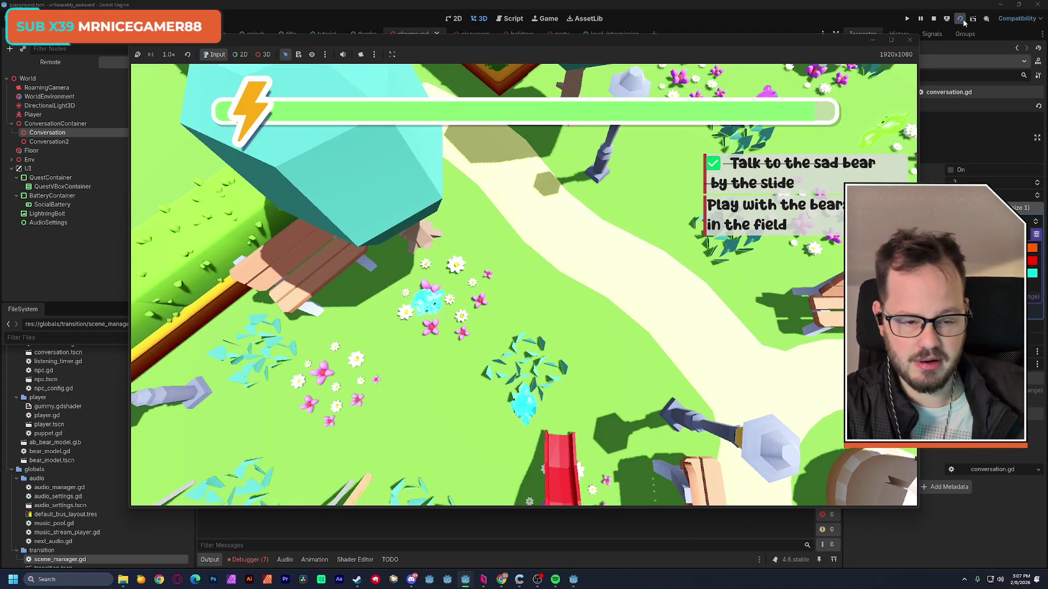
click(909, 41)
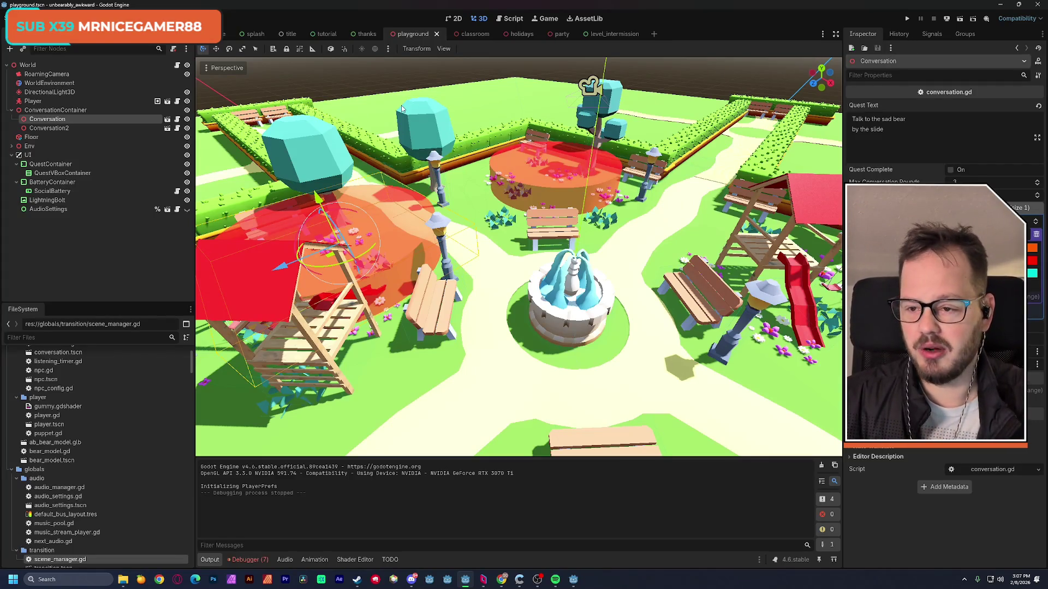
Select the SocialBattery bar and open its social_battery.gd script.
mouse_move(469, 265)
mouse_down()
mouse_move(502, 262)
mouse_move(393, 262)
mouse_up()
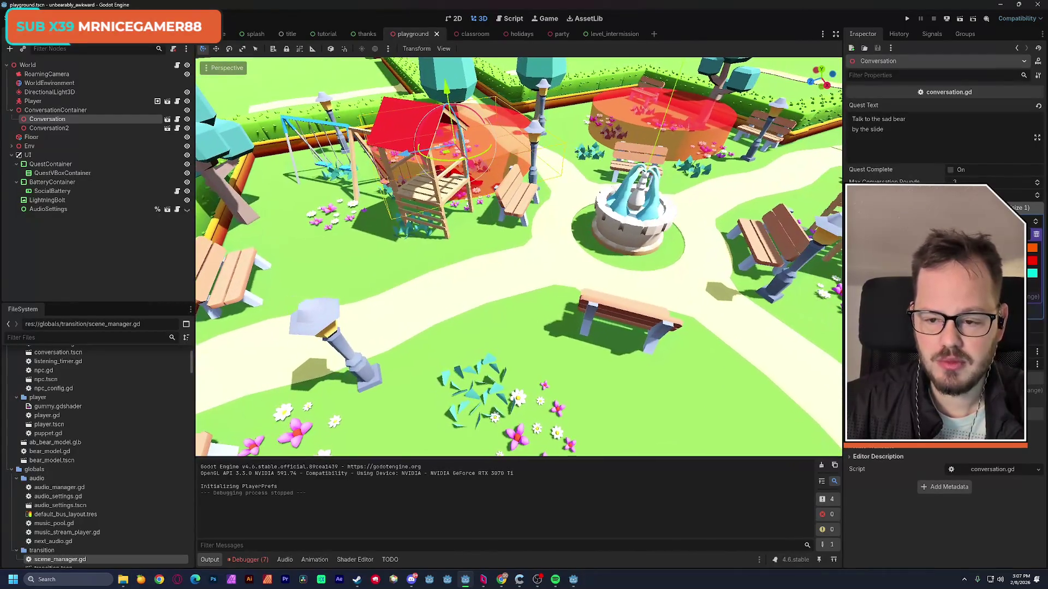
click(71, 192)
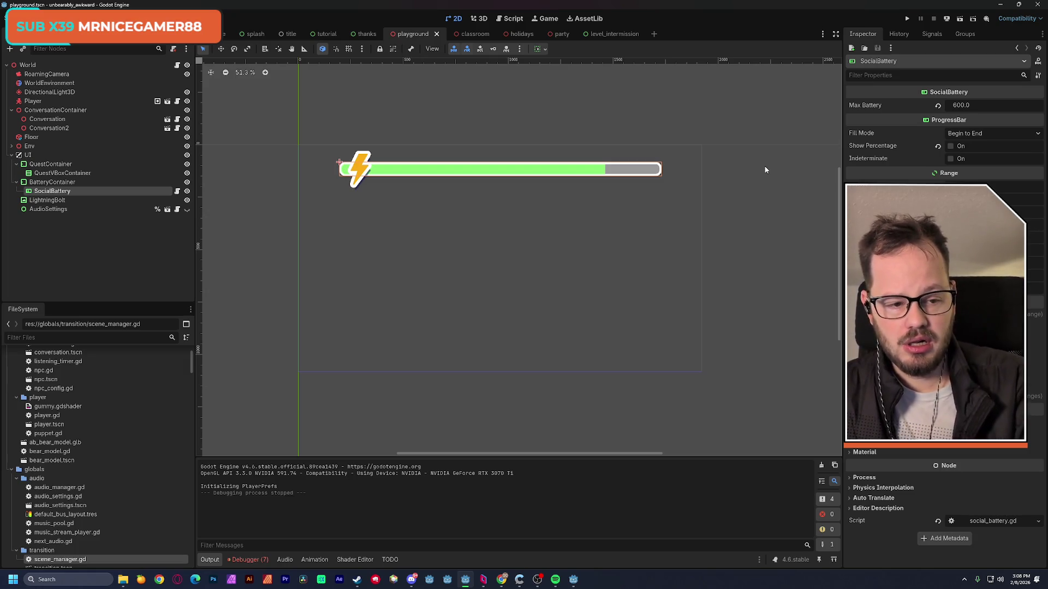
click(177, 191)
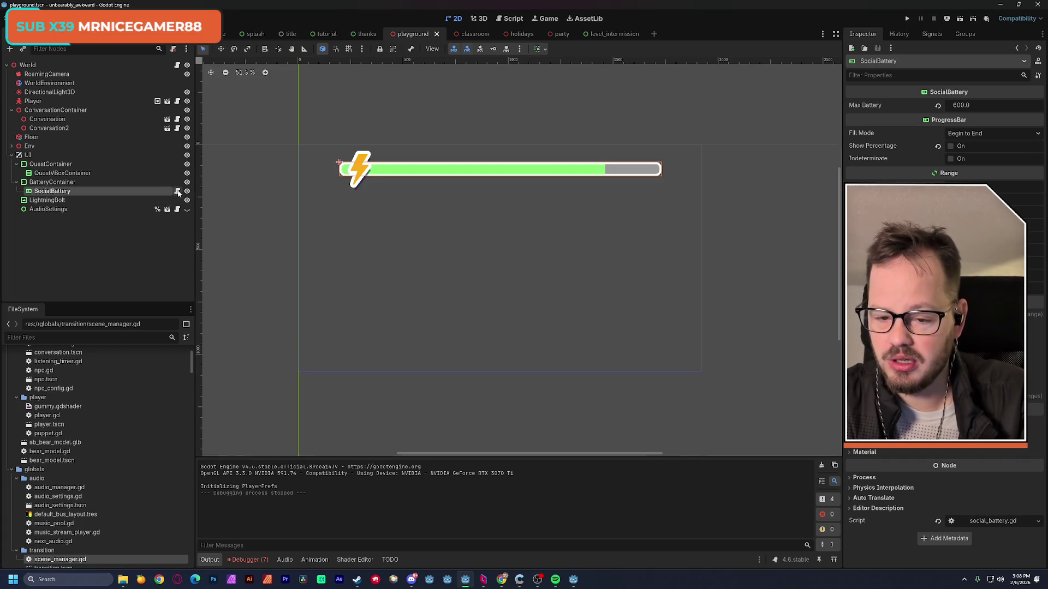
Review the battery drain code, then open world.gd from the World node.
scroll(320, 191, down, 4)
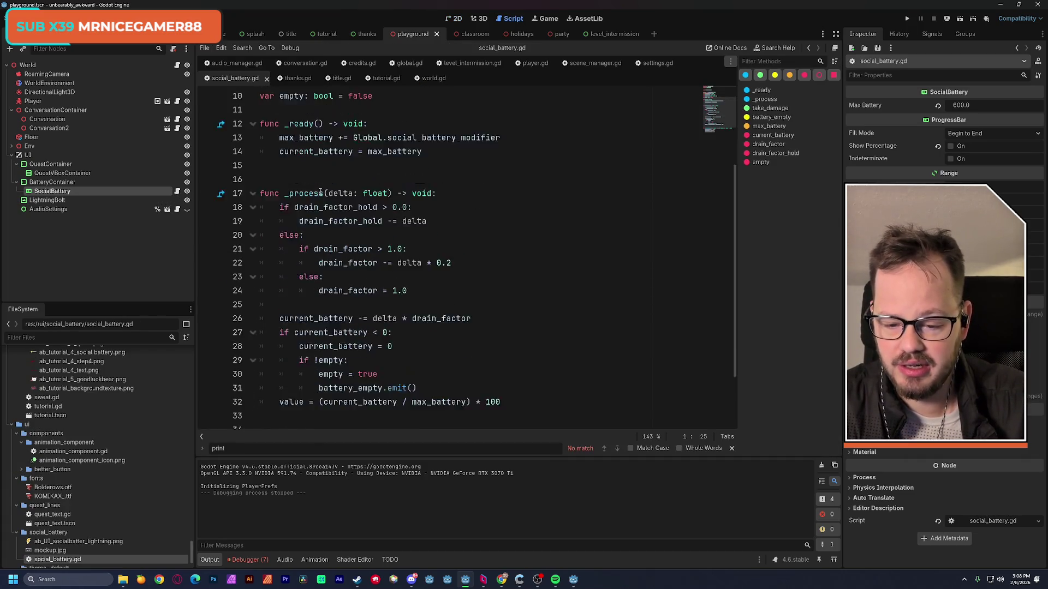
scroll(320, 192, down, 1)
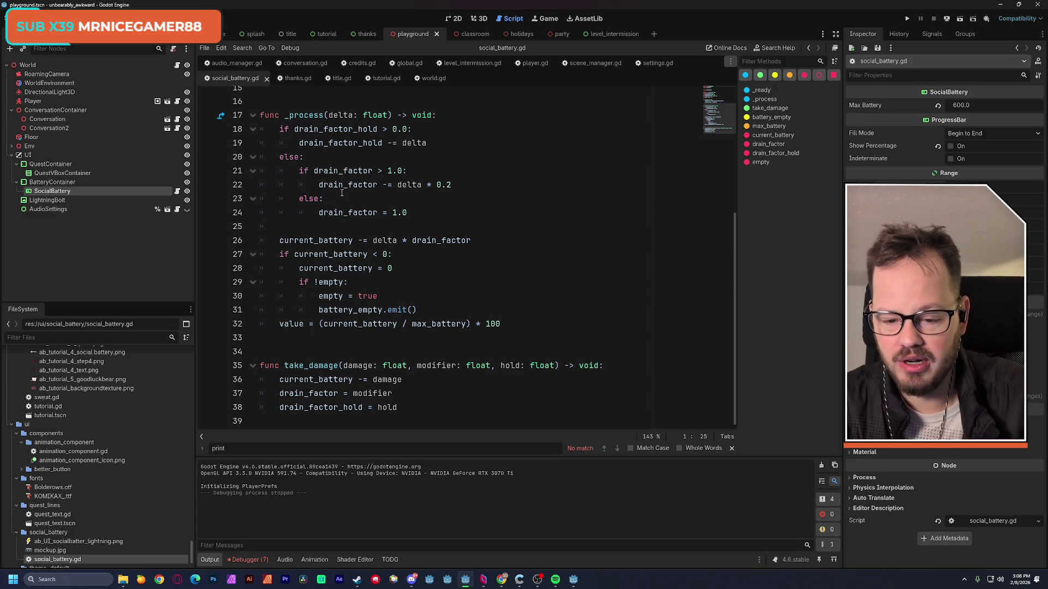
mouse_move(317, 262)
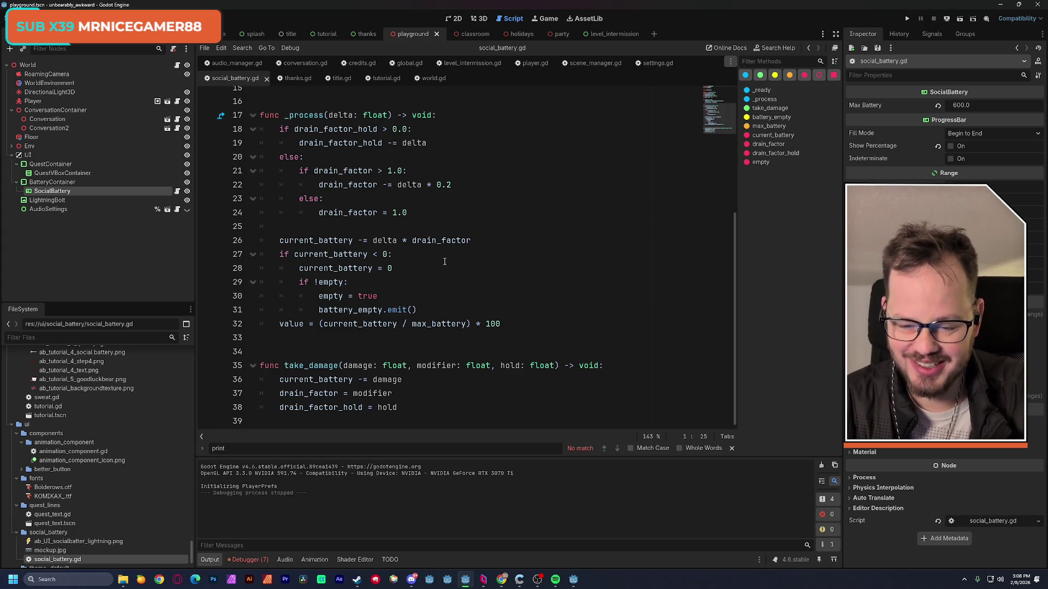
scroll(445, 262, up, 5)
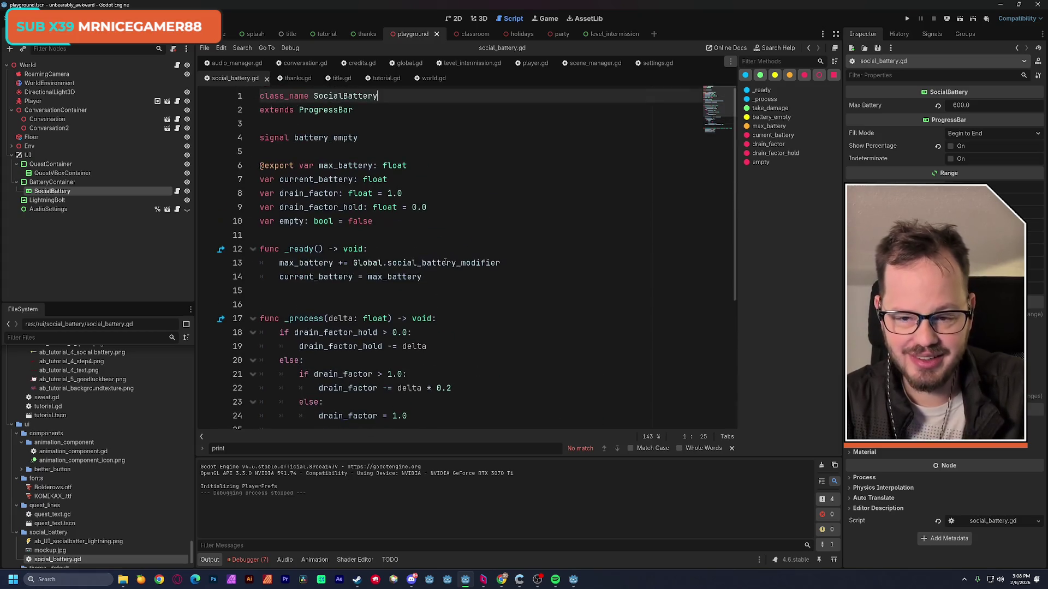
click(177, 66)
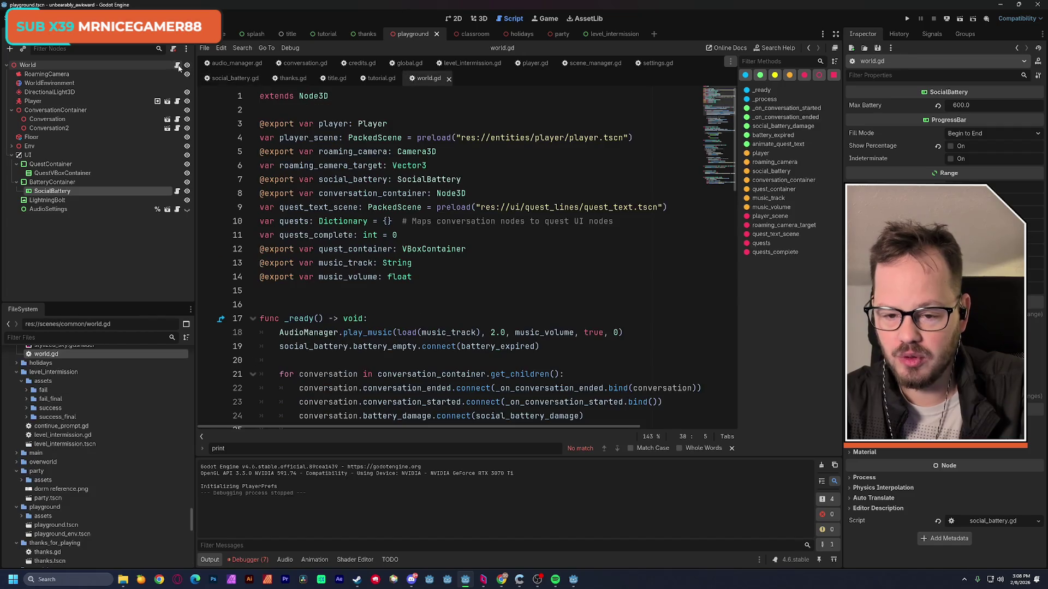
Add social_battery.take_damage(0.0, 0.0, after the battery_empty connect and jump to take_damage's definition.
scroll(347, 256, down, 2)
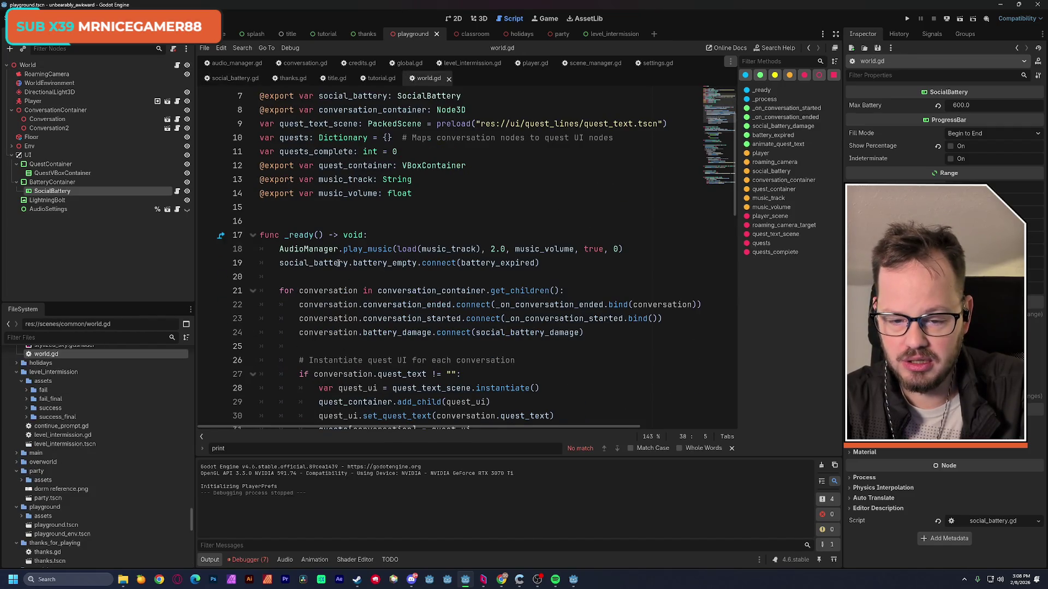
drag(280, 263, 540, 263)
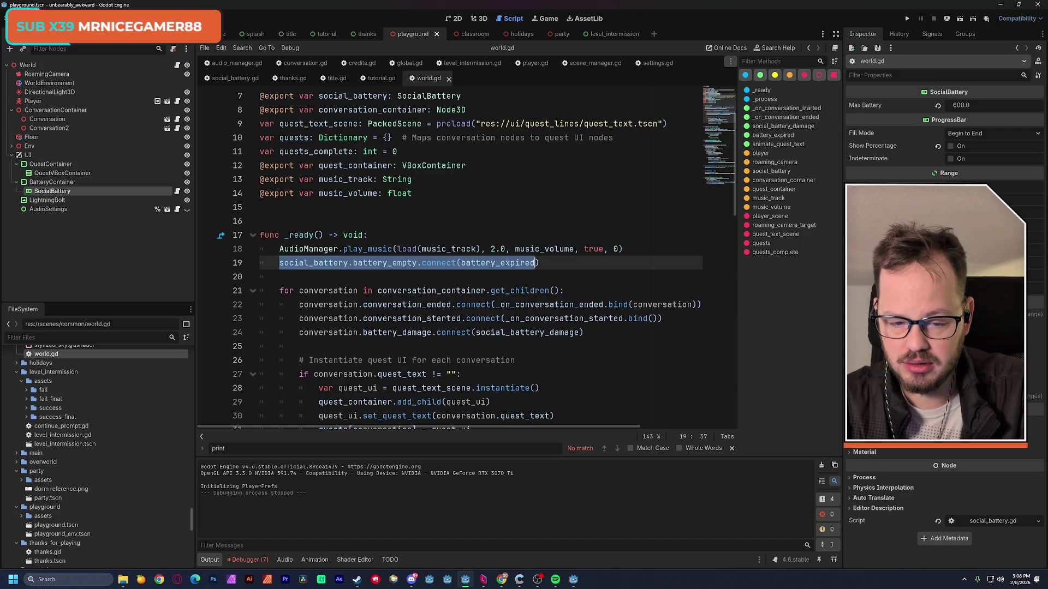
scroll(546, 262, down, 2)
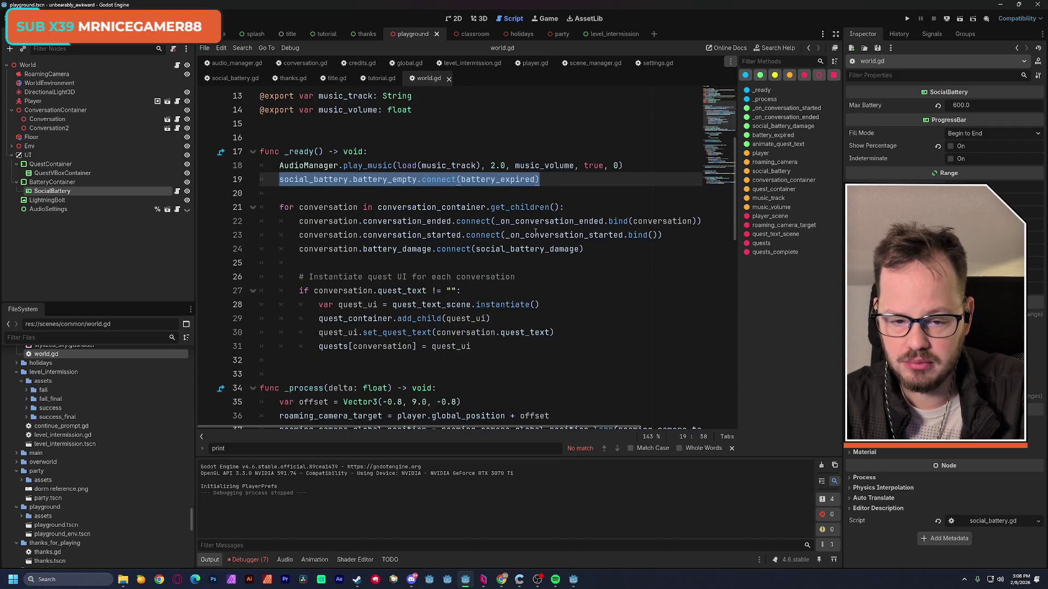
click(549, 183)
key(Return)
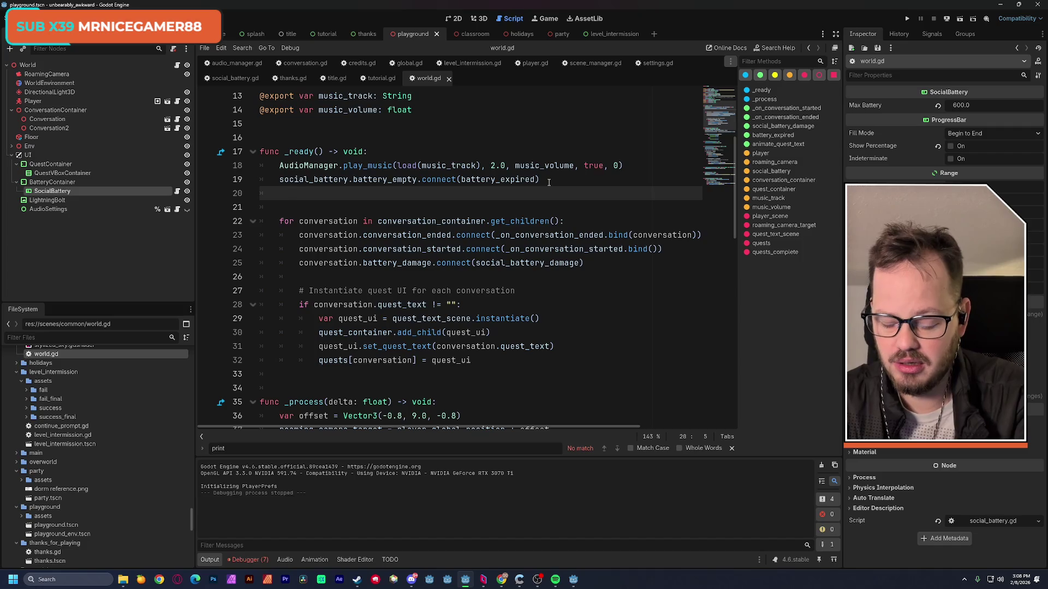
text(so)
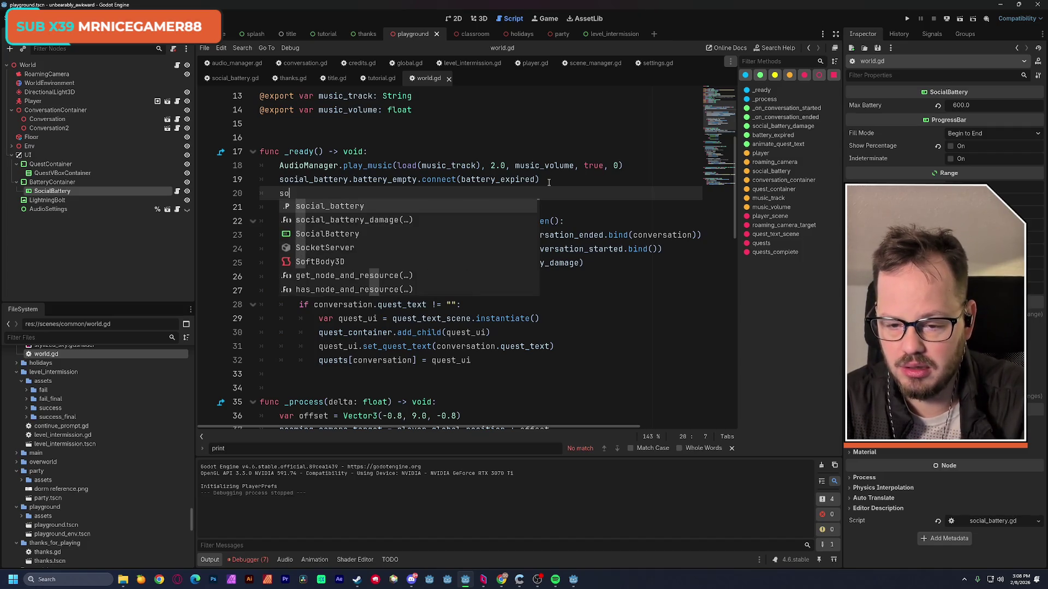
key(Return)
text(.ta)
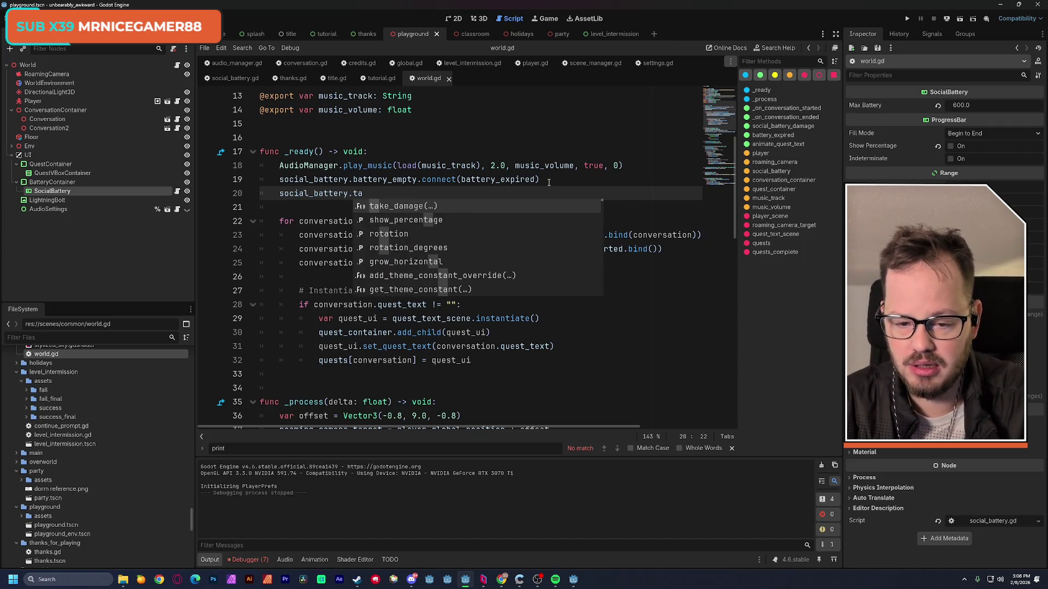
key(Return)
text(0)
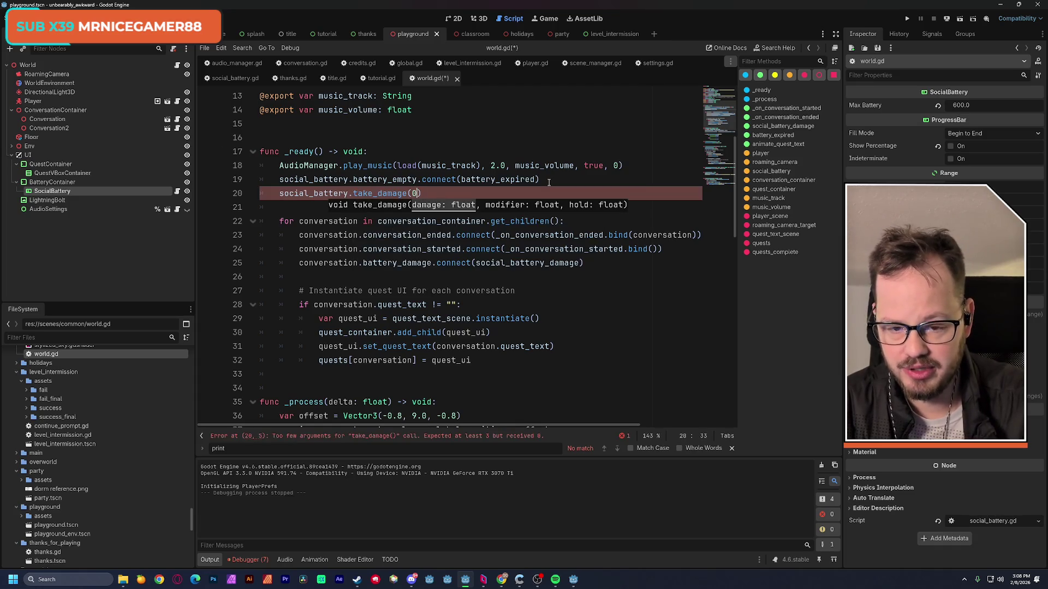
text(.0)
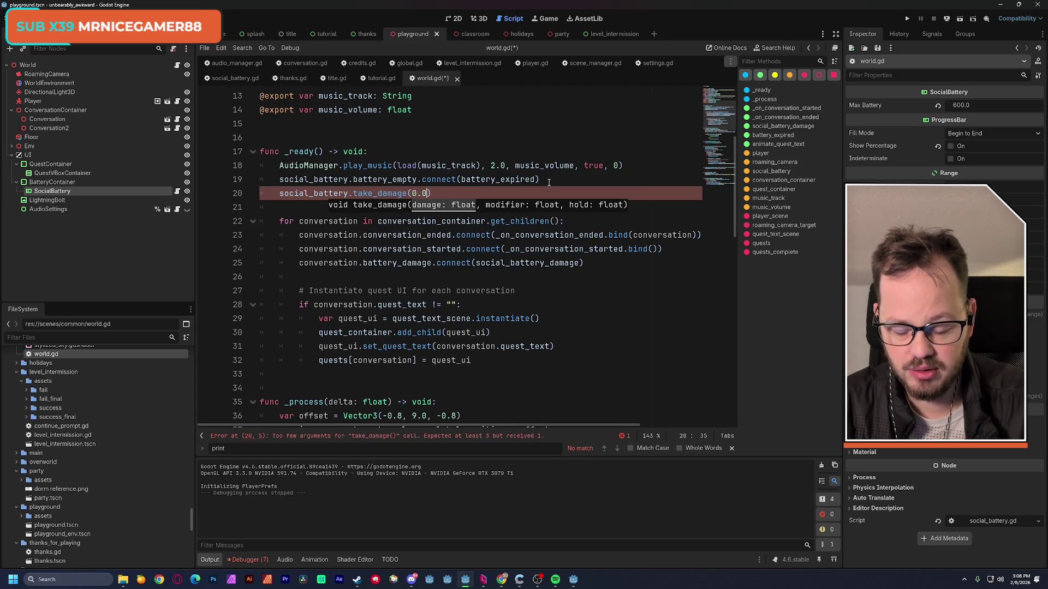
text(,)
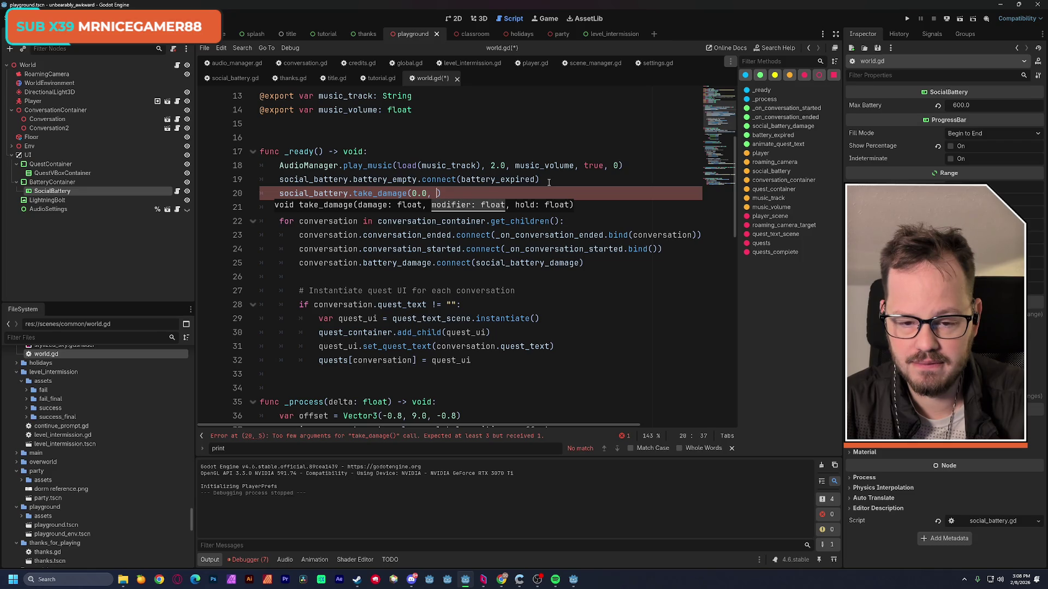
text(0.0,)
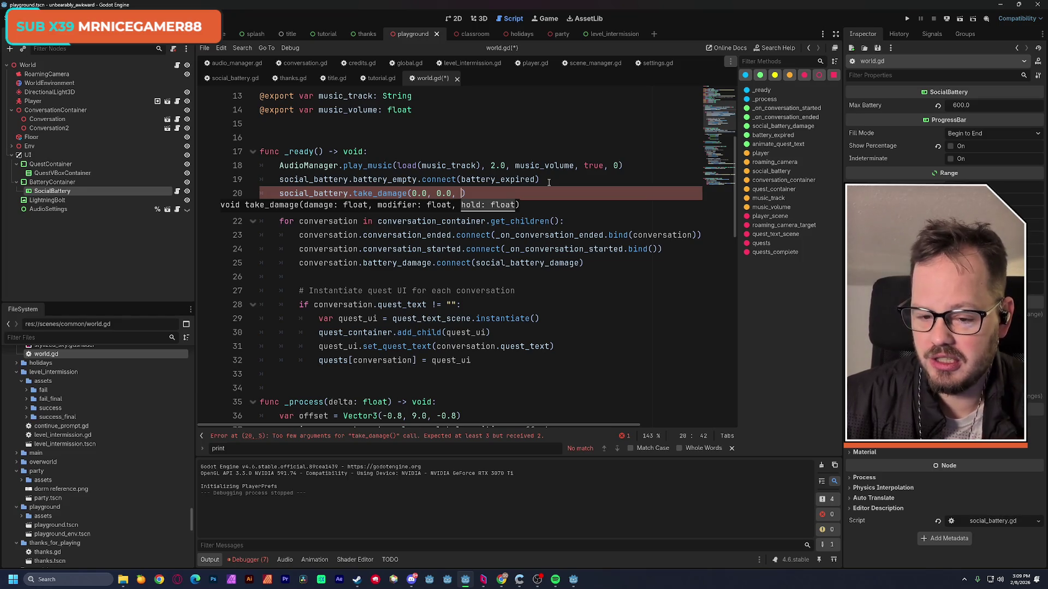
ctrl+click(381, 196)
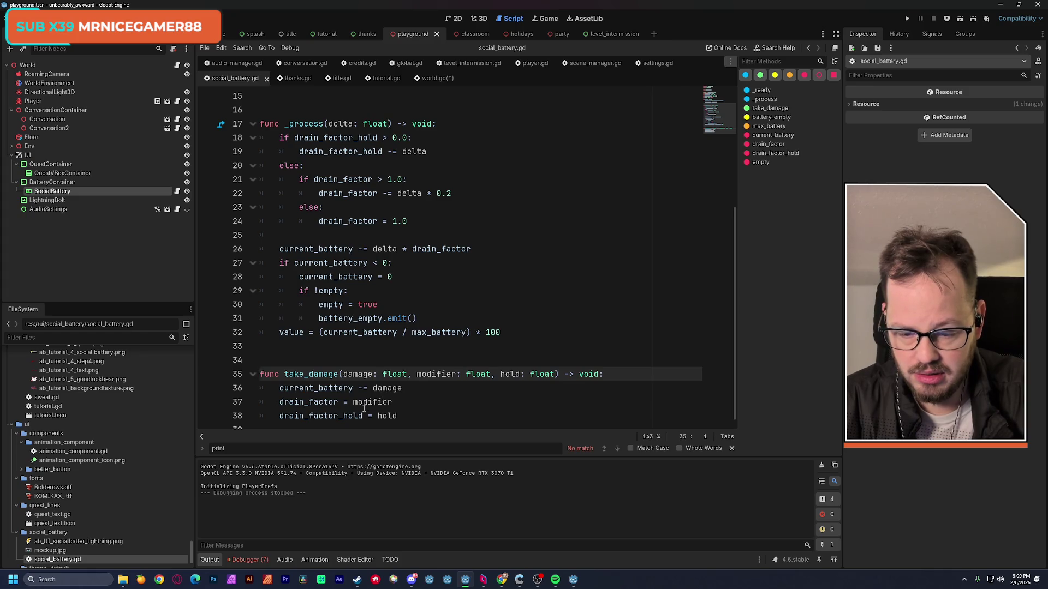
double_click(321, 403)
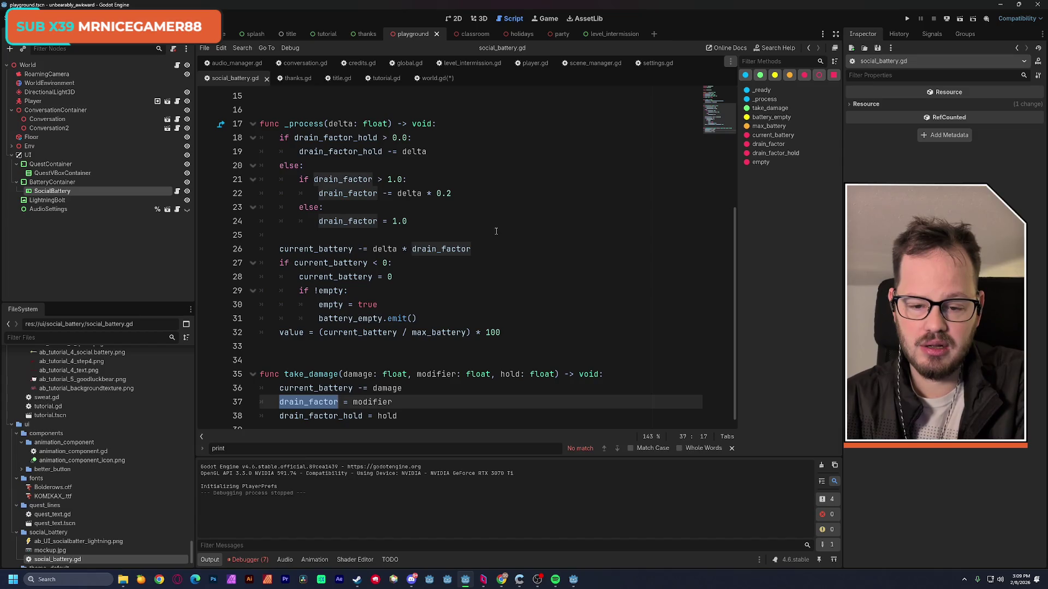
scroll(496, 232, up, 1)
scroll(496, 231, up, 1)
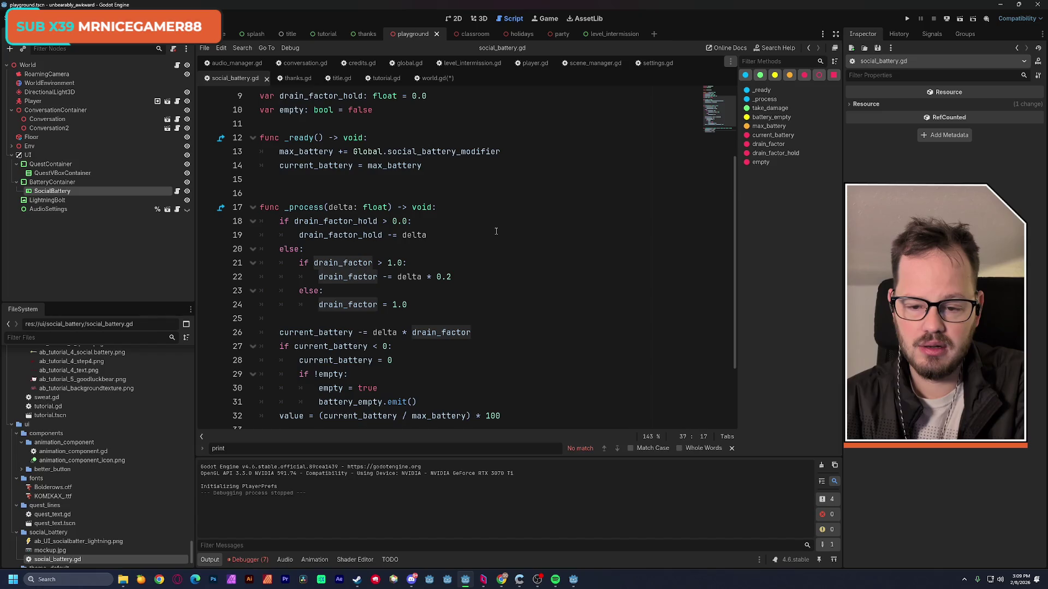
scroll(496, 231, down, 1)
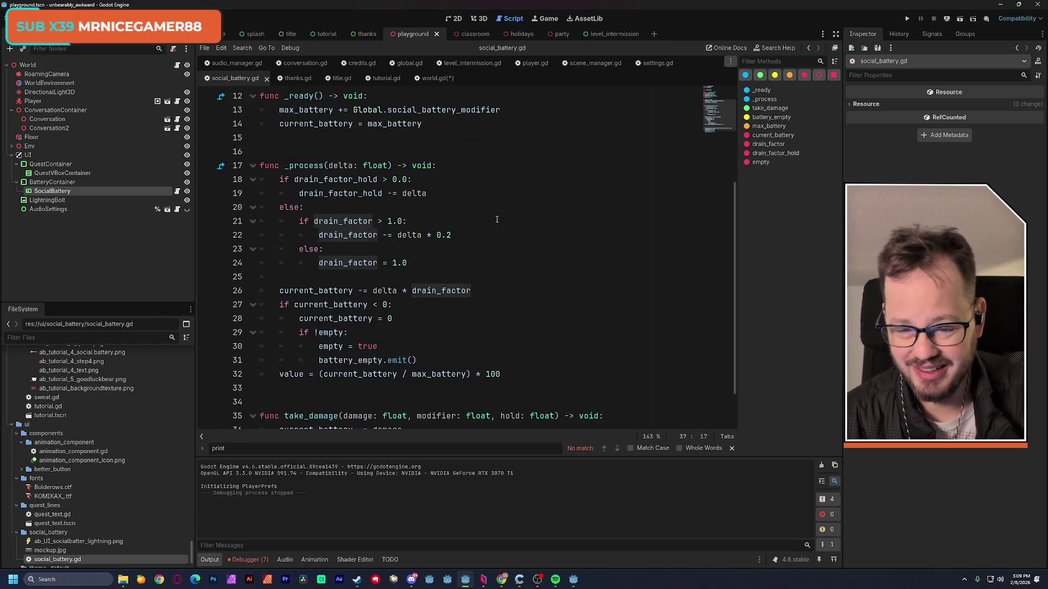
double_click(395, 221)
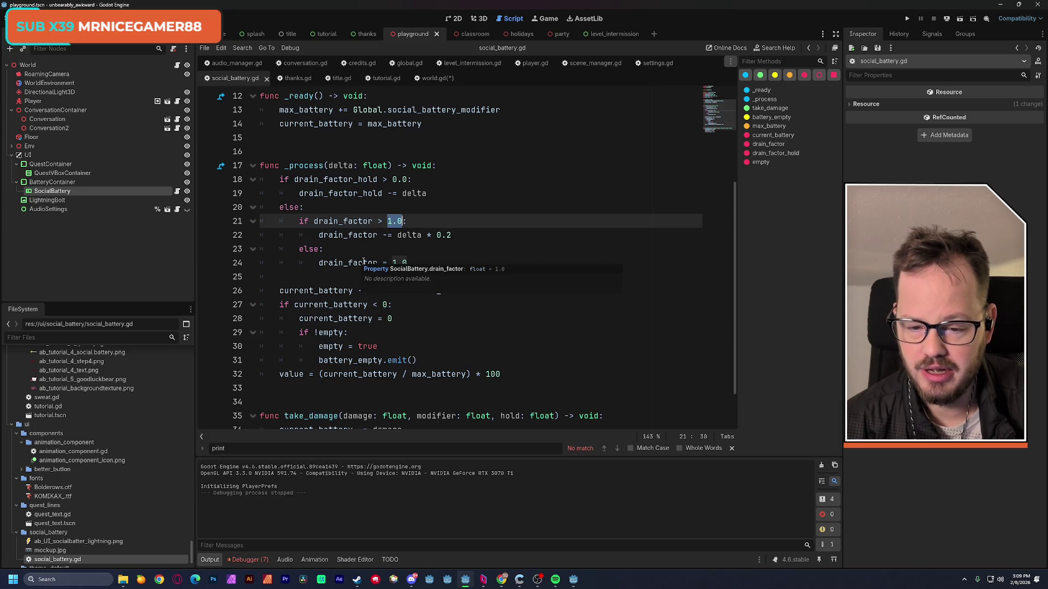
double_click(401, 263)
drag(404, 263, 407, 264)
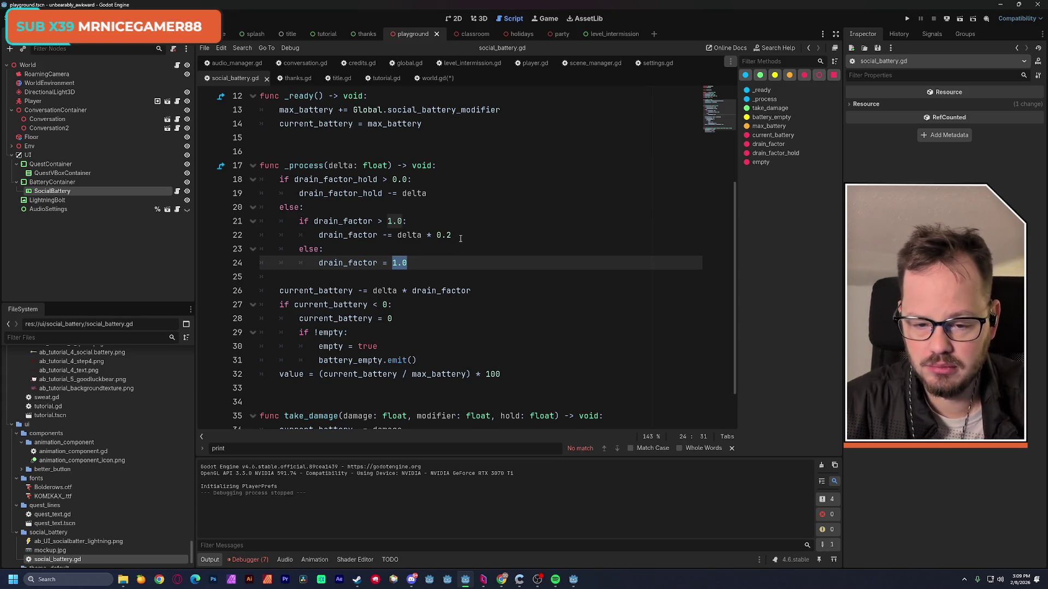
click(500, 238)
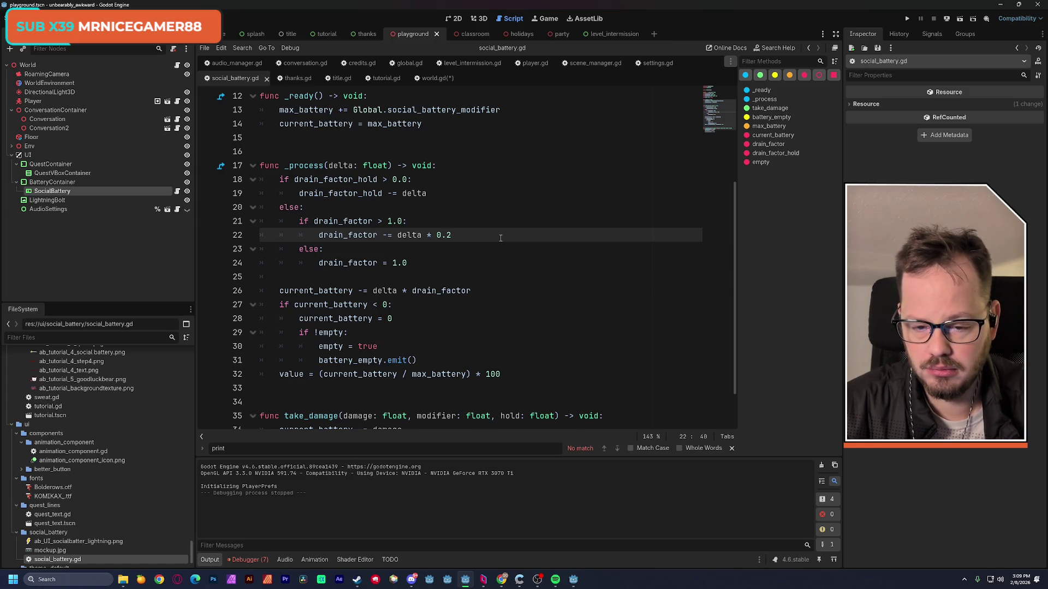
Add an 'if drain_factor < 1.0' condition on a new line after line 22.
key(Return)
key(BackSpace)
text(if)
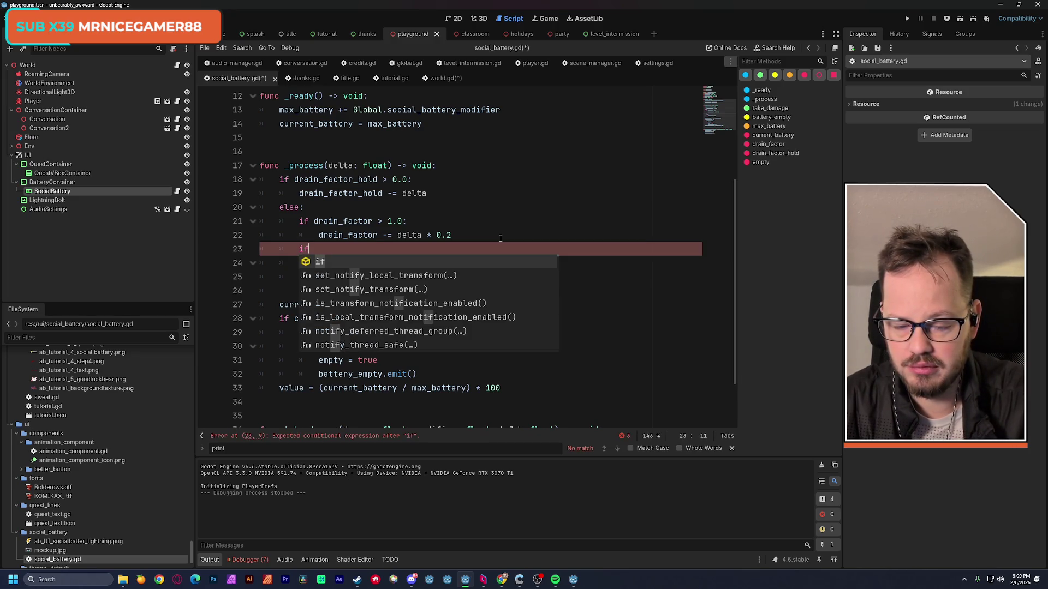
text( drain_factor)
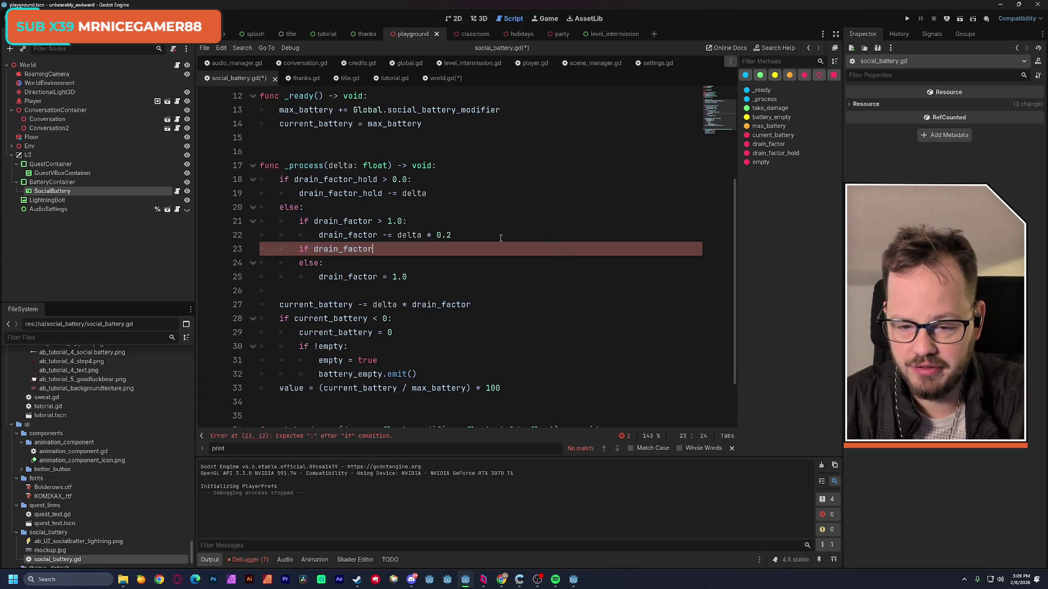
text( < 1.0)
key(Return)
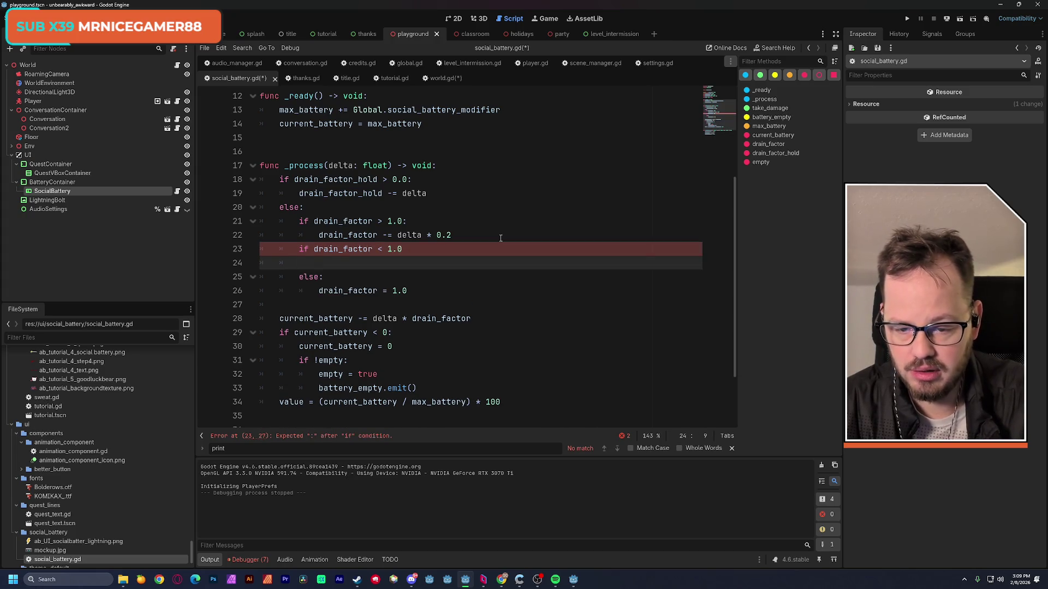
Give the condition the body 'drain_factor += delta * 0.2', adapted from the decrease statement.
drag(320, 235, 451, 236)
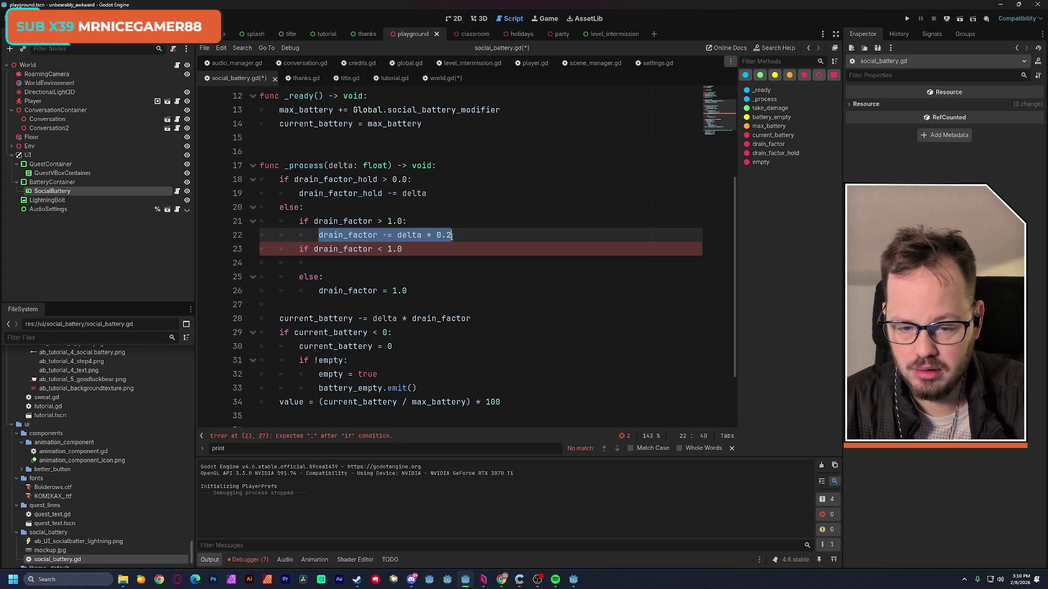
key(ctrl+c)
click(365, 263)
key(ctrl+v)
click(383, 263)
key(Delete)
text(+)
click(511, 197)
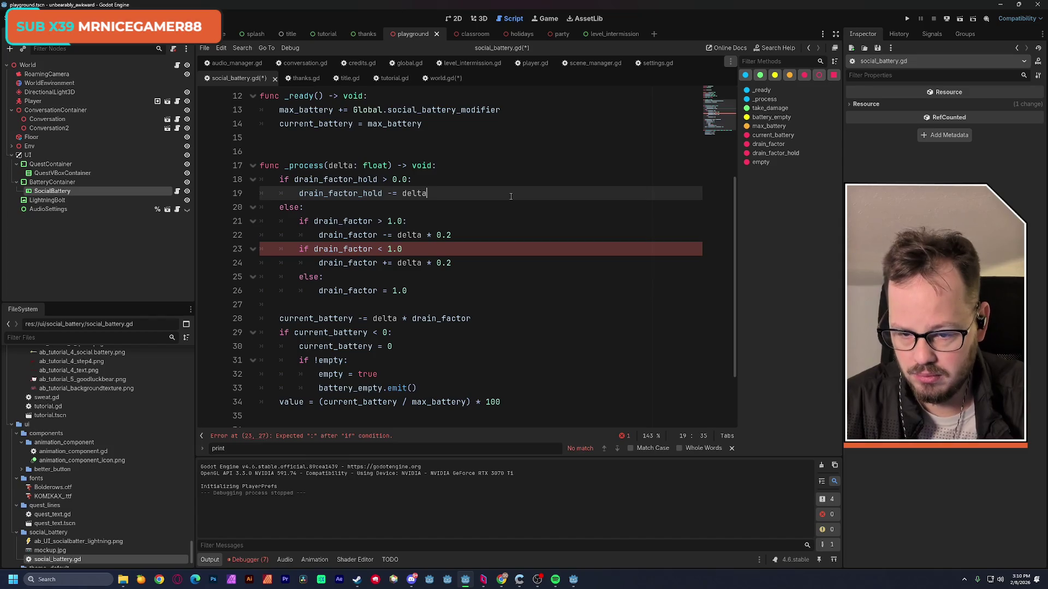
Add the missing colon to the if line, save social_battery.gd, and review drain_factor usages.
click(433, 249)
text(:)
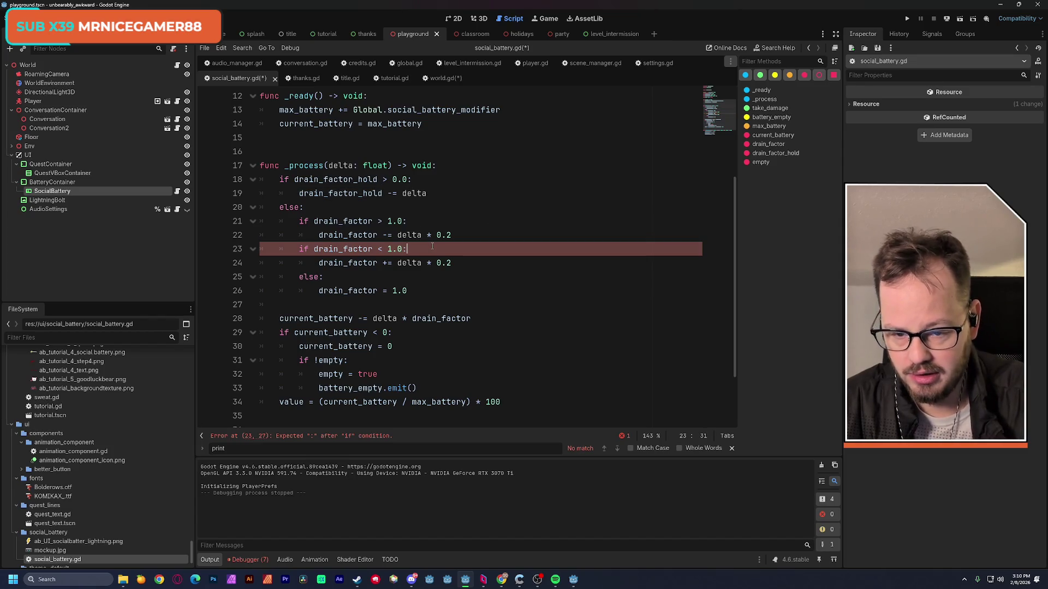
click(493, 207)
key(ctrl+s)
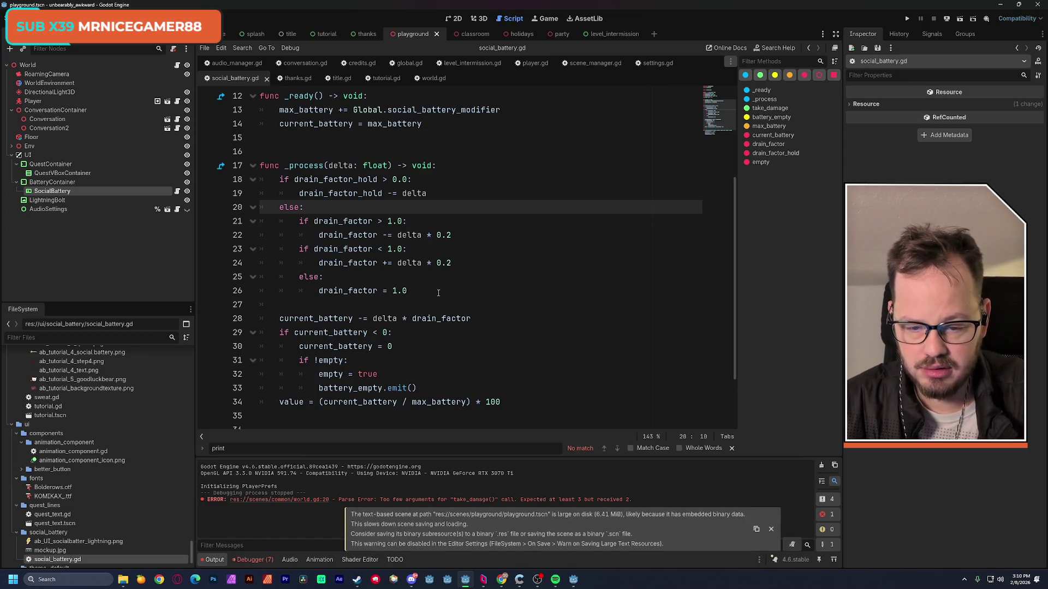
double_click(335, 179)
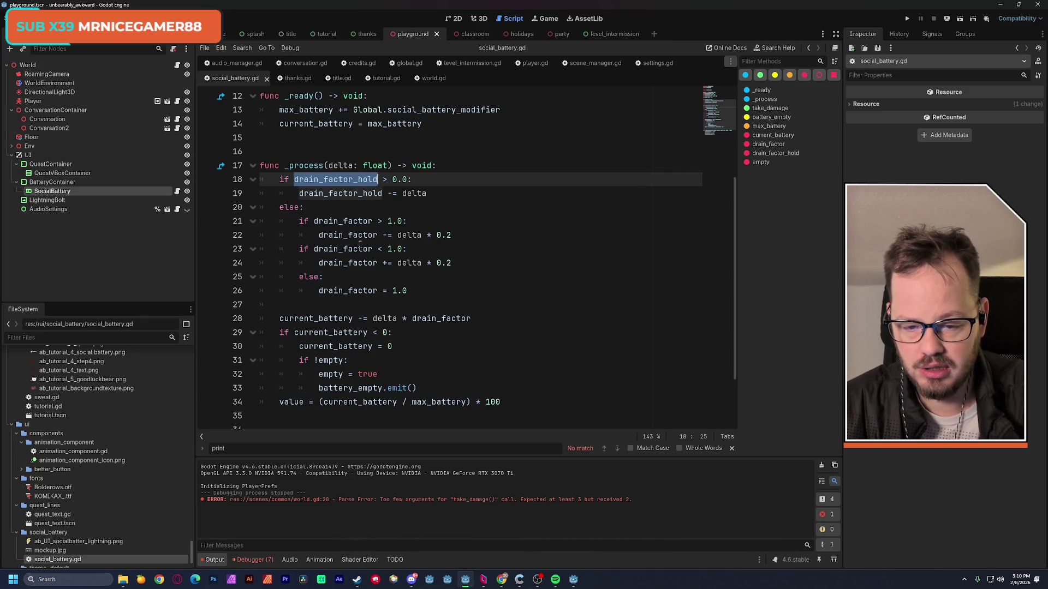
double_click(355, 263)
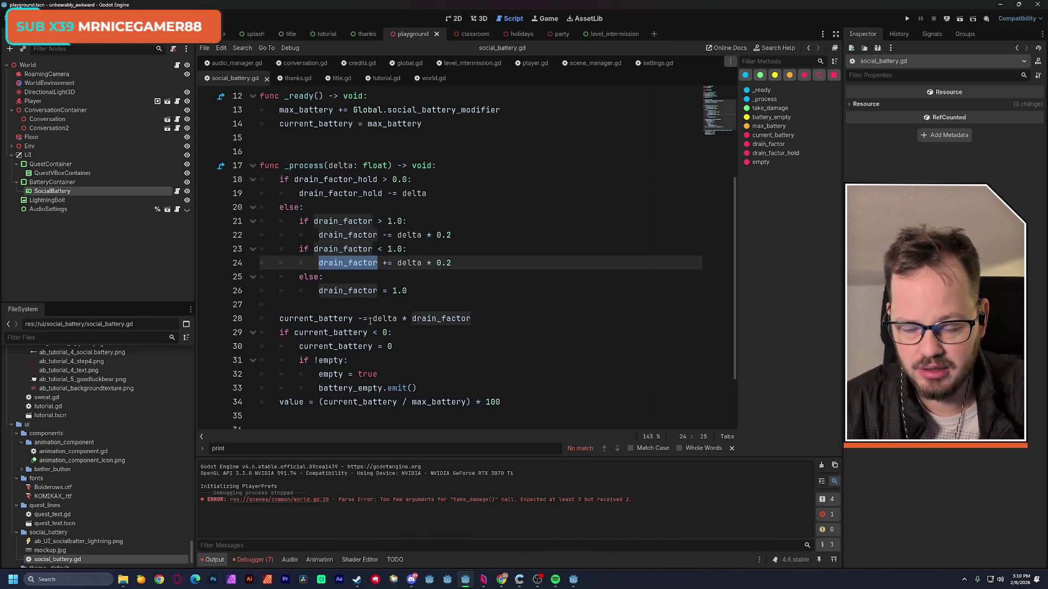
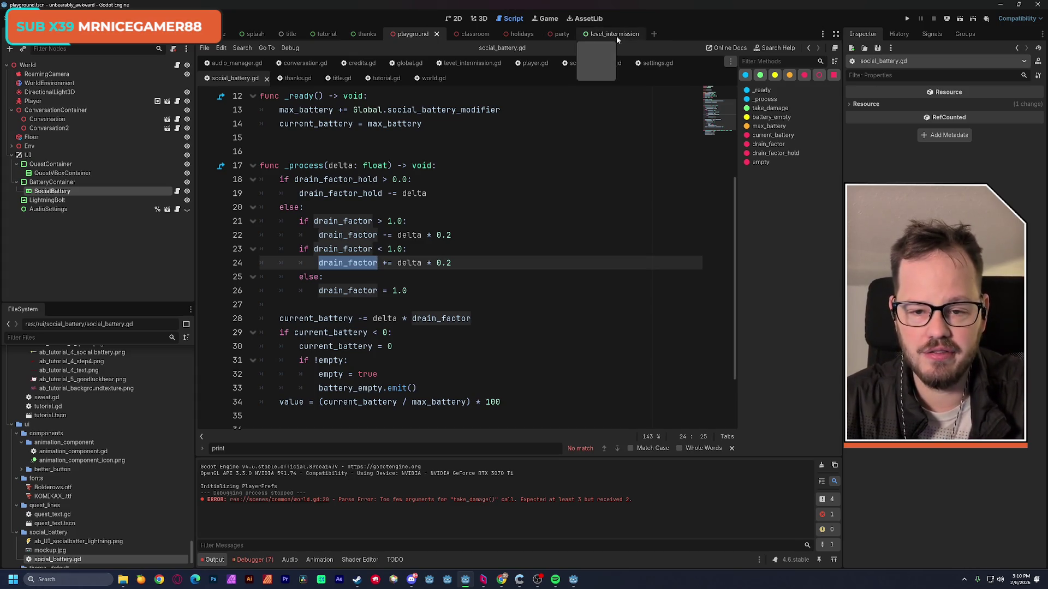
In world.gd line 20, add 10.0 as the third take_damage argument and save.
click(429, 81)
click(460, 194)
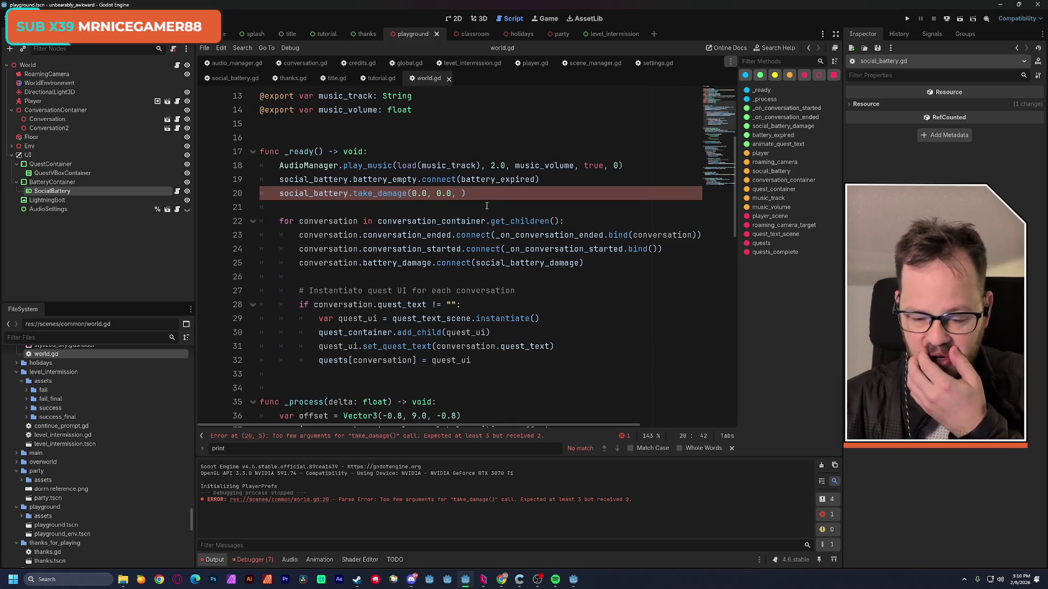
text(10.0)
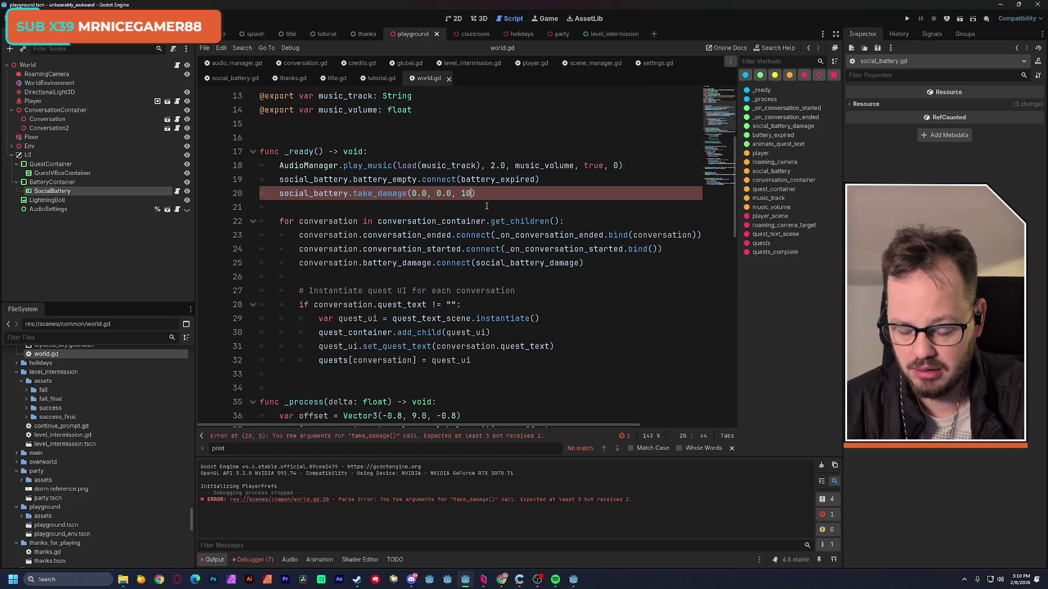
click(583, 188)
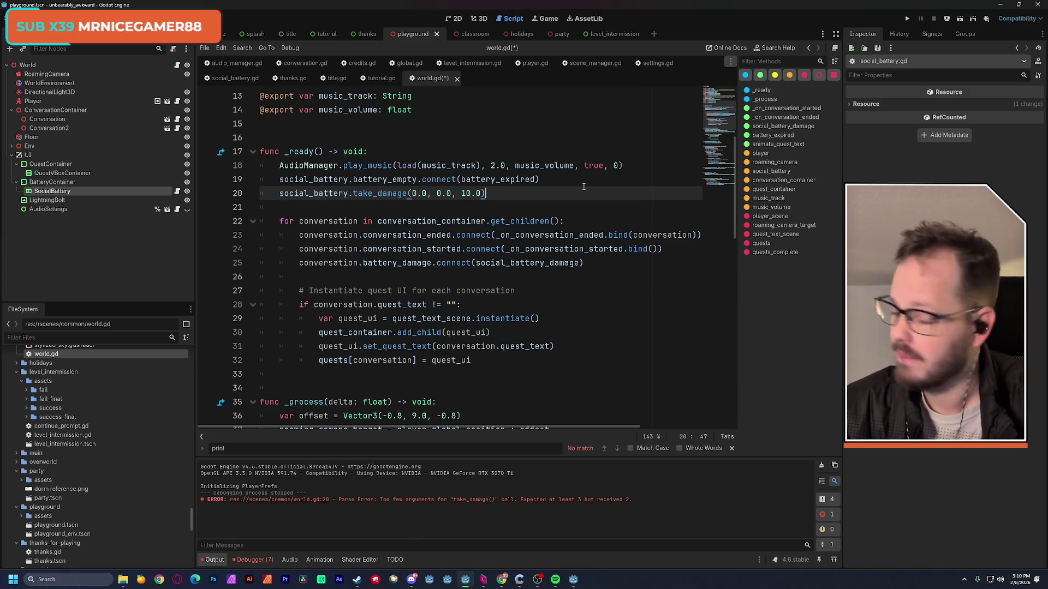
key(ctrl+s)
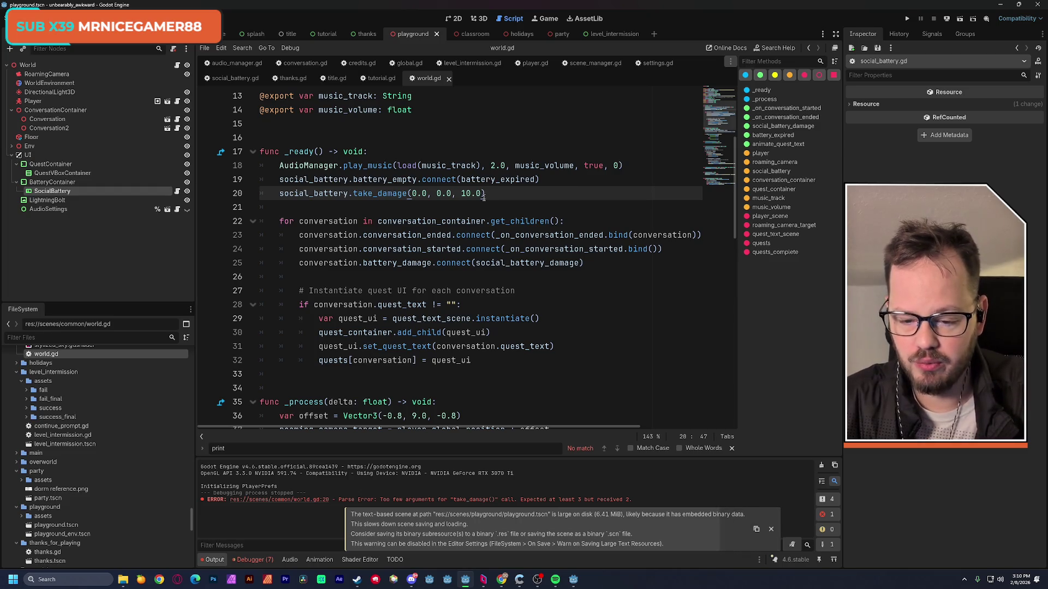
Search world.gd for social_battery.take_damage, stepping from line 20 to the call at line 68.
scroll(484, 199, down, 5)
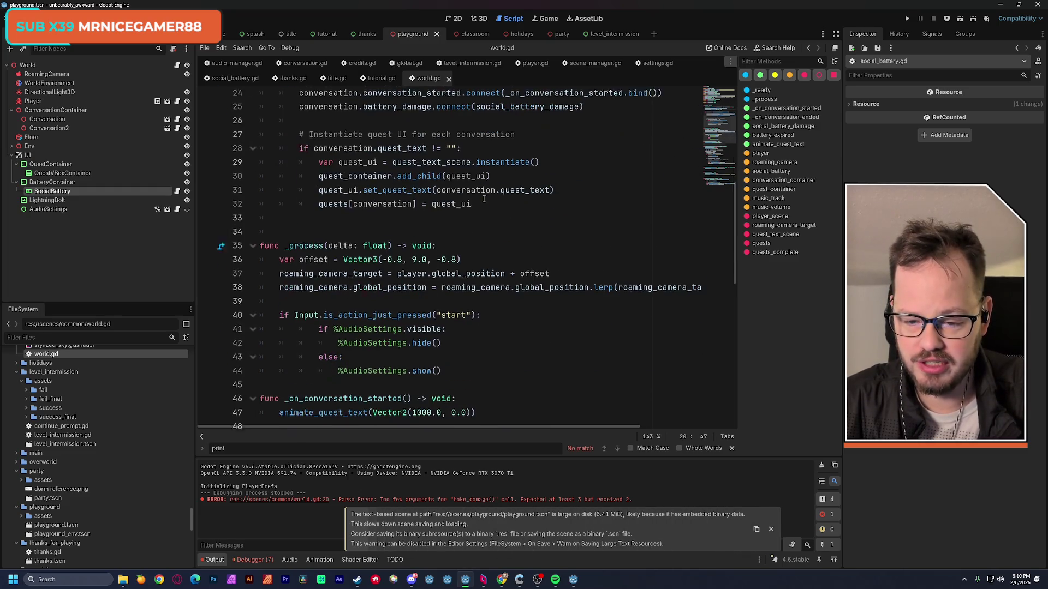
scroll(484, 199, down, 3)
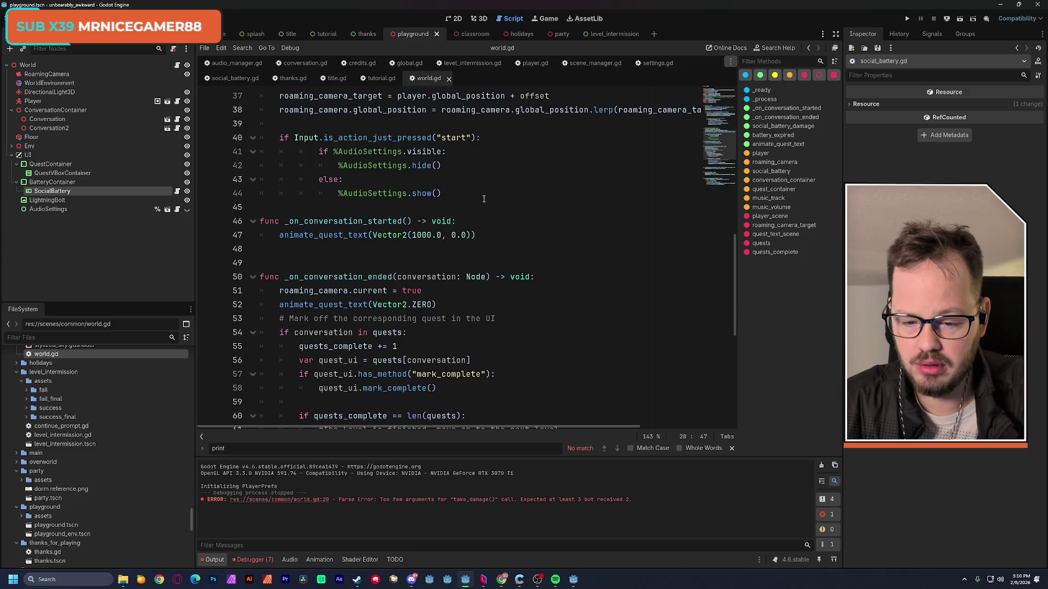
scroll(442, 190, up, 7)
double_click(330, 152)
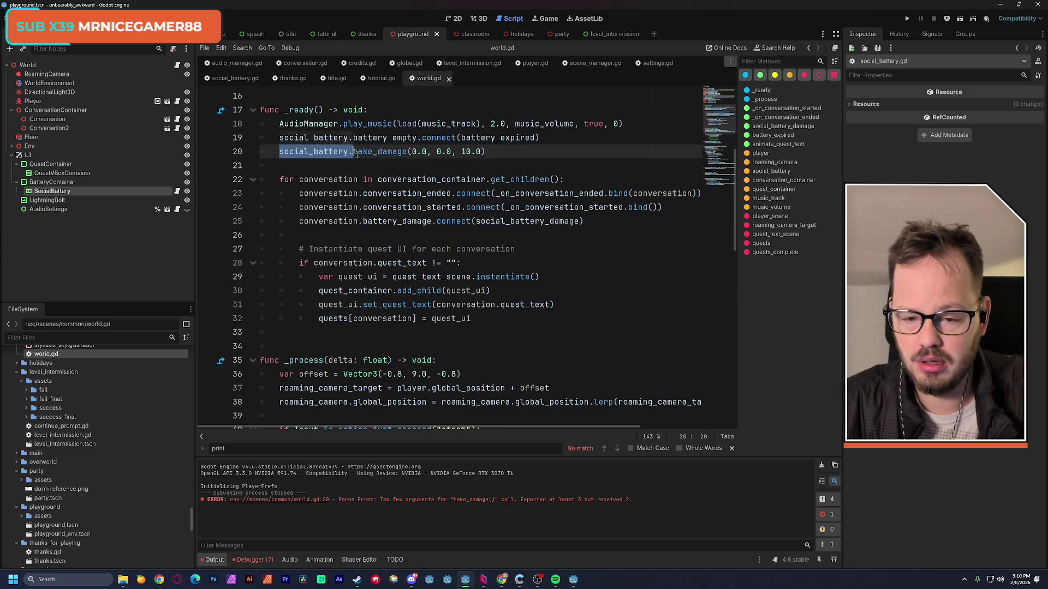
drag(330, 152, 407, 151)
key(ctrl+f)
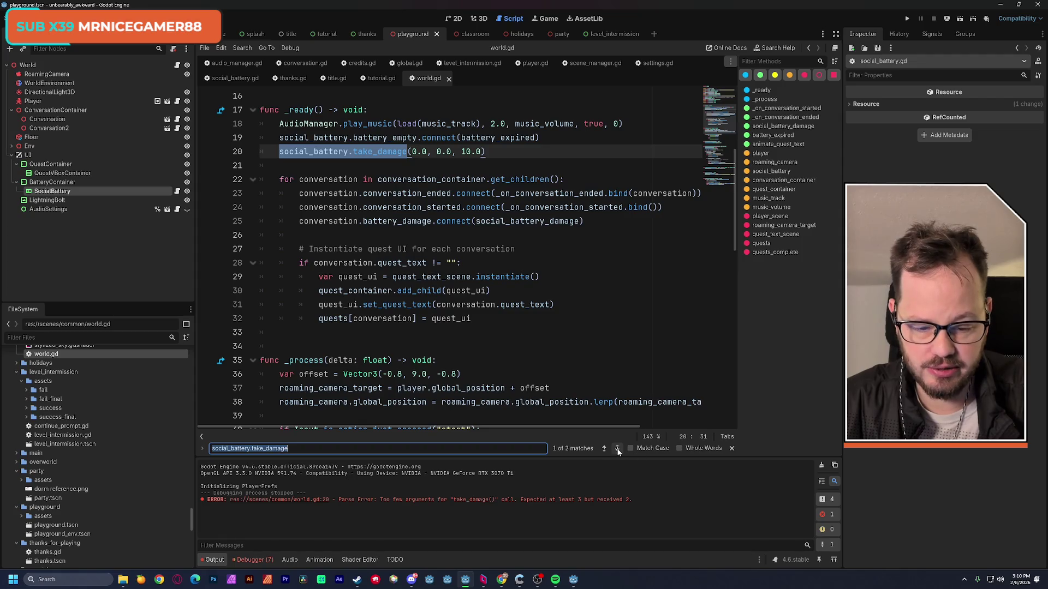
click(617, 448)
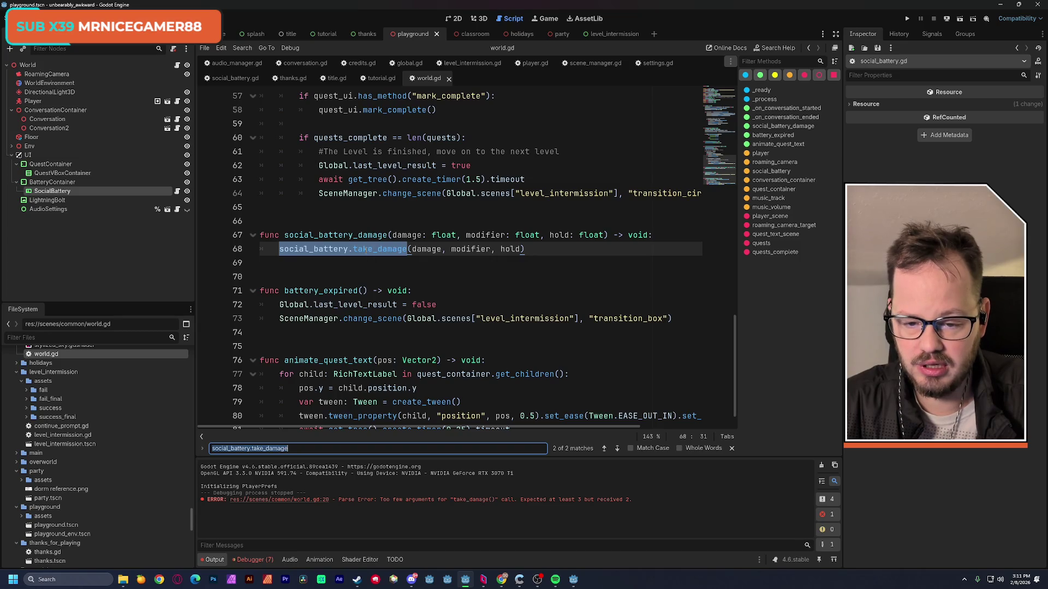
Find take_damage across all project files and open its definition in social_battery.gd.
double_click(380, 249)
key(ctrl+shift+f)
click(540, 338)
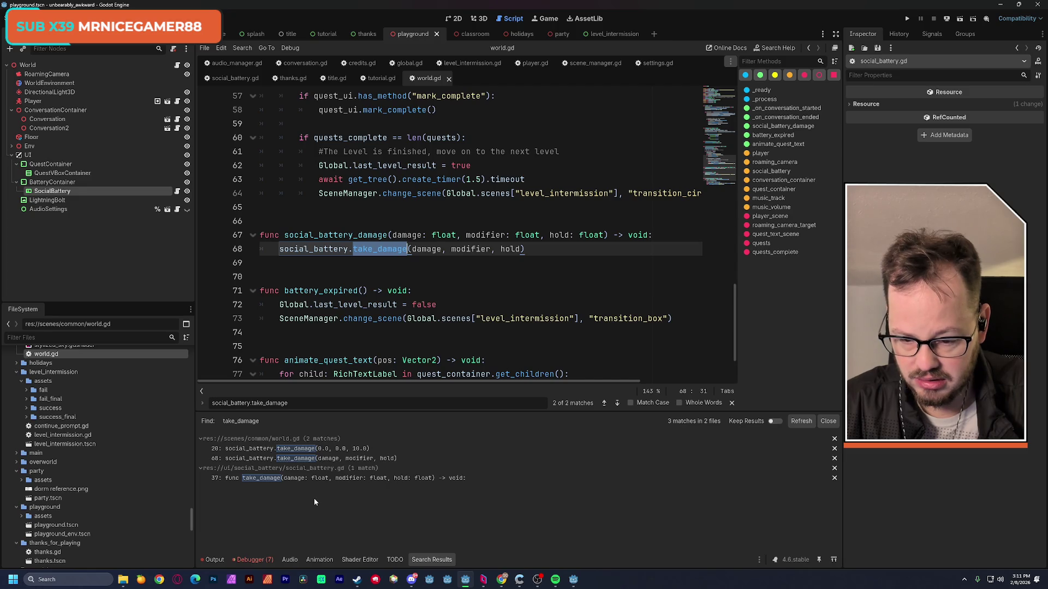
click(272, 449)
click(273, 458)
click(273, 478)
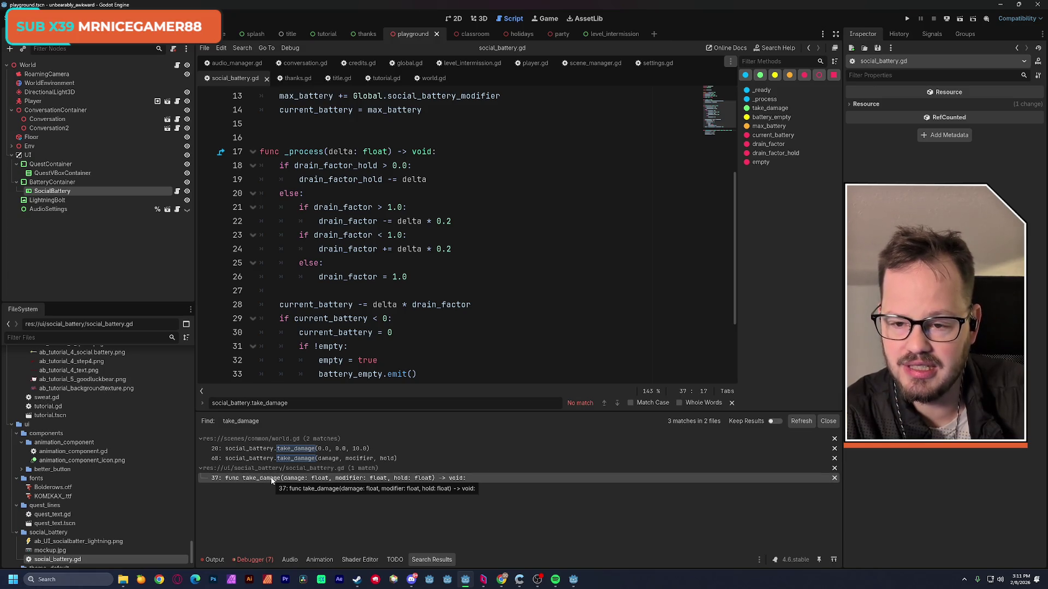
Review the take_damage definition at line 37, then return to the line 68 call in world.gd.
click(271, 479)
click(268, 459)
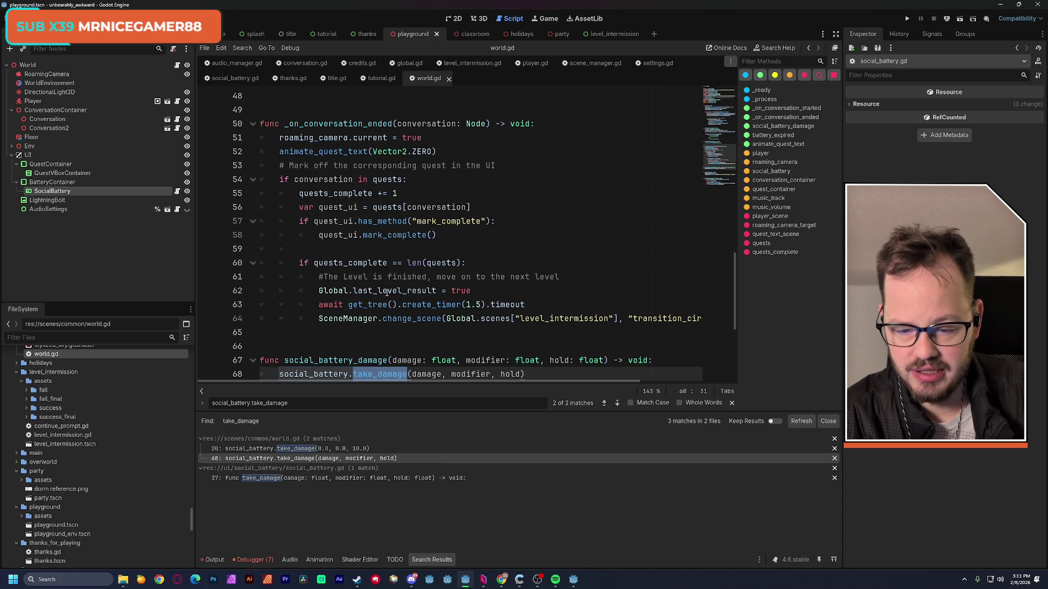
scroll(386, 328, down, 1)
drag(717, 158, 716, 101)
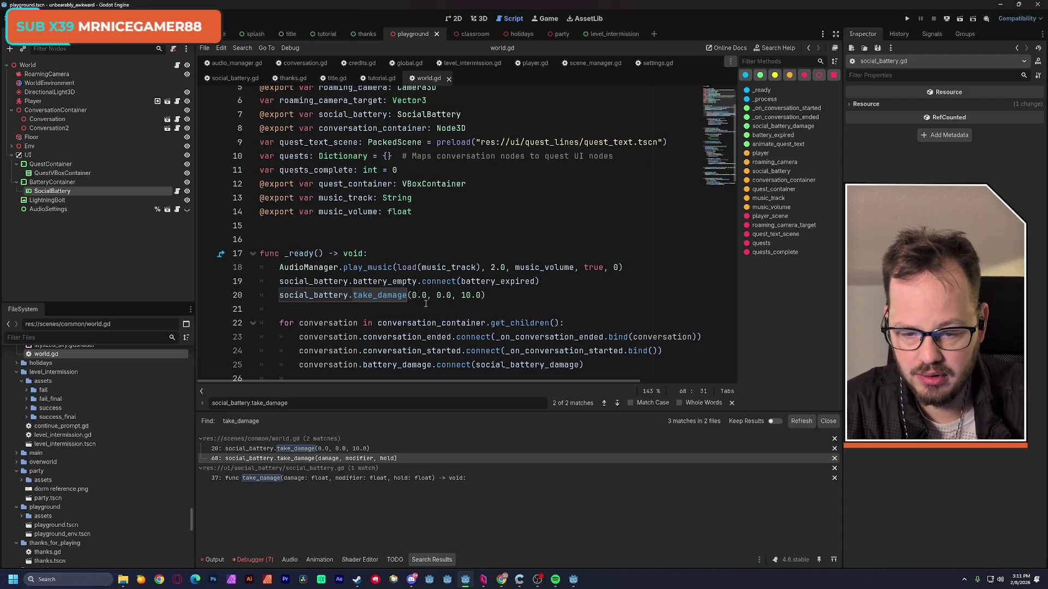
scroll(425, 305, down, 3)
drag(716, 138, 715, 175)
Trace social_battery_damage to its battery_damage connection on line 25 of world.gd, then open conversation.gd.
double_click(335, 248)
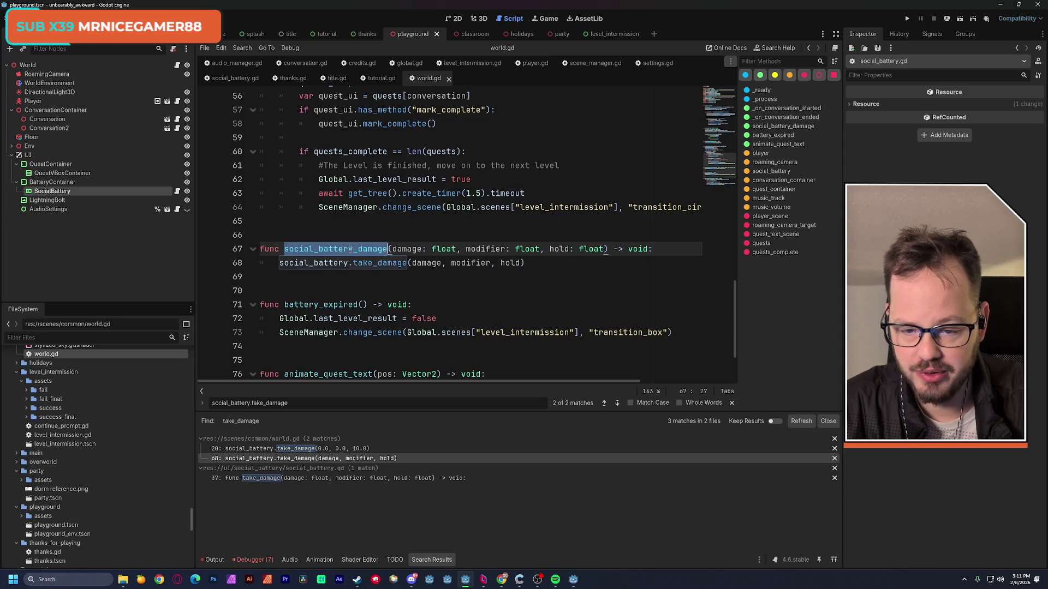
key(ctrl+f)
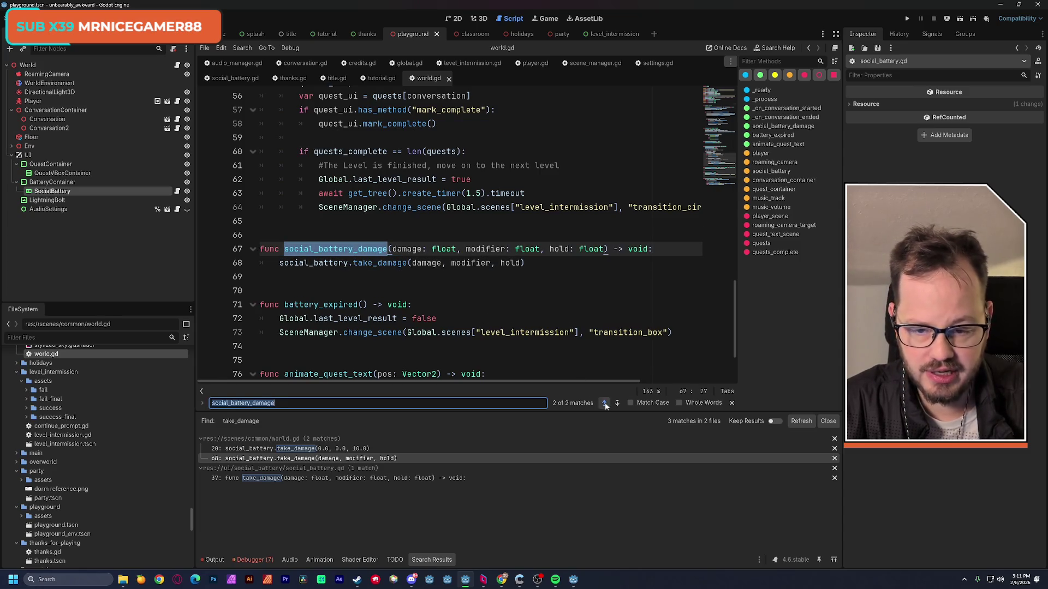
click(605, 403)
mouse_move(299, 235)
mouse_down()
mouse_move(355, 213)
mouse_move(432, 236)
mouse_move(587, 236)
mouse_up()
click(588, 236)
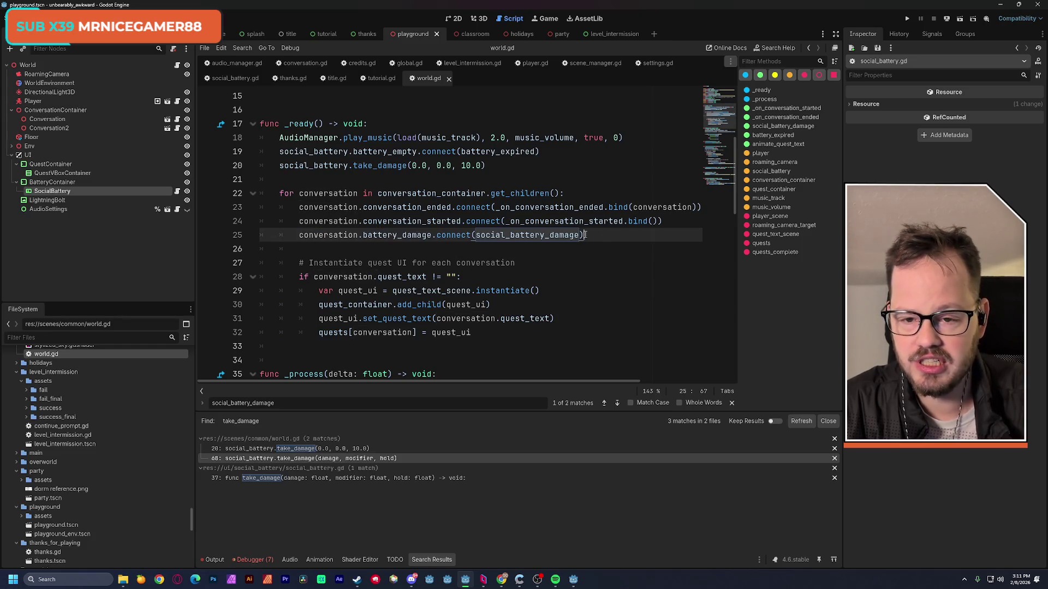
click(310, 63)
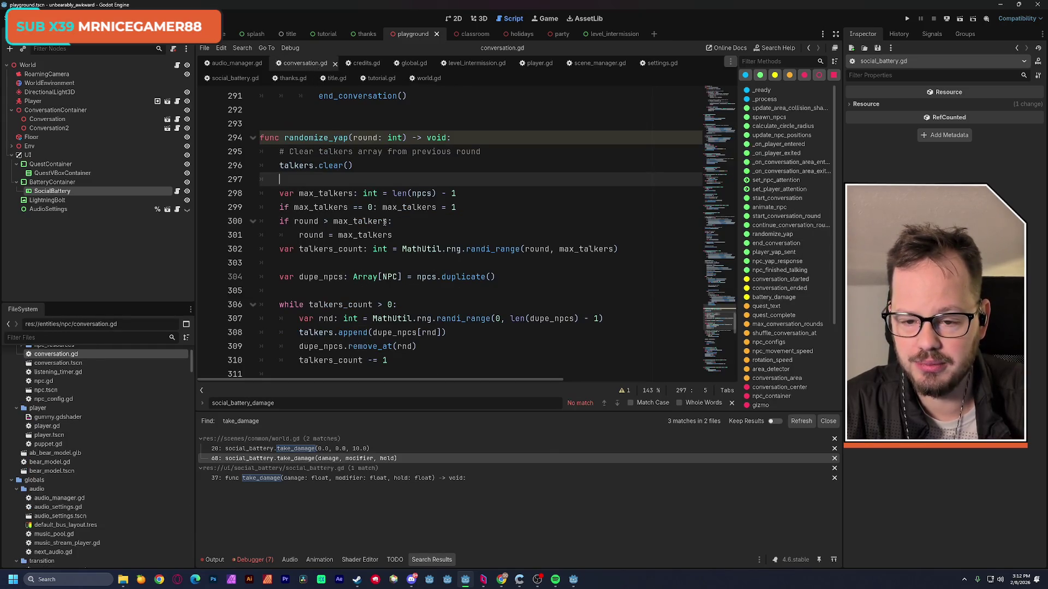
Search conversation.gd for 'damage' to find the battery_damage declaration and its emits at lines 347 and 355.
scroll(386, 222, up, 5)
scroll(714, 94, up, 20)
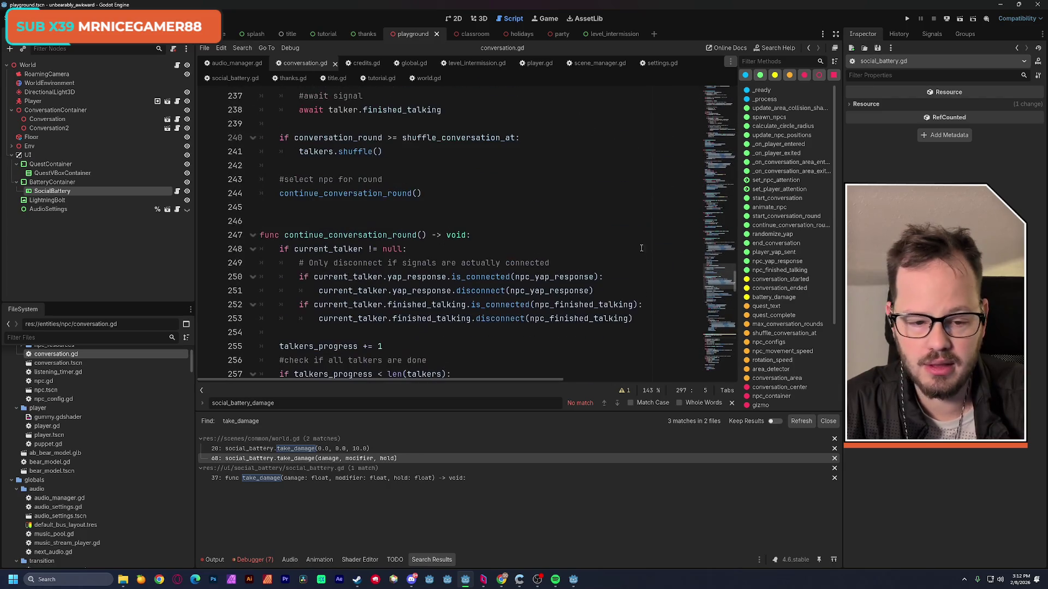
drag(715, 94, 719, 131)
key(ctrl+f)
text(d)
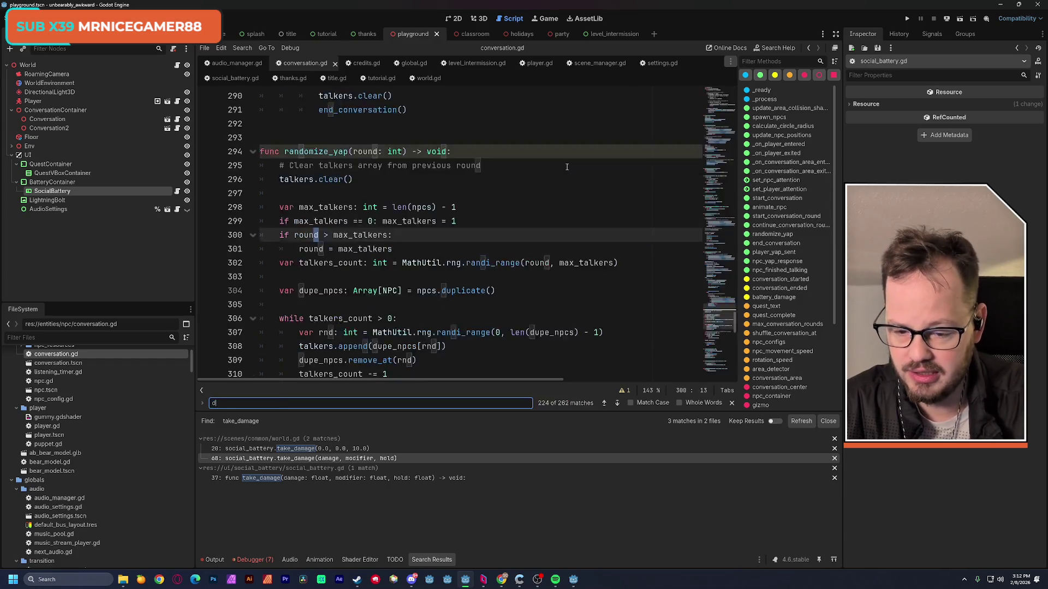
text(amage)
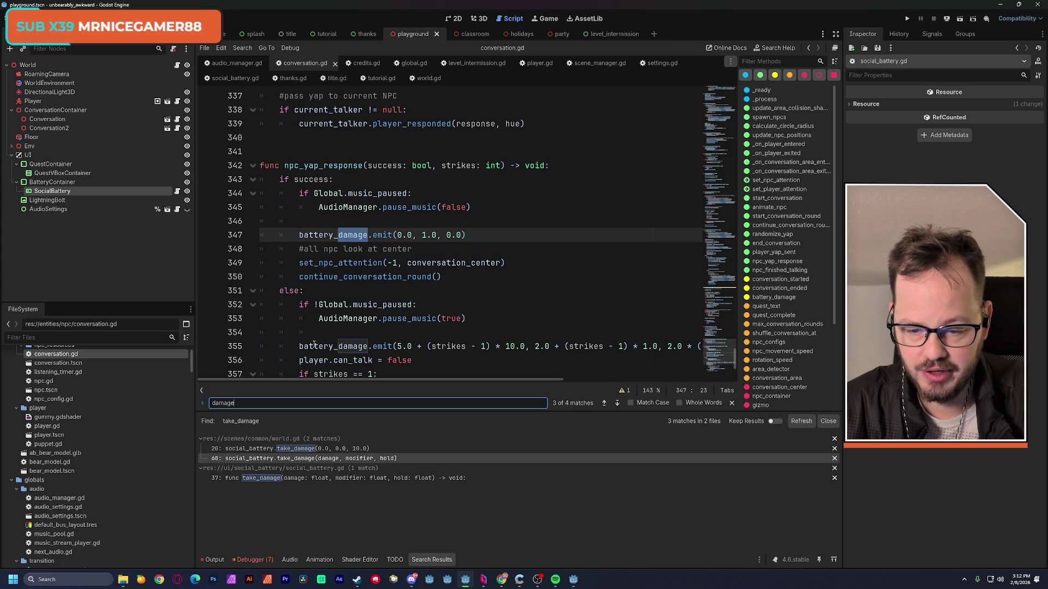
click(604, 403)
click(604, 403)
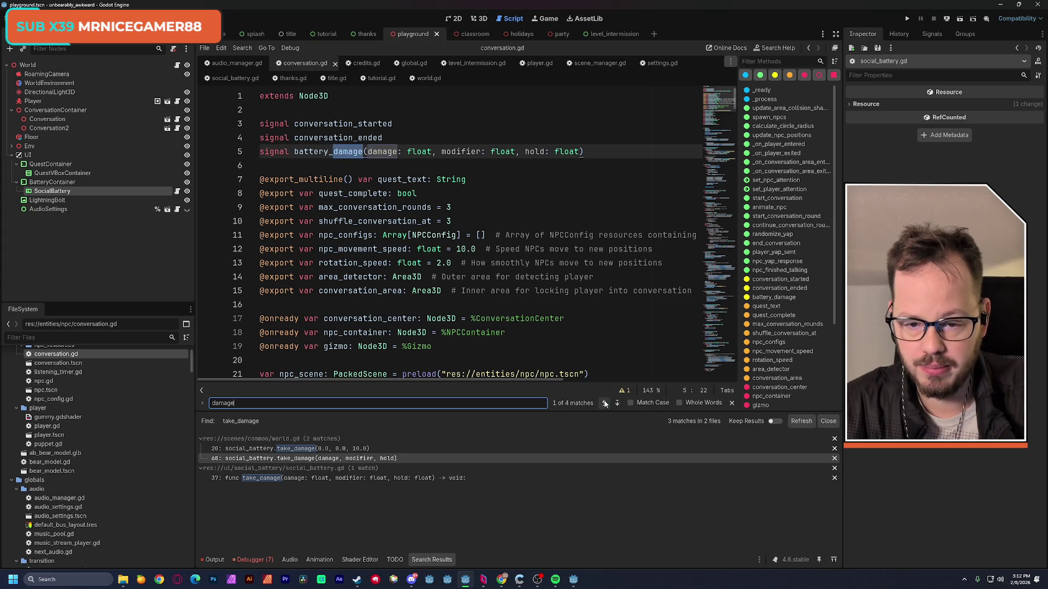
click(618, 403)
click(619, 404)
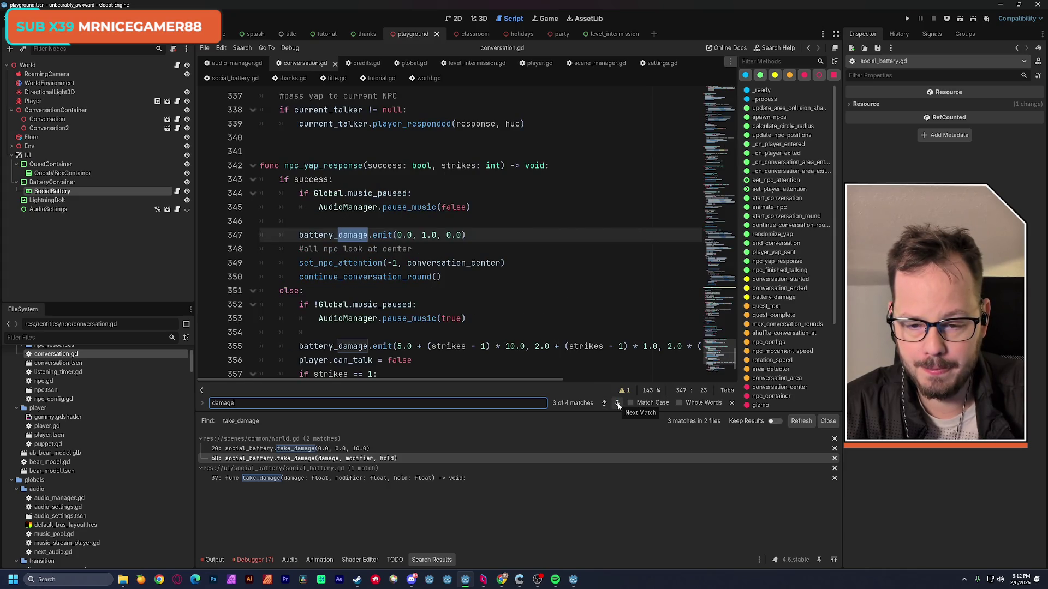
click(618, 404)
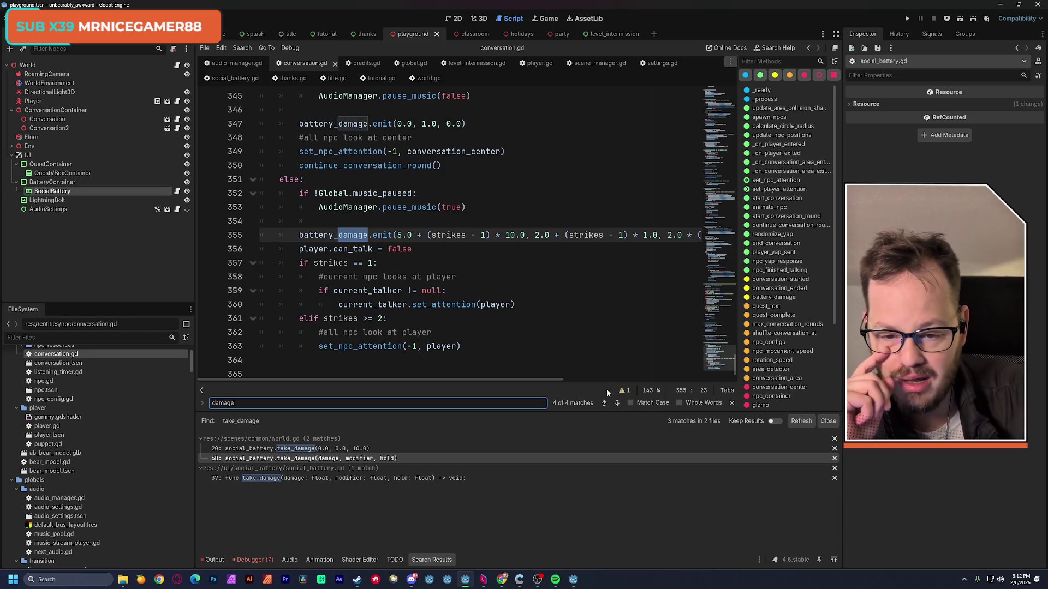
scroll(482, 266, up, 1)
drag(299, 165, 468, 165)
key(ctrl+c)
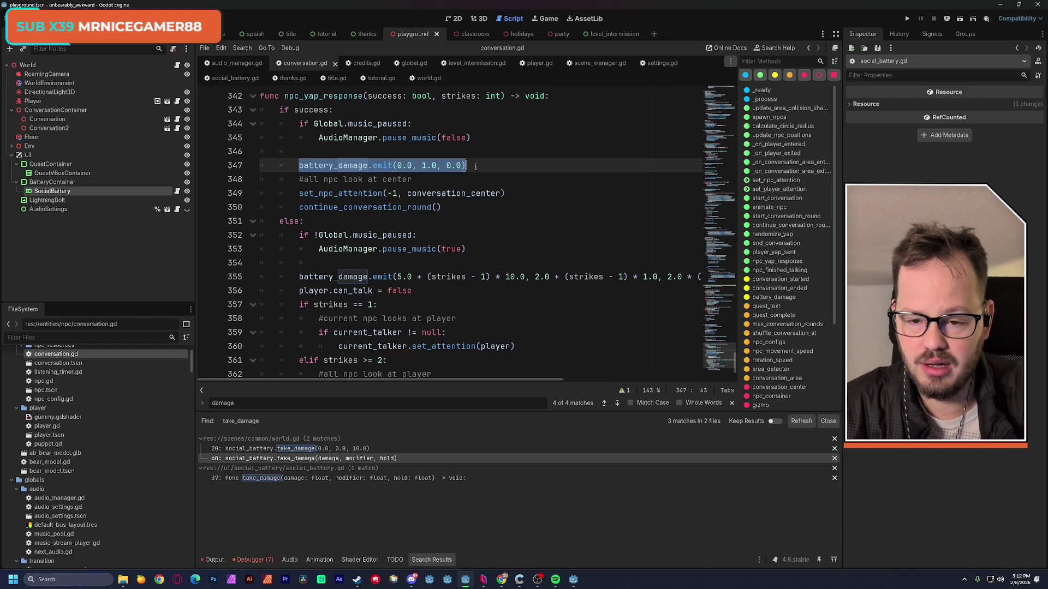
Scroll up to start_conversation_round at line 216 and place the cursor at its body start.
key(Up)
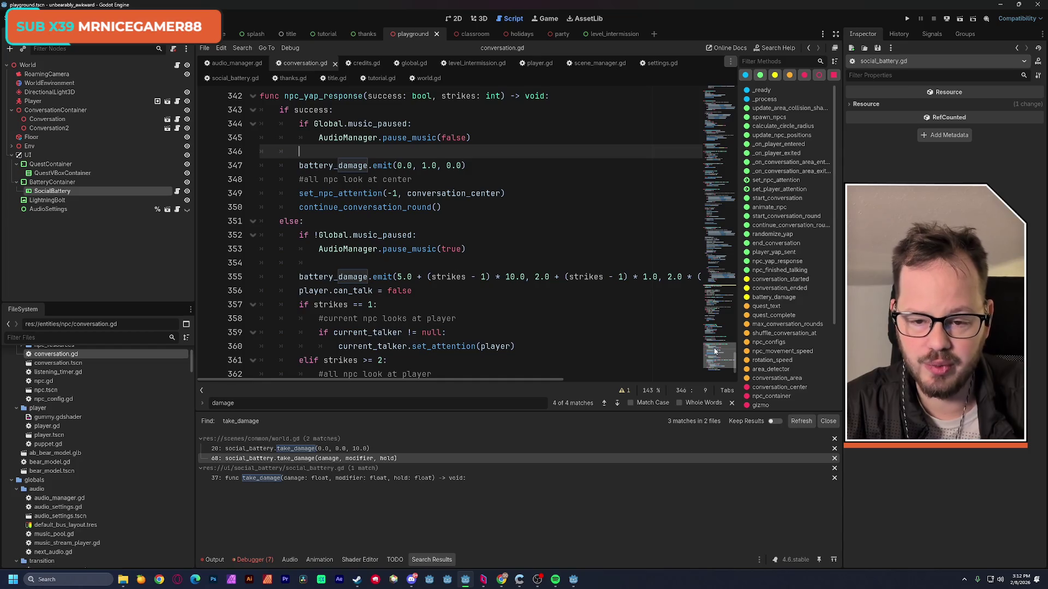
scroll(715, 350, up, 1)
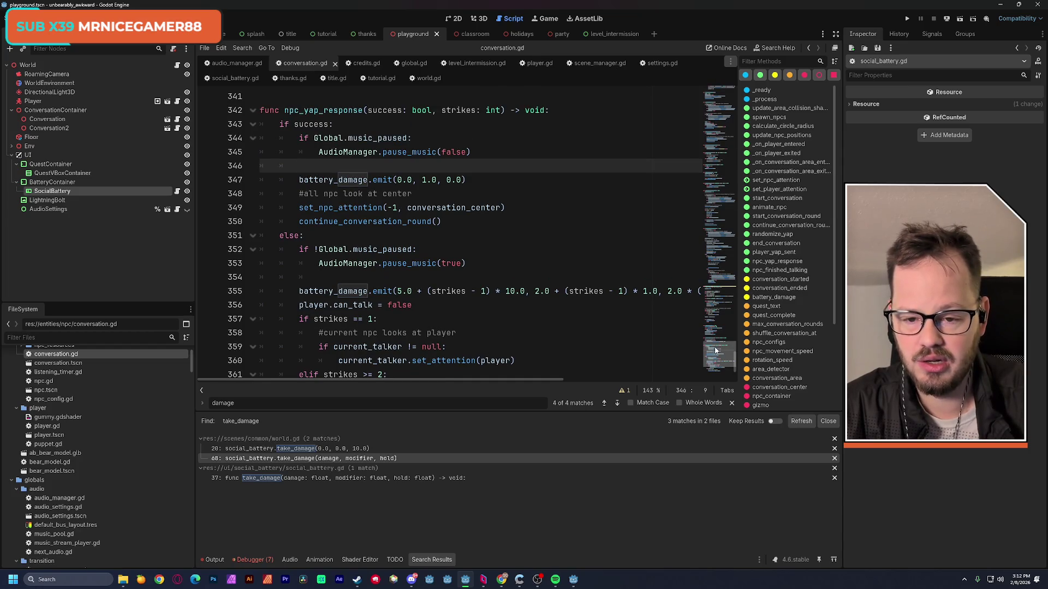
scroll(713, 350, up, 2)
scroll(711, 345, up, 4)
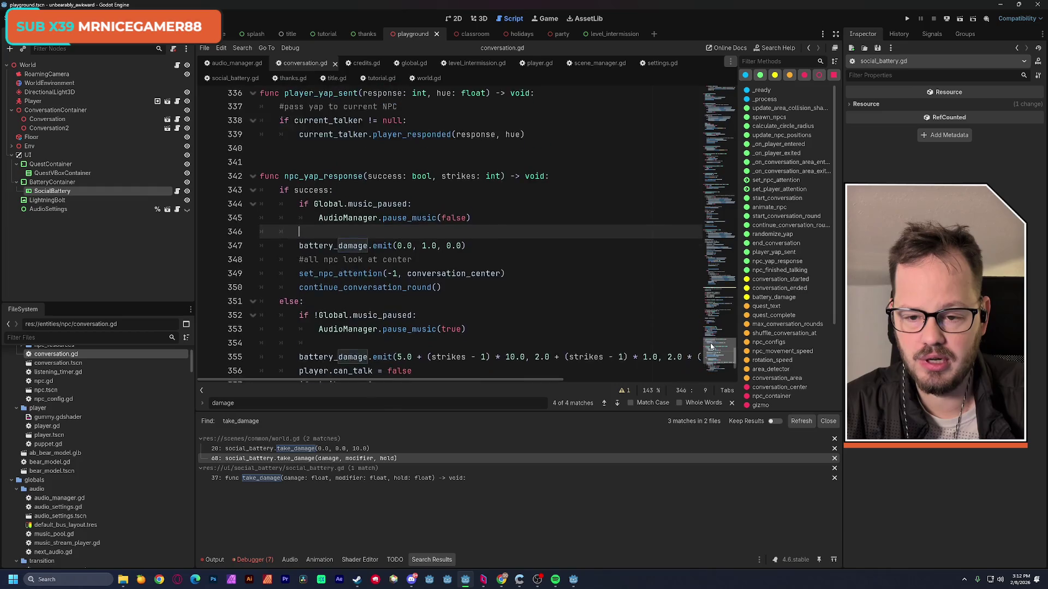
scroll(710, 333, up, 10)
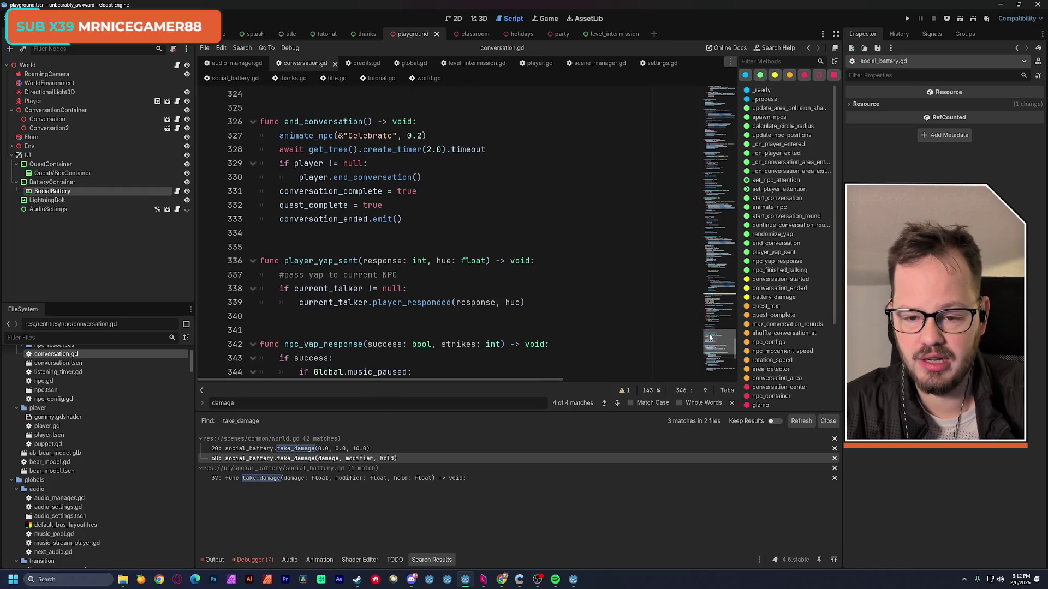
scroll(709, 318, up, 10)
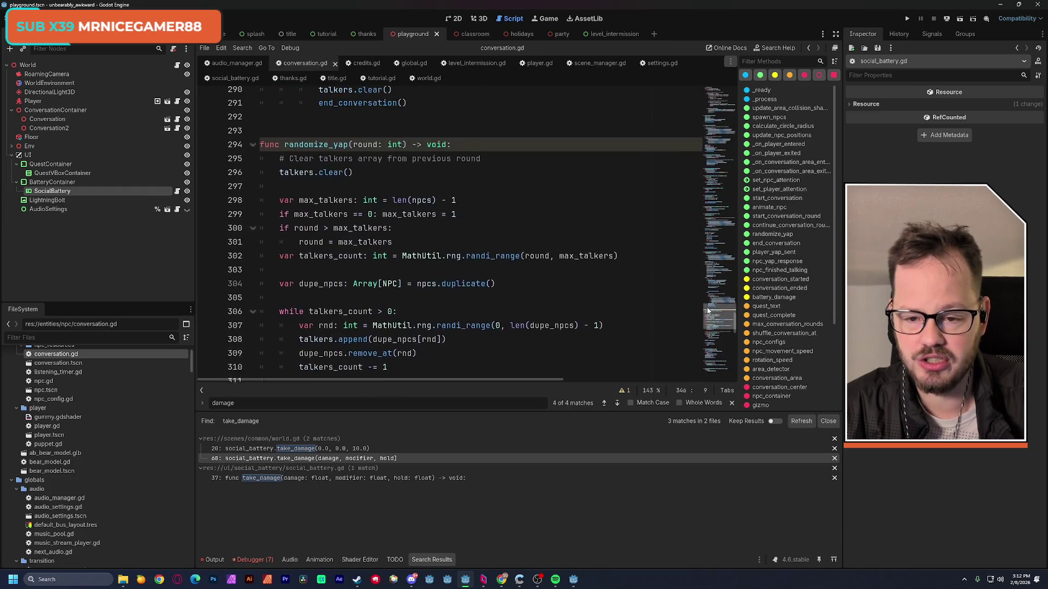
scroll(706, 294, up, 7)
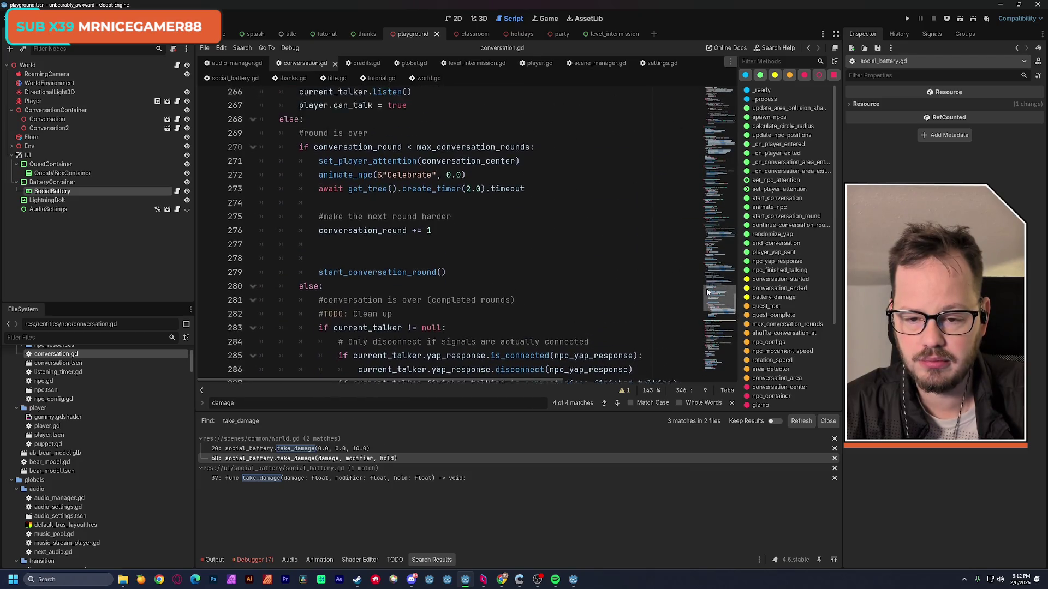
scroll(707, 273, up, 7)
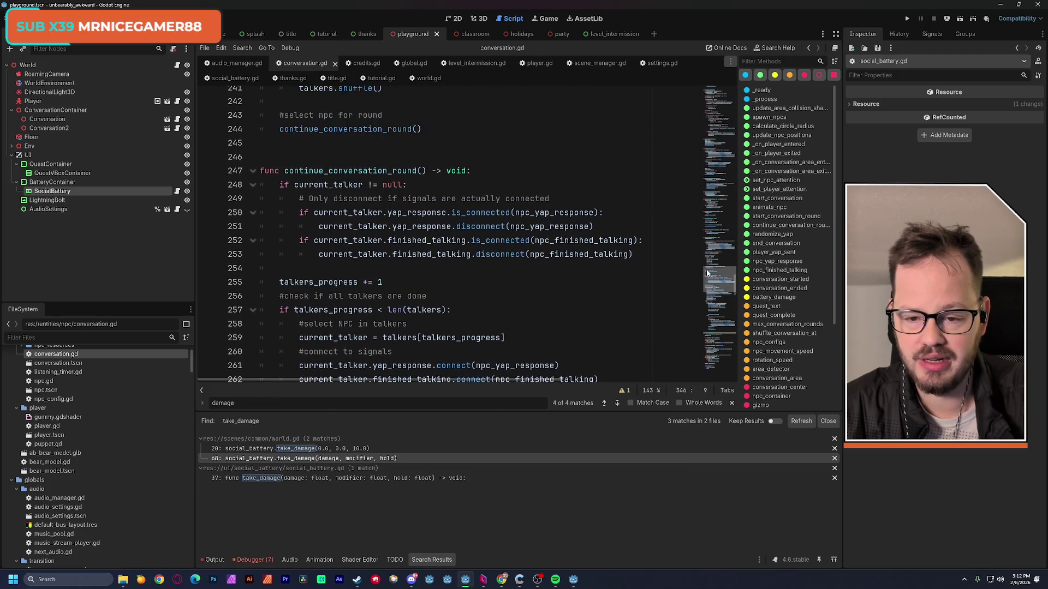
scroll(708, 261, up, 1)
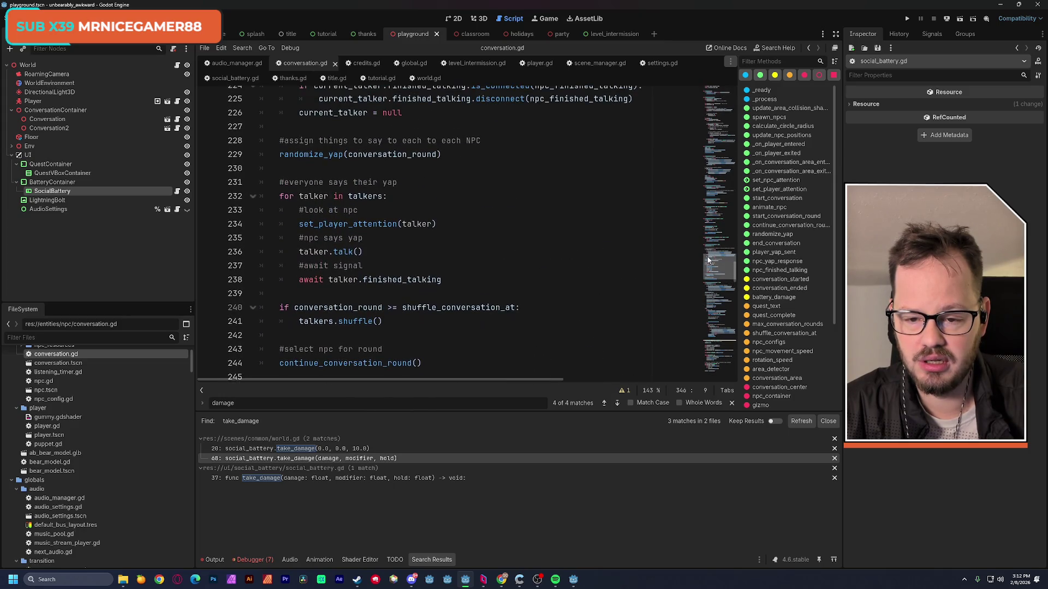
scroll(707, 257, up, 4)
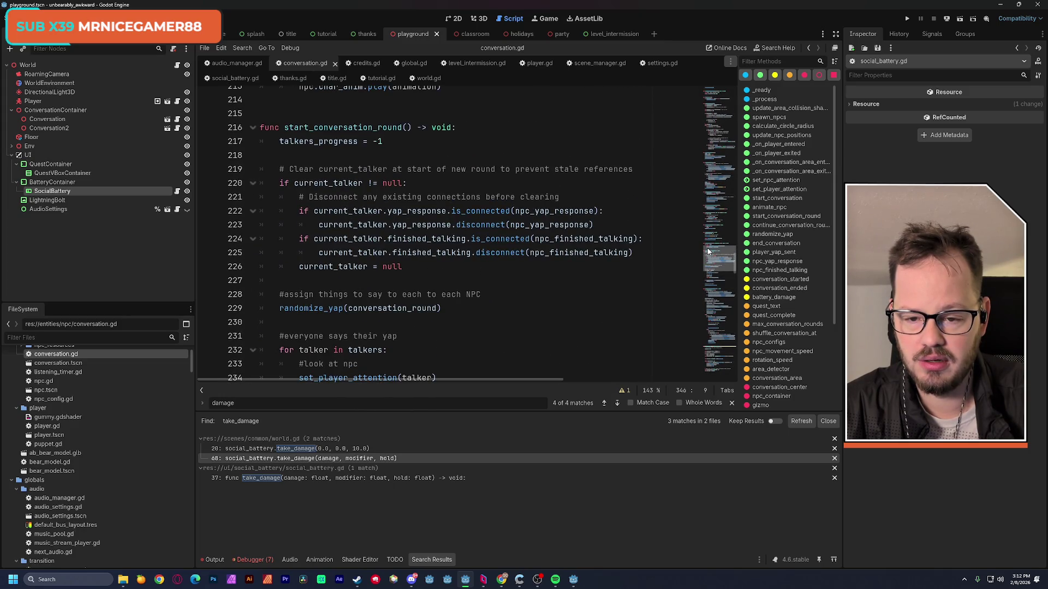
scroll(707, 250, up, 3)
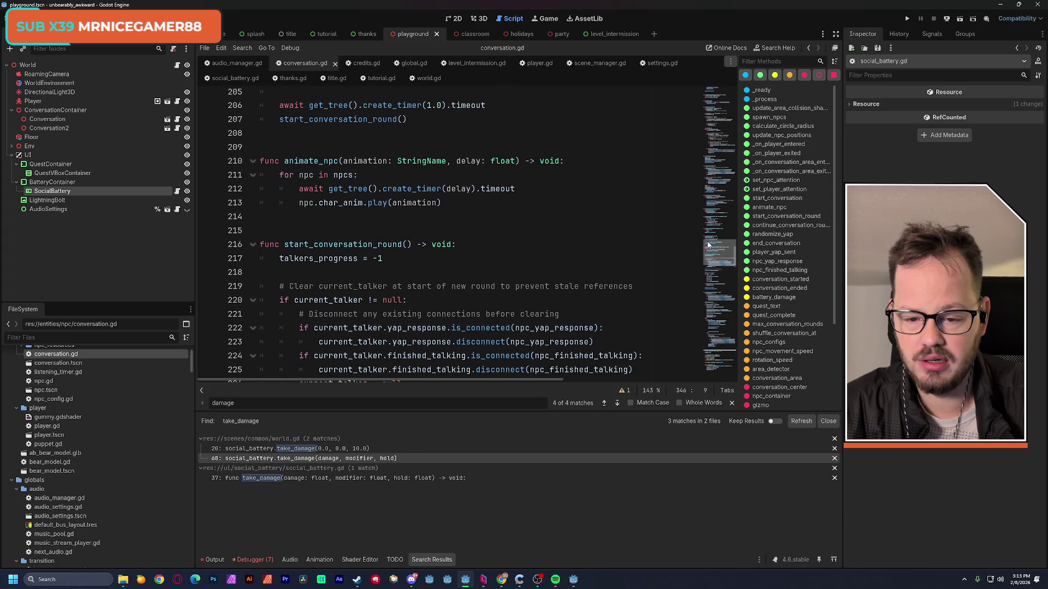
scroll(708, 244, down, 1)
double_click(343, 215)
scroll(434, 236, up, 1)
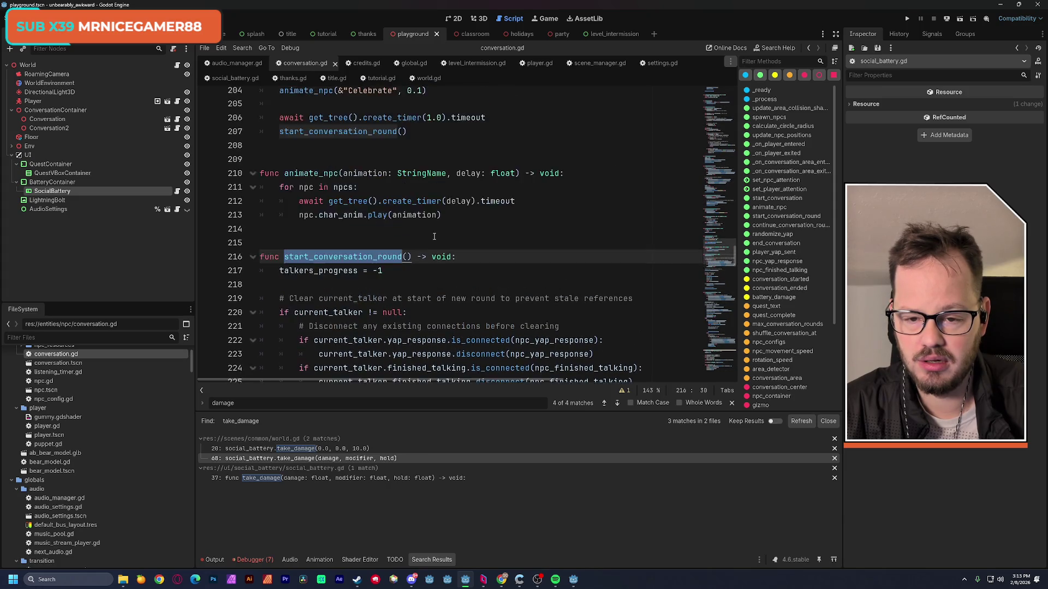
scroll(434, 236, up, 2)
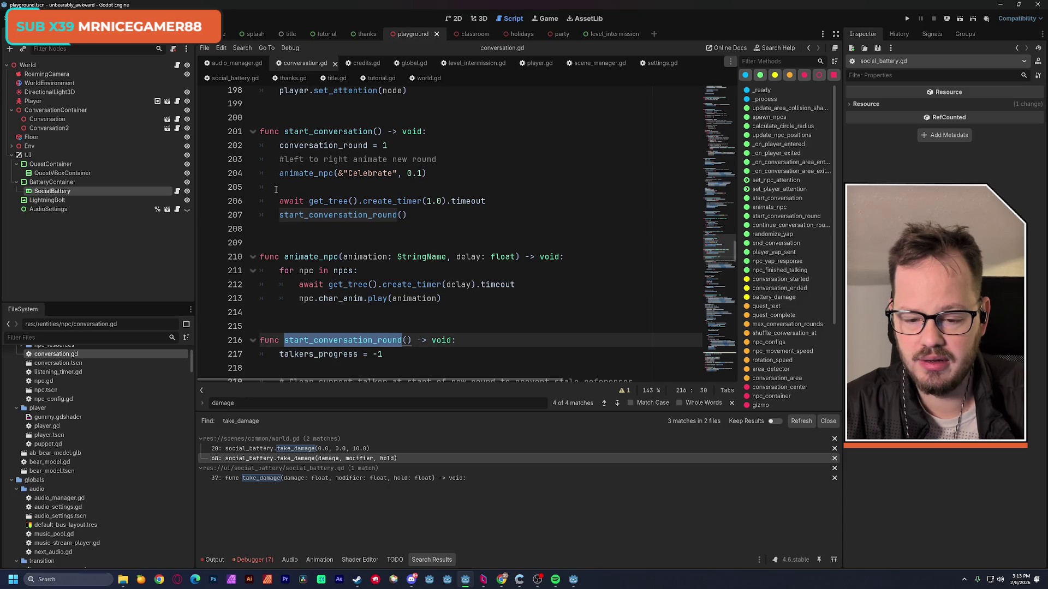
scroll(284, 215, down, 3)
click(289, 229)
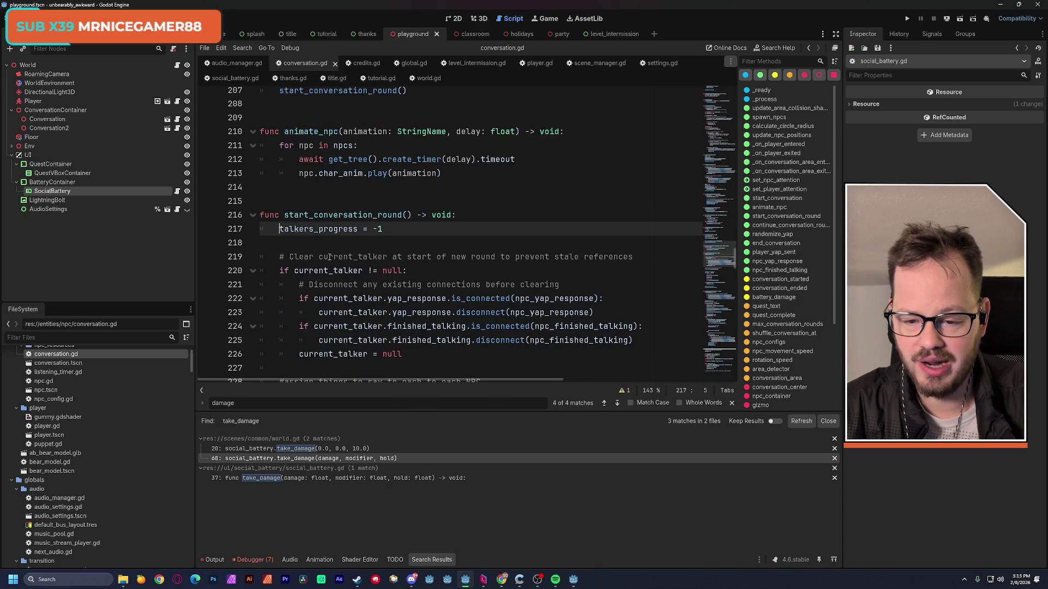
Insert battery_damage.emit(0.0, 1.0, 0.0) as the first line of start_conversation_round and save.
key(Return)
key(Up)
key(ctrl+v)
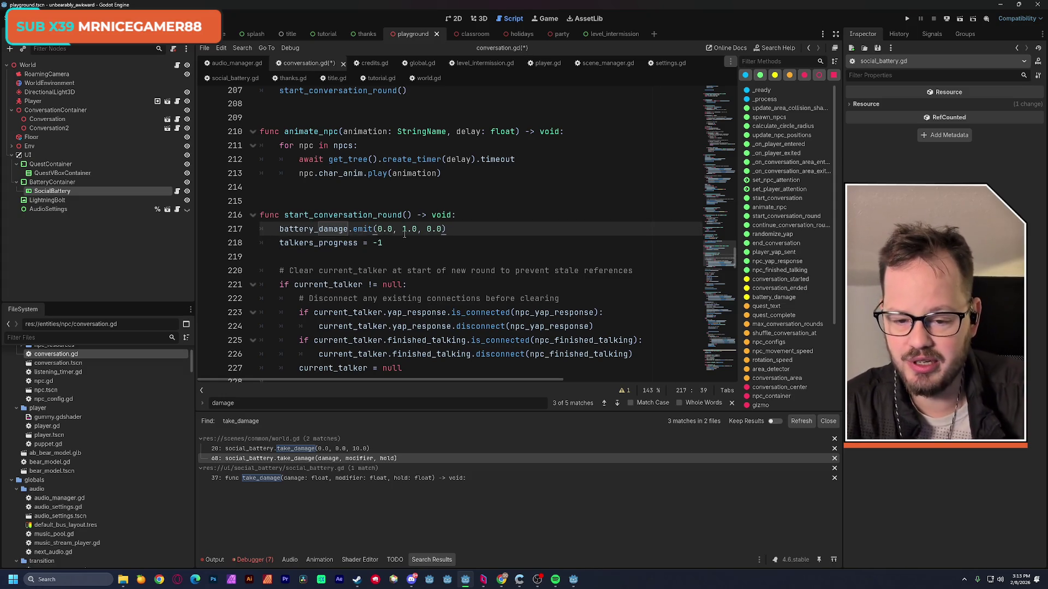
key(ctrl+shift+Left)
key(ctrl+shift+Left)
key(ctrl+shift+Left)
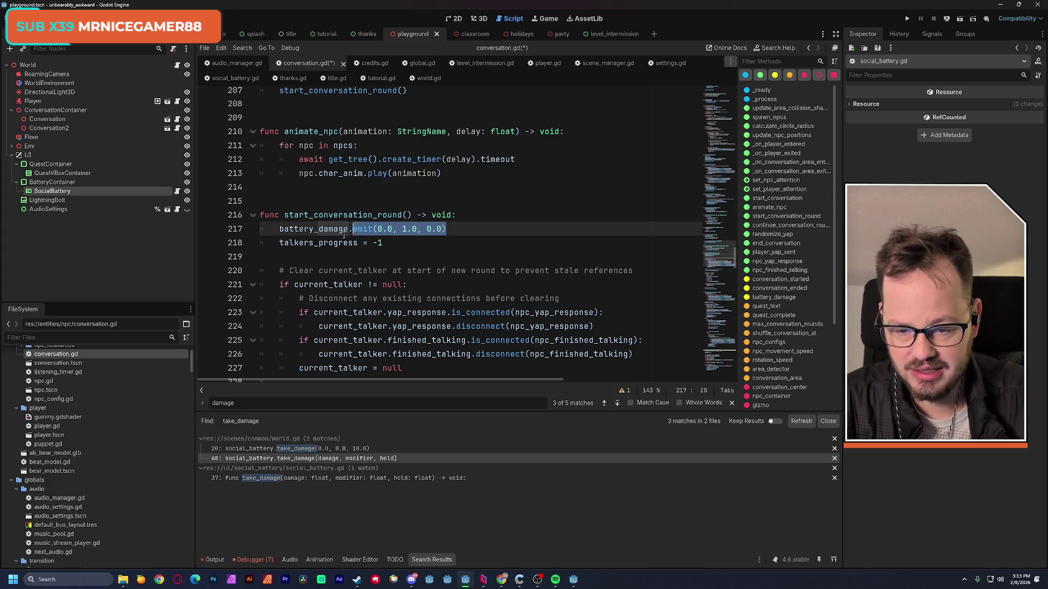
click(449, 230)
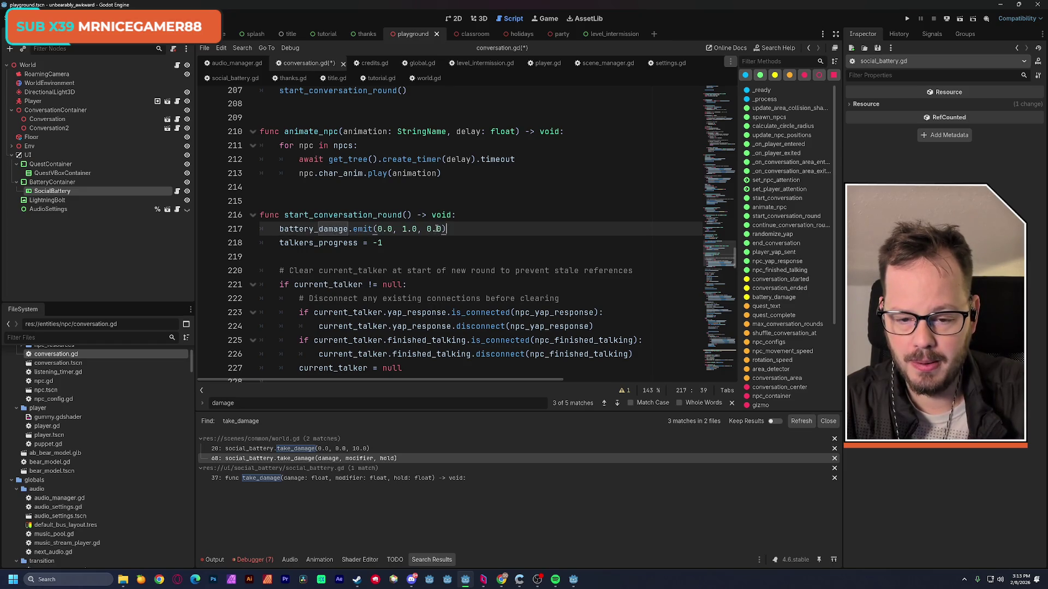
click(463, 216)
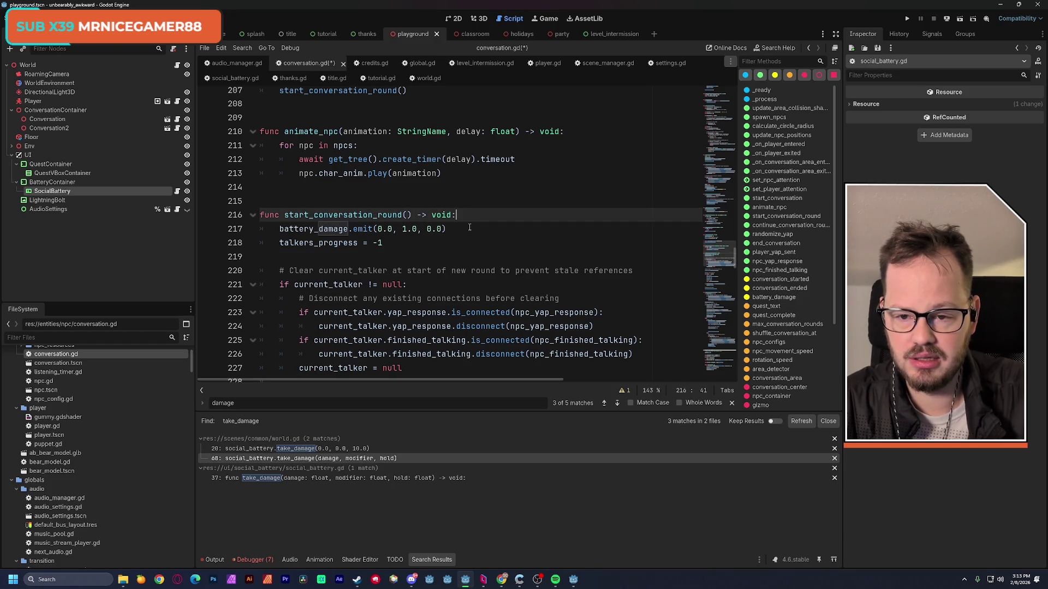
key(ctrl+s)
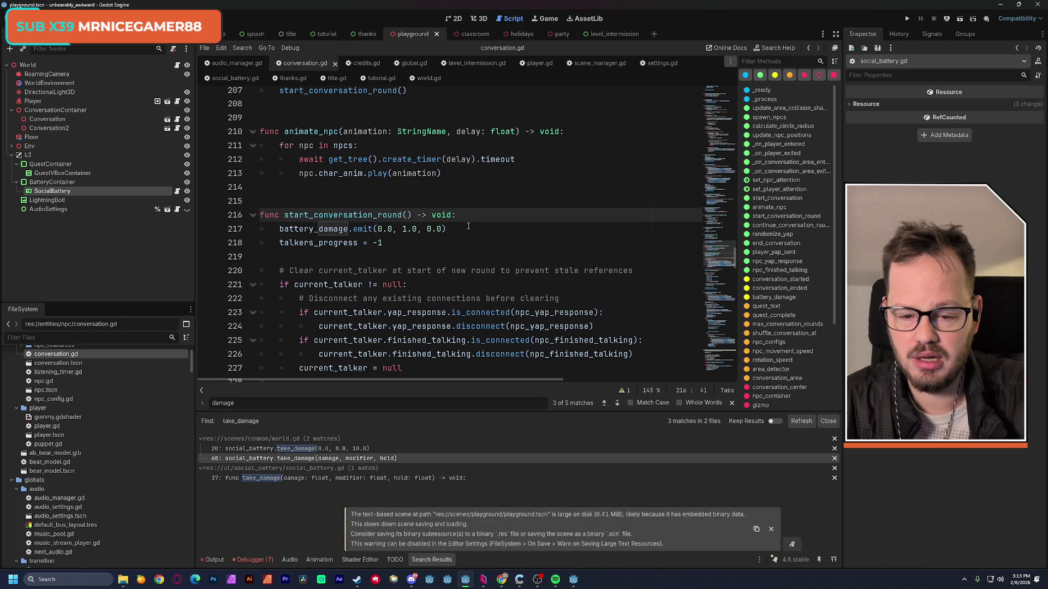
Search for conversation_ended to locate its emit at line 334 in end_conversation.
drag(448, 228, 280, 228)
key(ctrl+c)
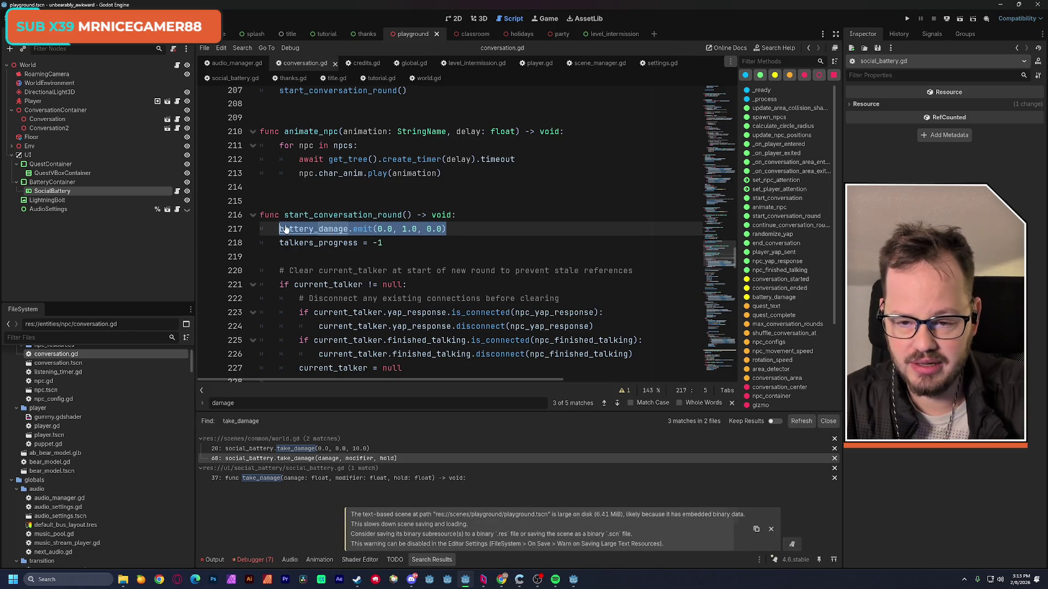
drag(718, 262, 710, 90)
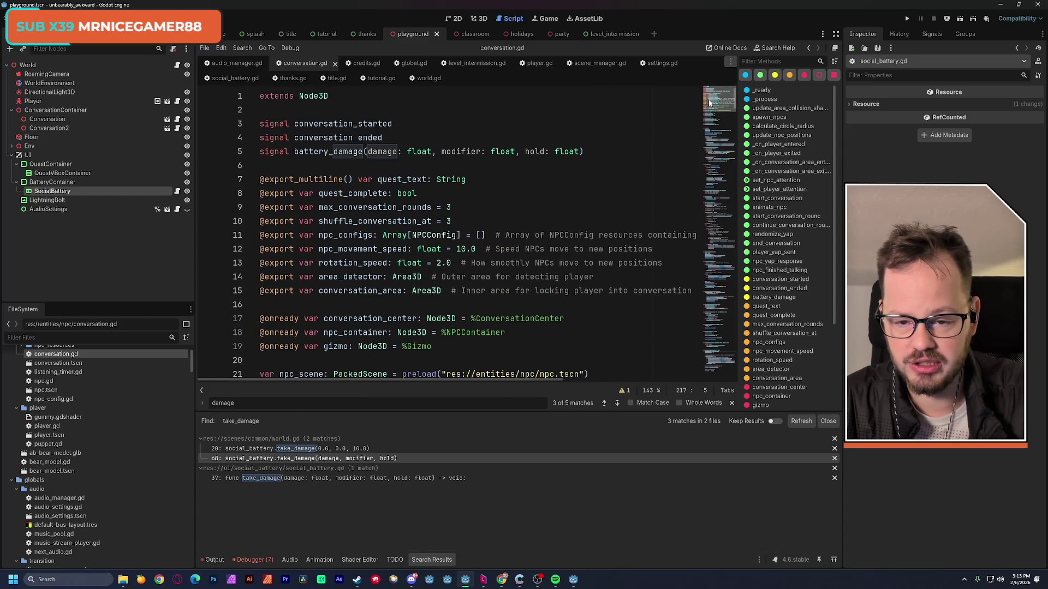
double_click(333, 137)
key(ctrl+f)
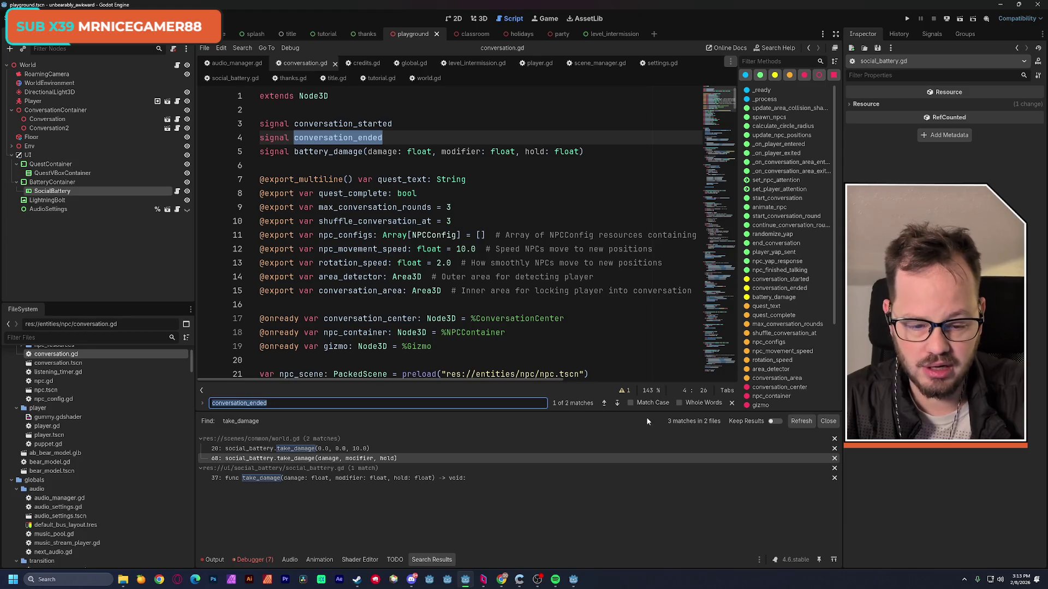
click(618, 406)
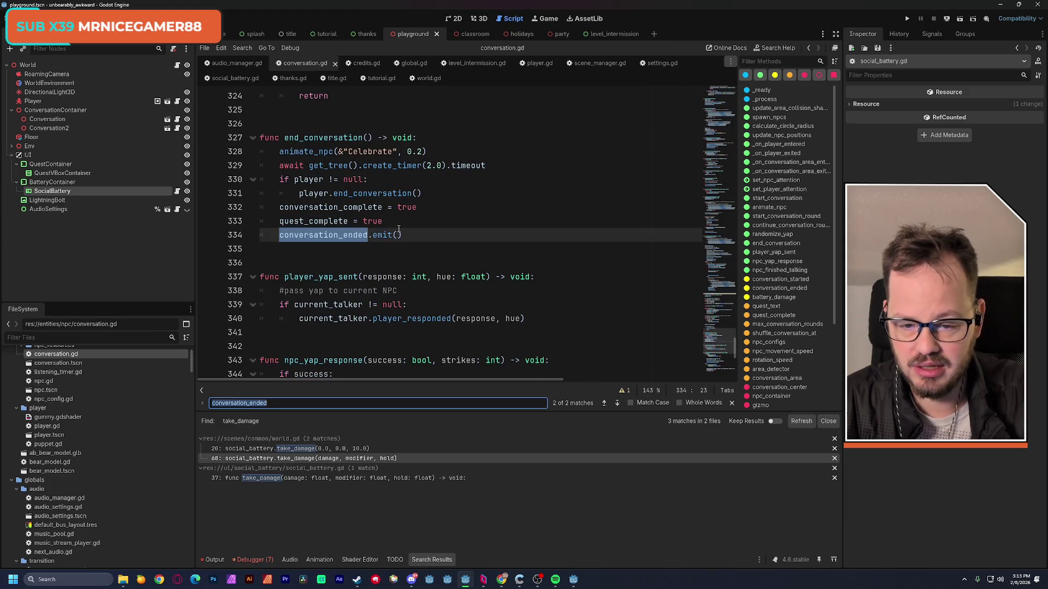
Paste the battery_damage emit line just above conversation_ended.emit() in end_conversation.
click(399, 221)
key(Return)
key(ctrl+v)
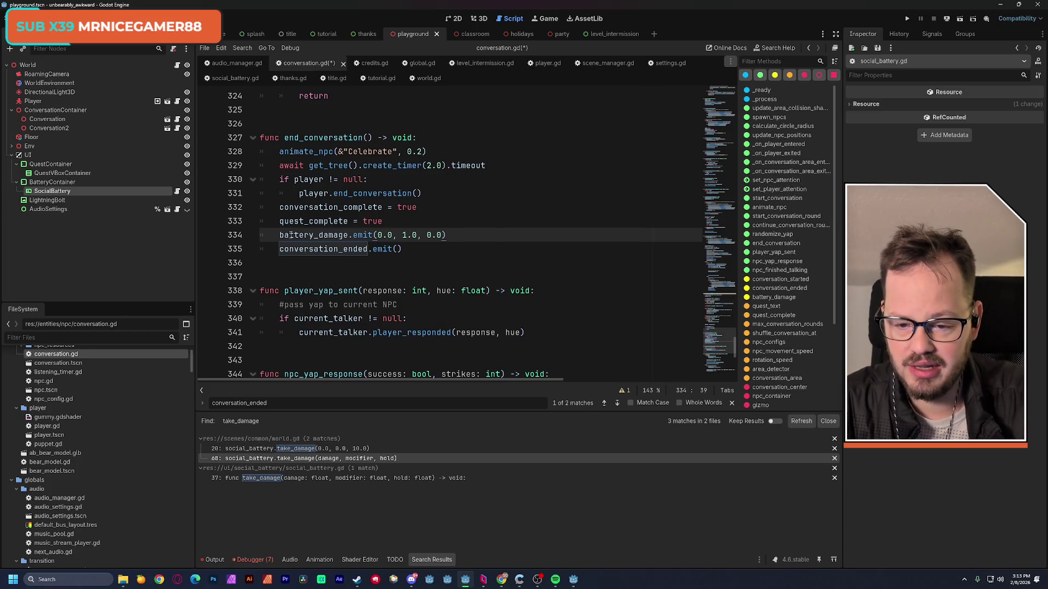
drag(279, 235, 448, 235)
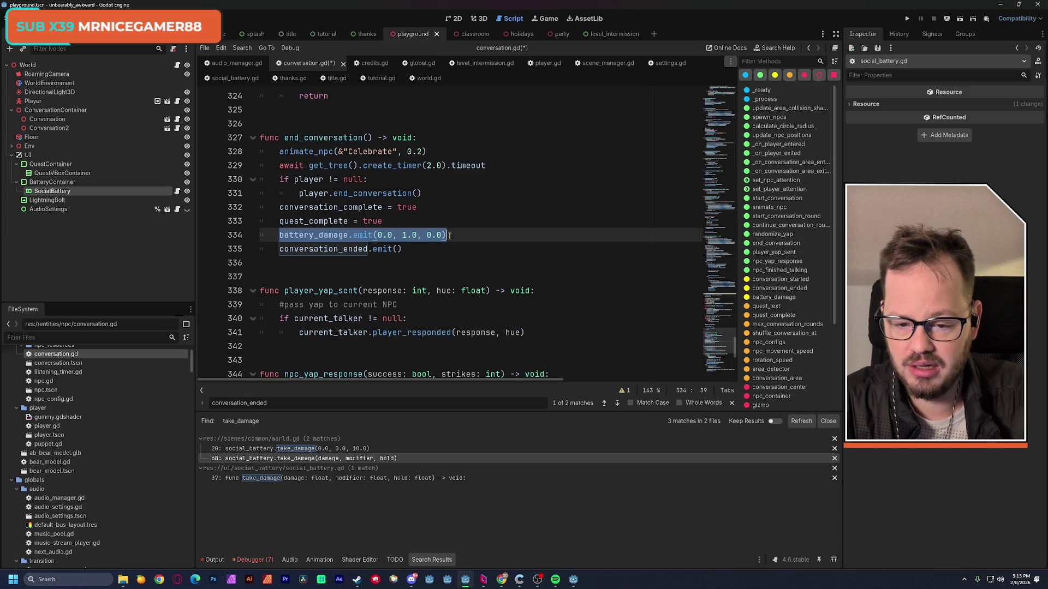
click(460, 234)
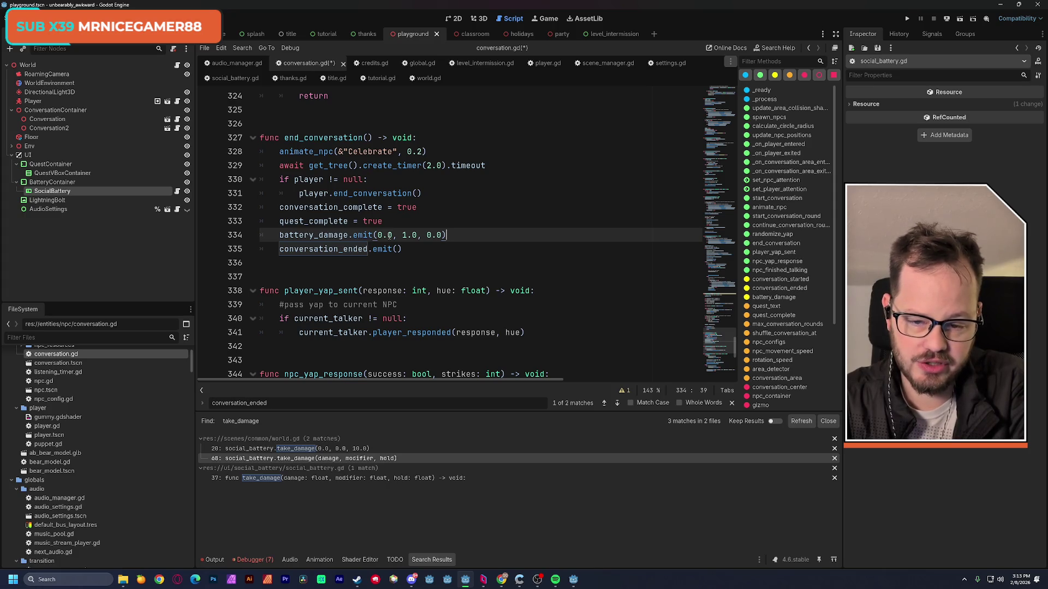
Change the new emit's arguments to (0.0, 0.0, 10.0), save conversation.gd, and return to the playground.
double_click(404, 235)
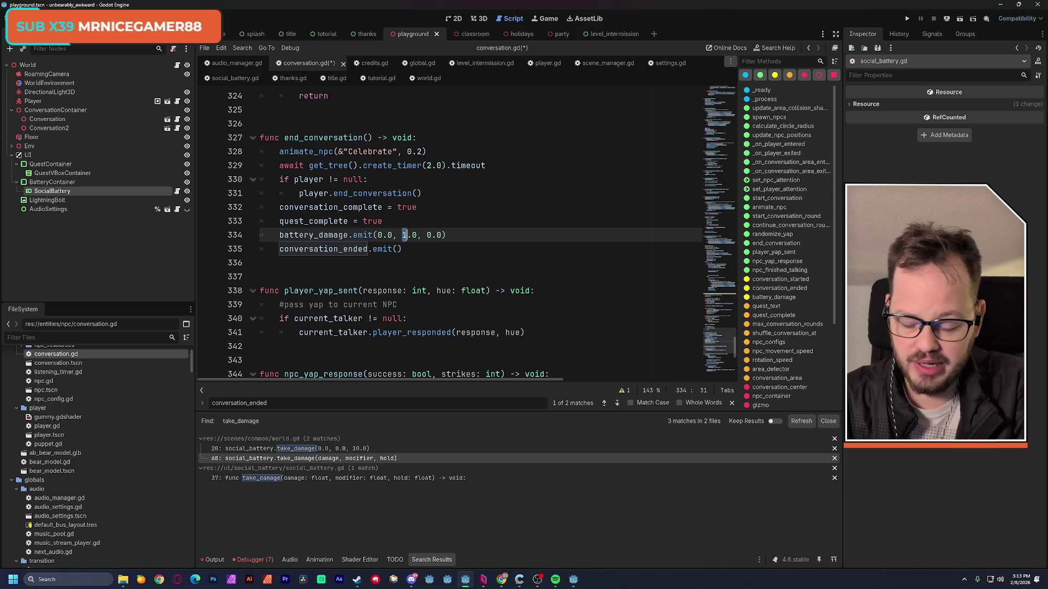
text(0)
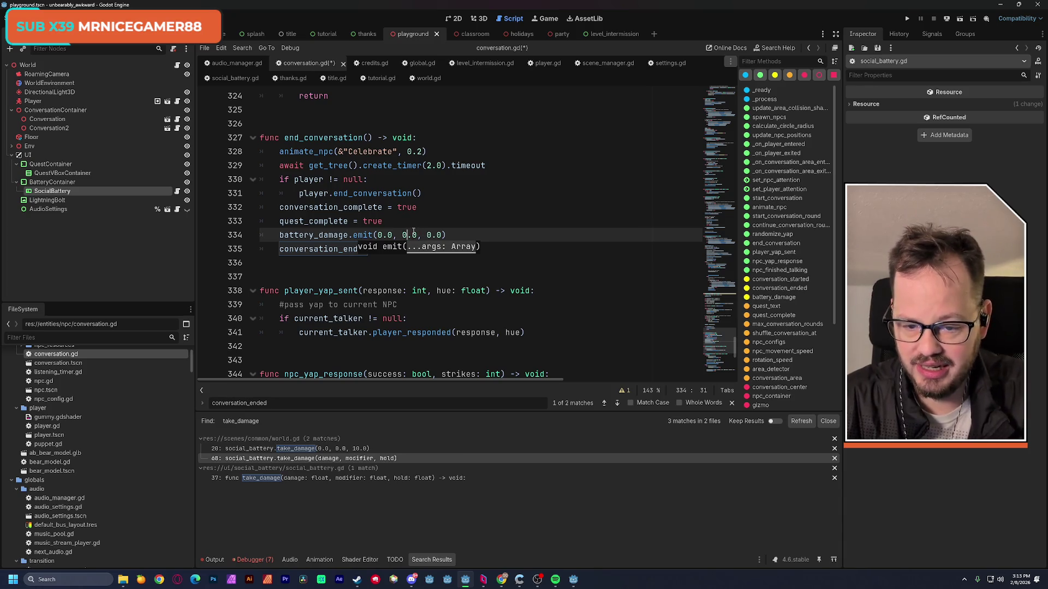
click(429, 235)
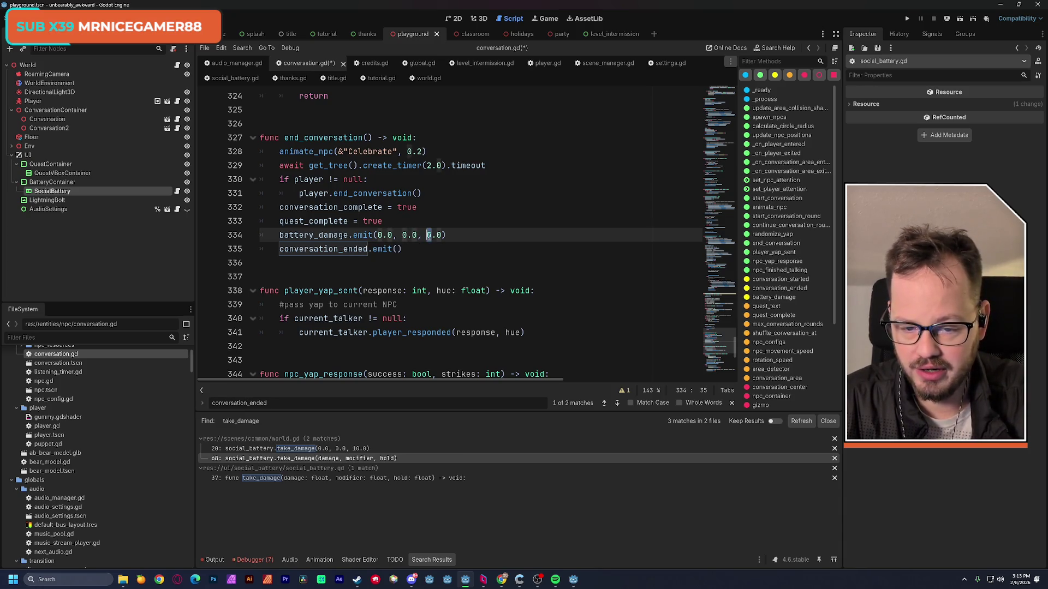
text(1)
click(445, 212)
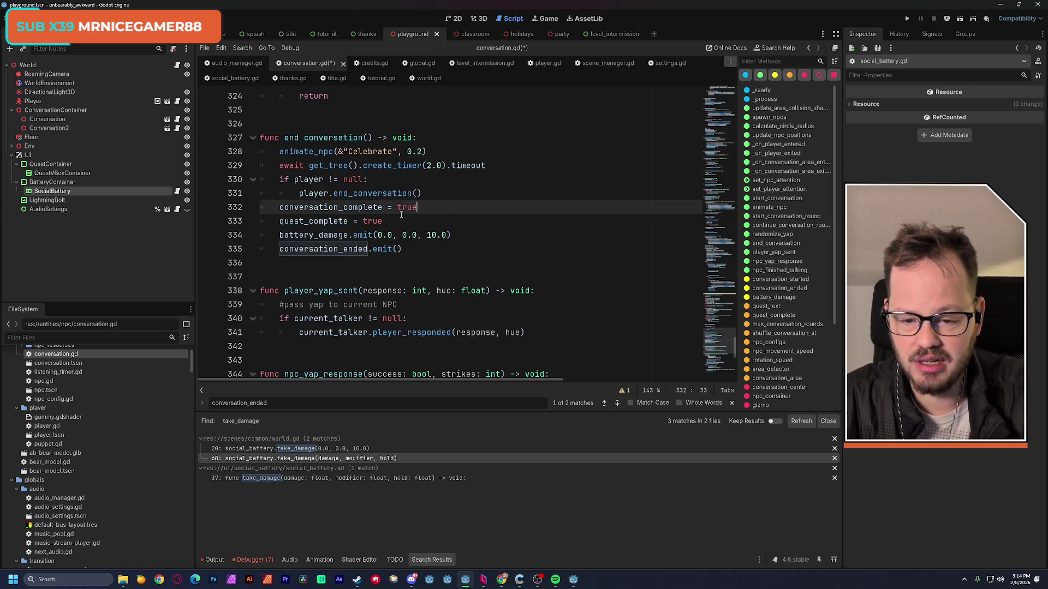
key(ctrl+s)
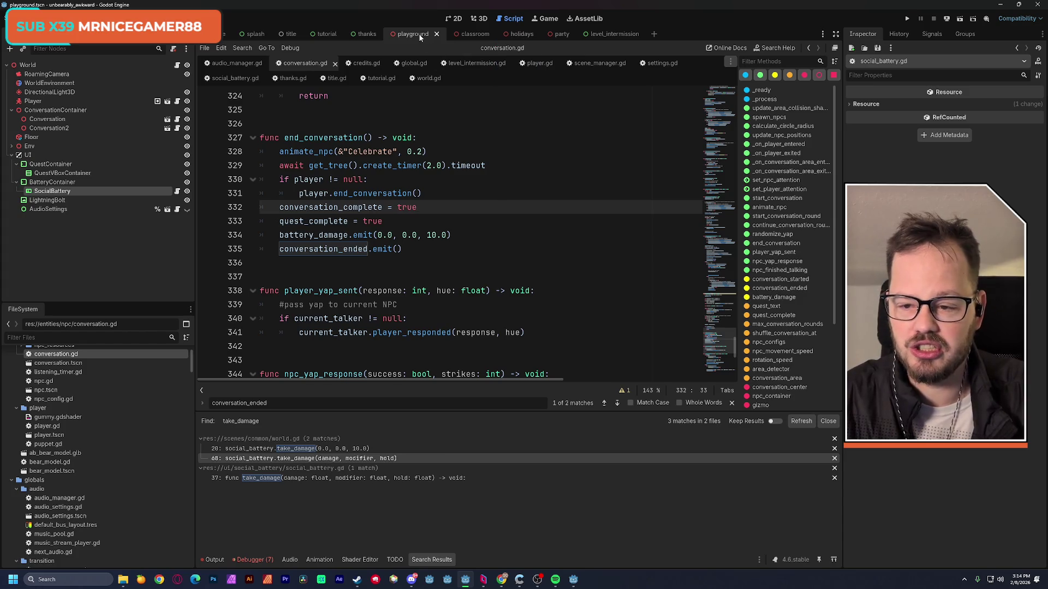
click(480, 18)
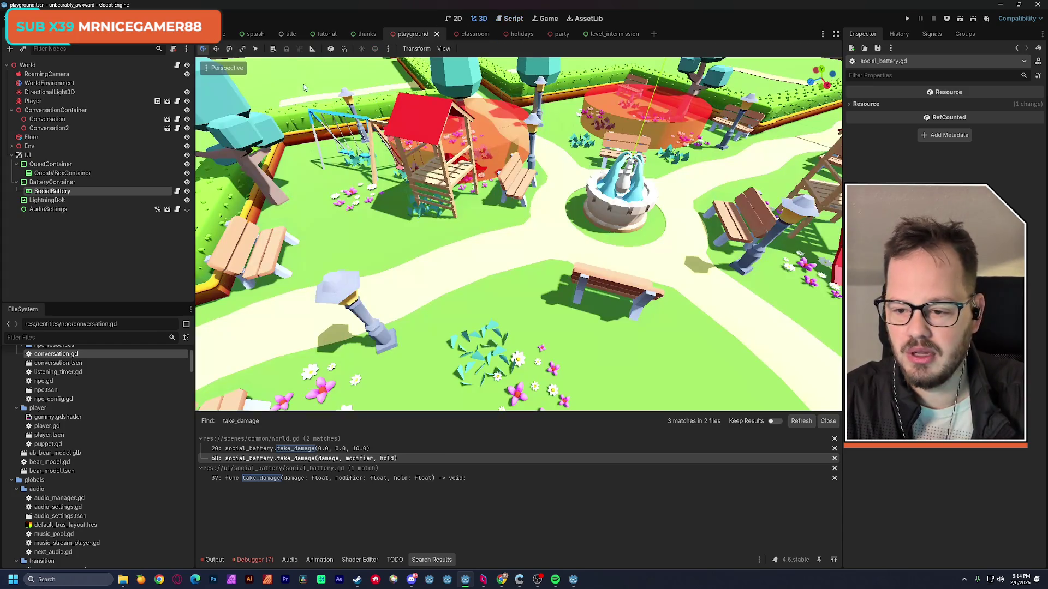
Set SocialBattery's Max Battery to 120, save the playground, and run the scene.
click(66, 183)
click(68, 192)
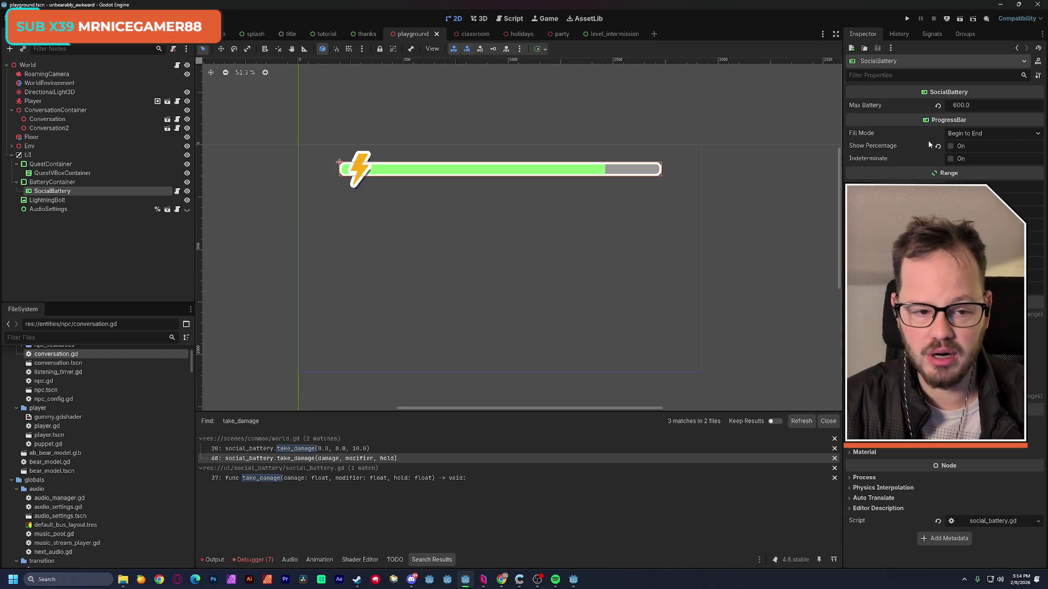
click(972, 107)
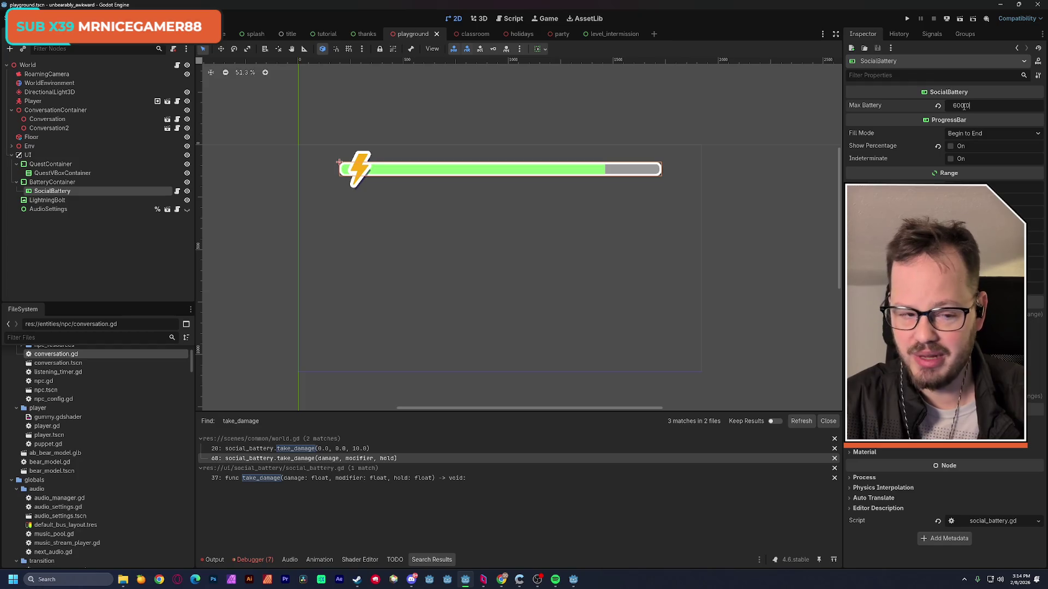
double_click(963, 106)
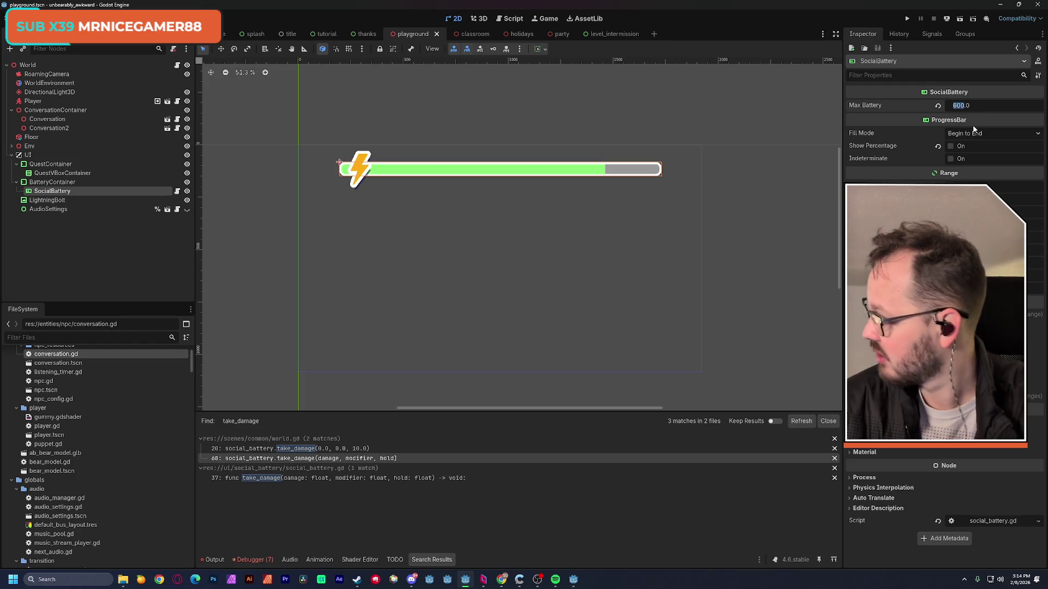
text(180)
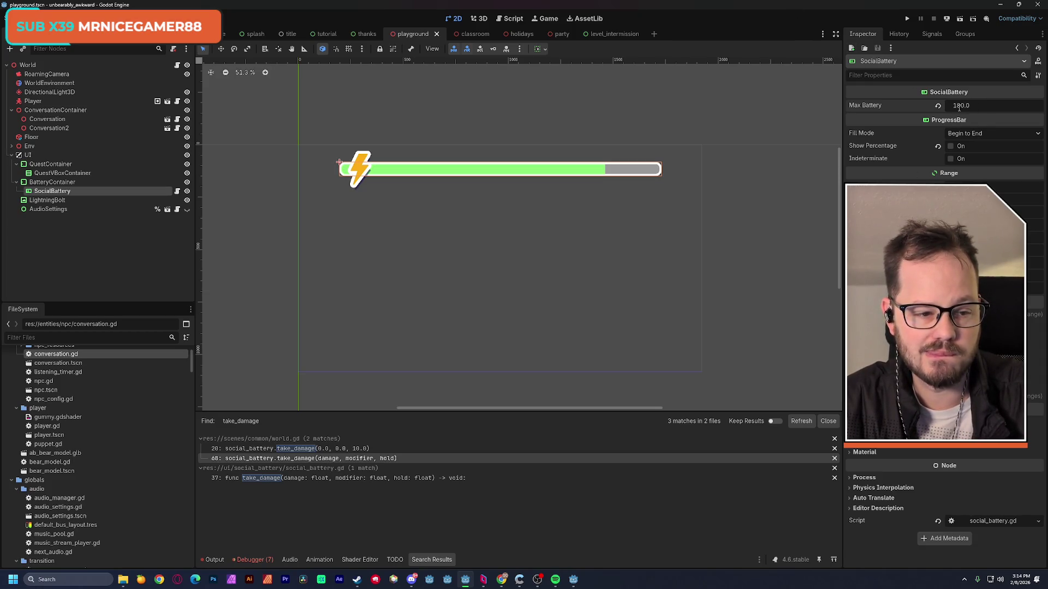
text(2)
key(Return)
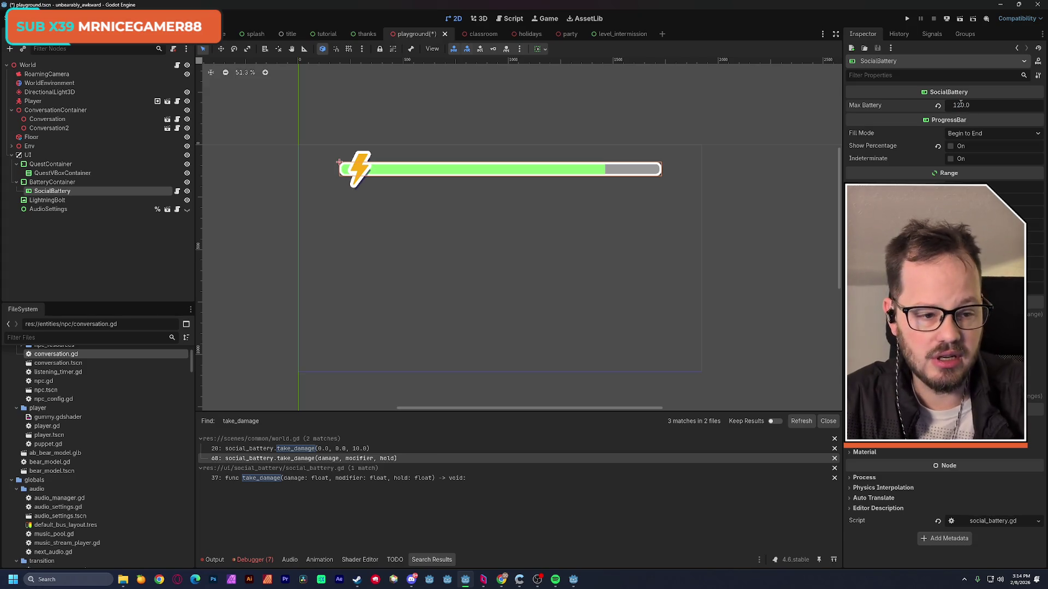
key(ctrl+s)
click(959, 20)
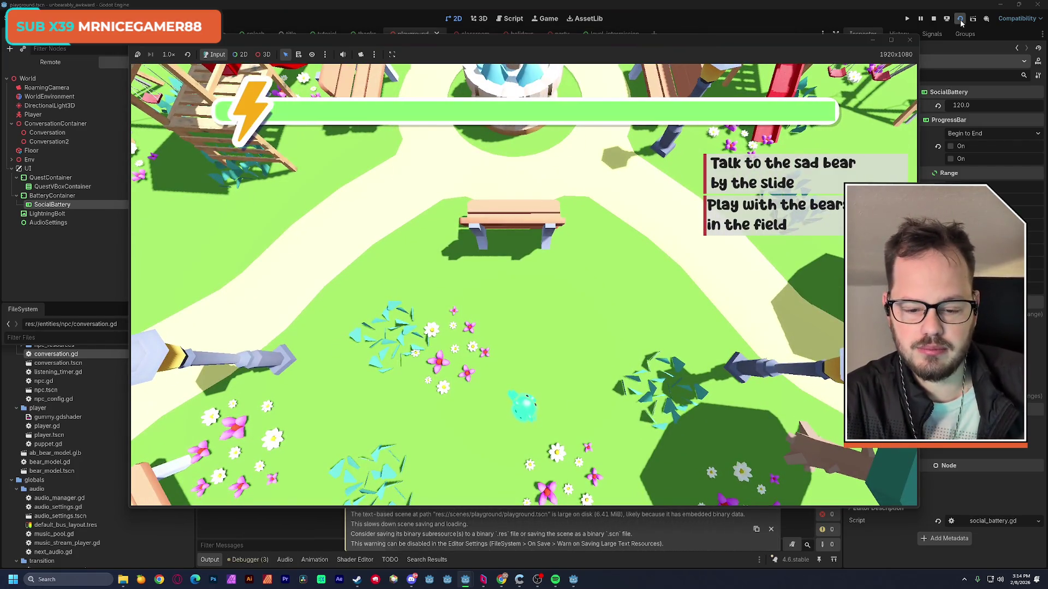
Walk the player past the fountain, benches and slide up the path to the bears in the field.
key(w)
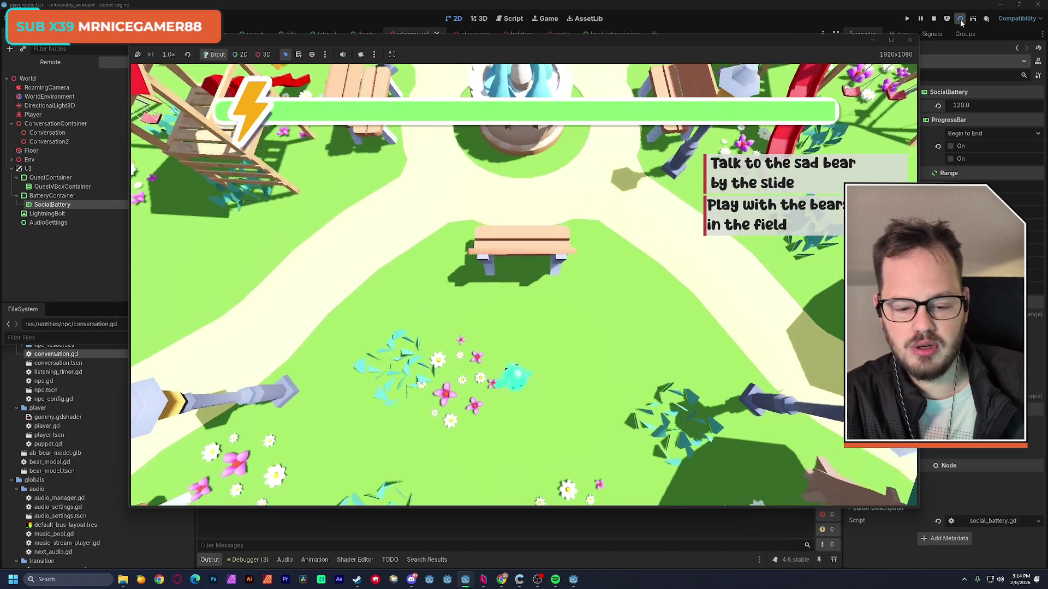
key(d)
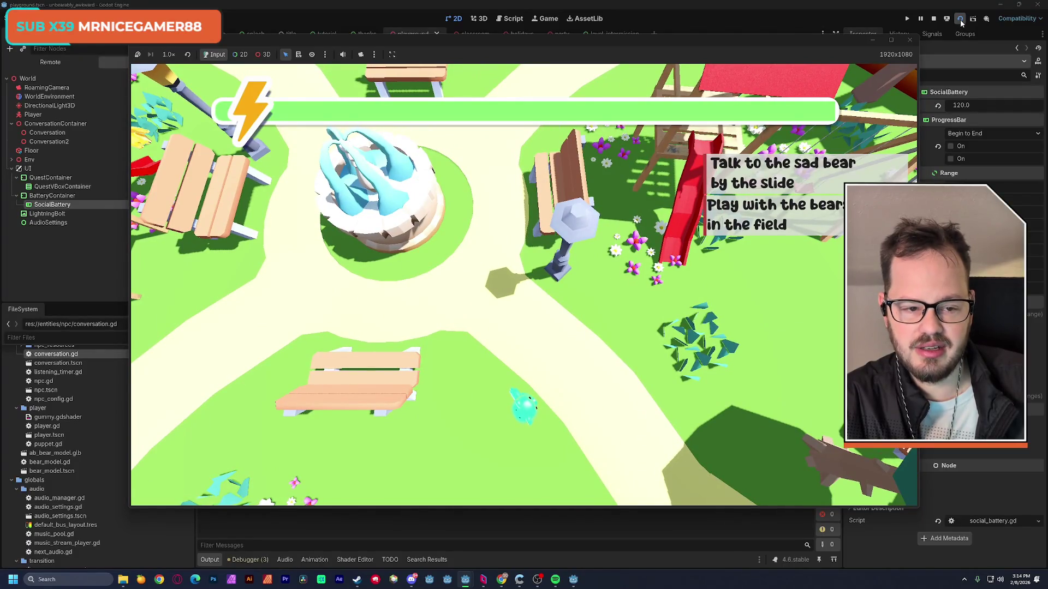
key(s)
key(a)
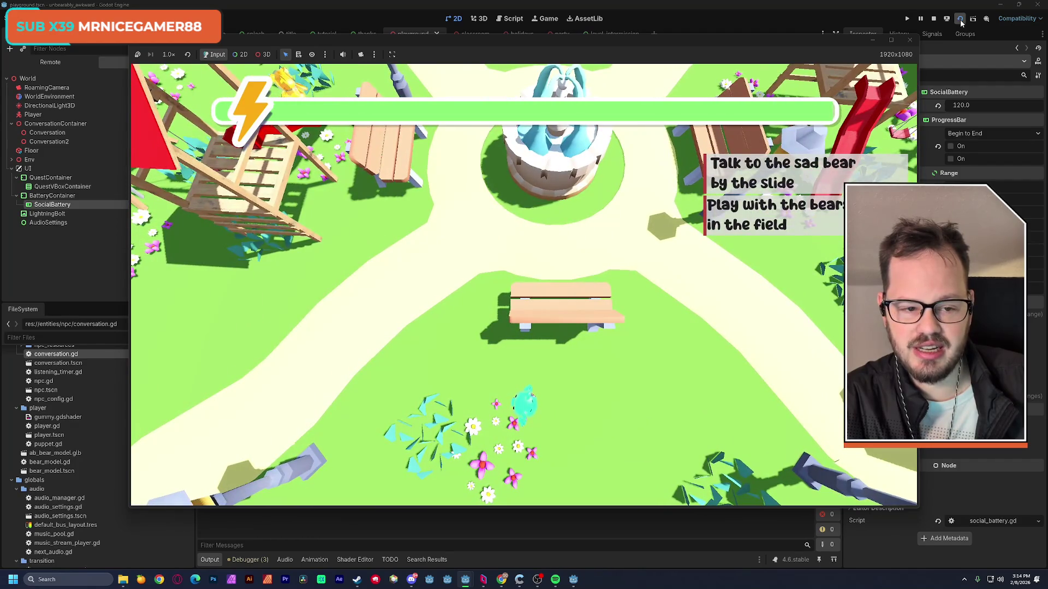
key(d)
key(w)
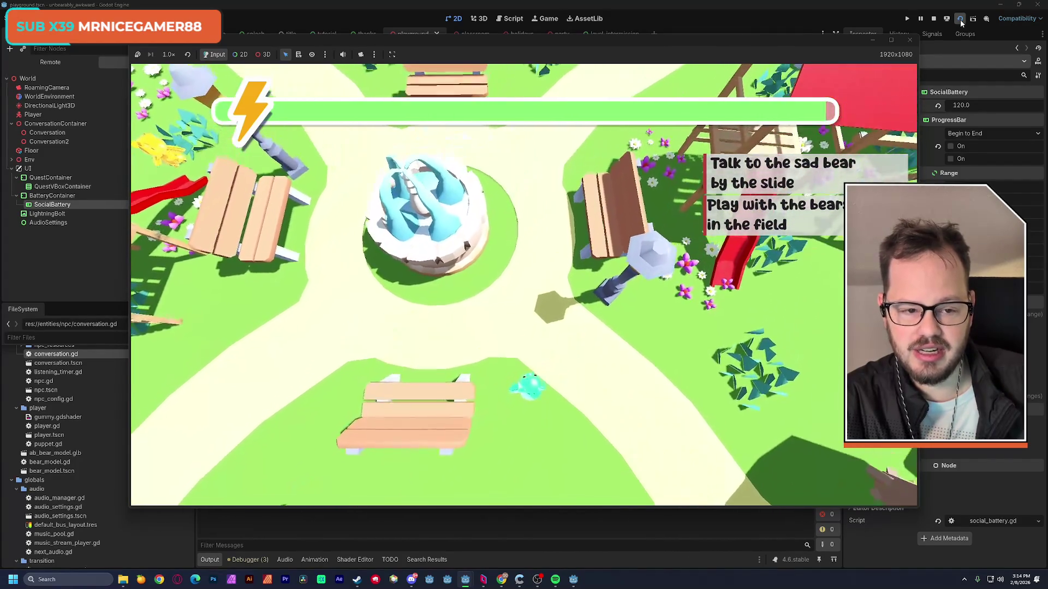
key(w)
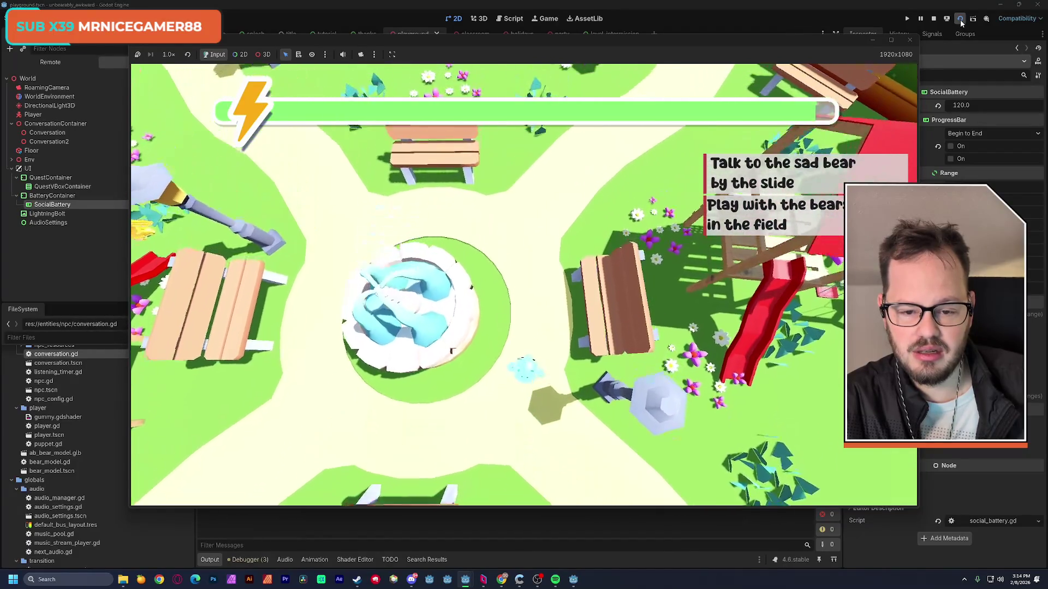
key(w)
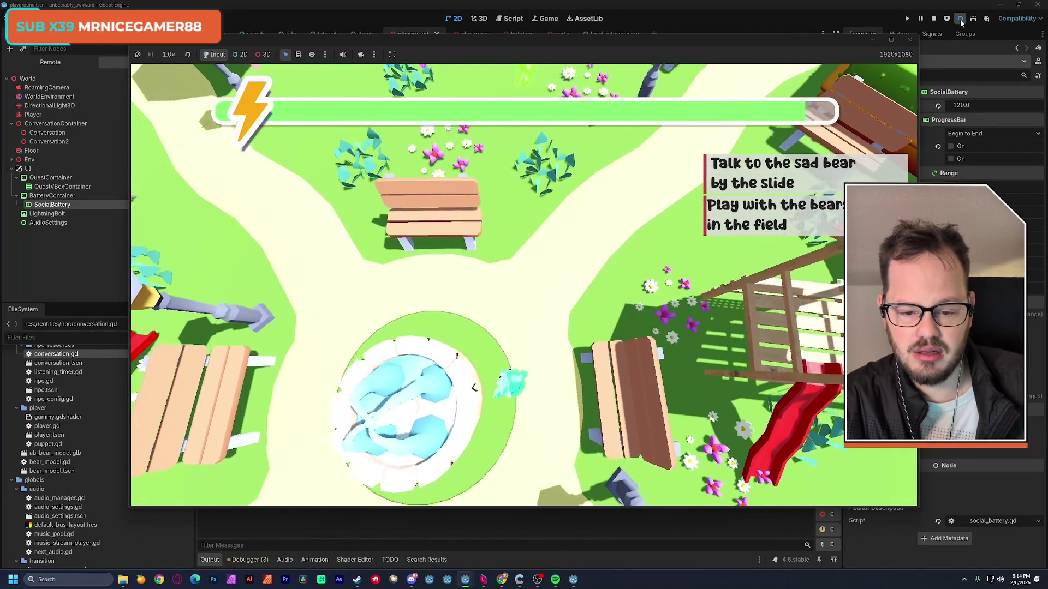
key(d)
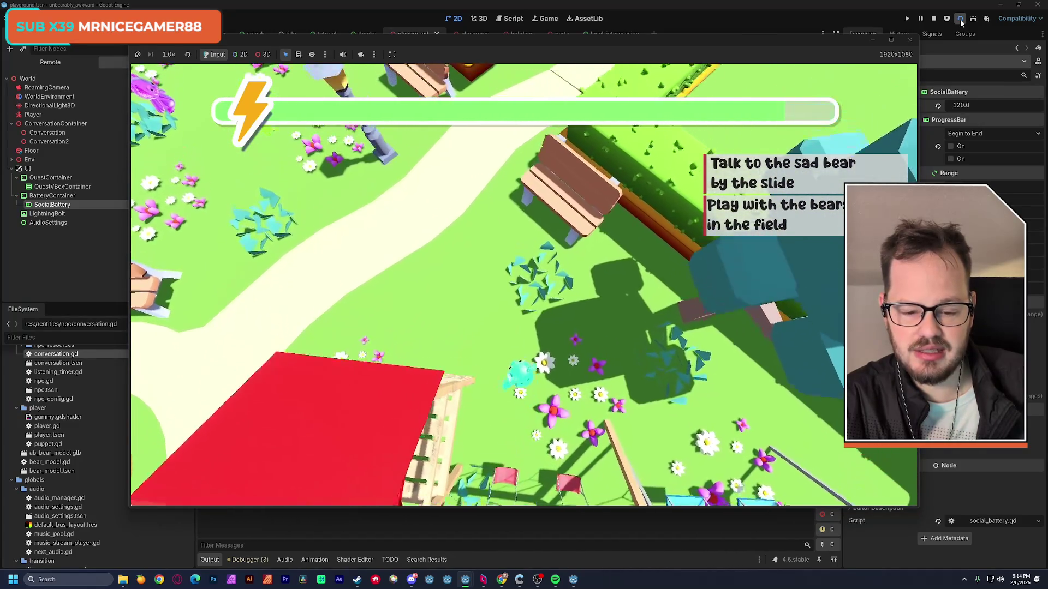
key(w)
key(w)
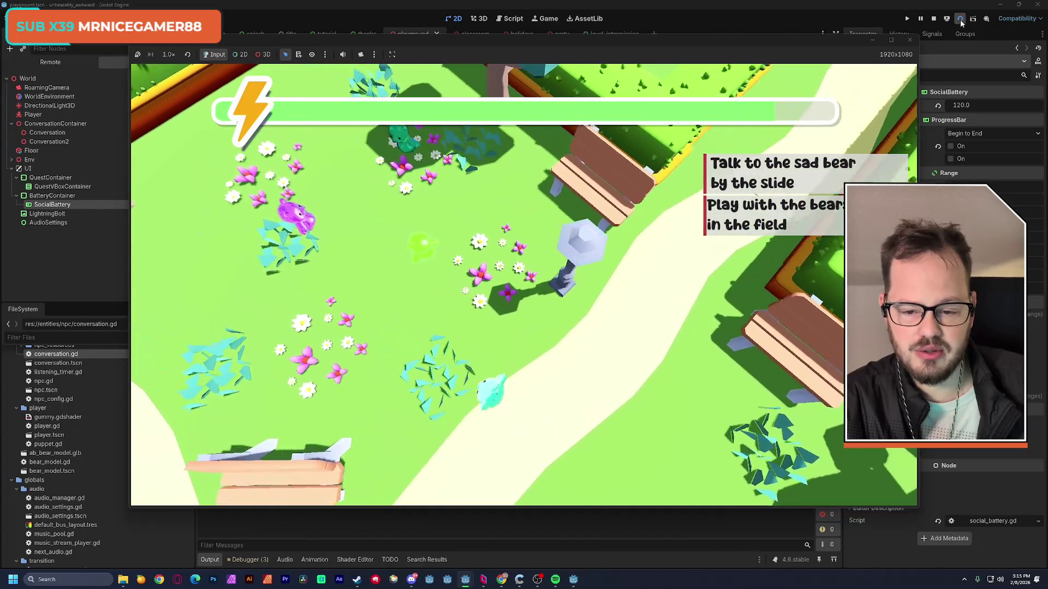
key(a)
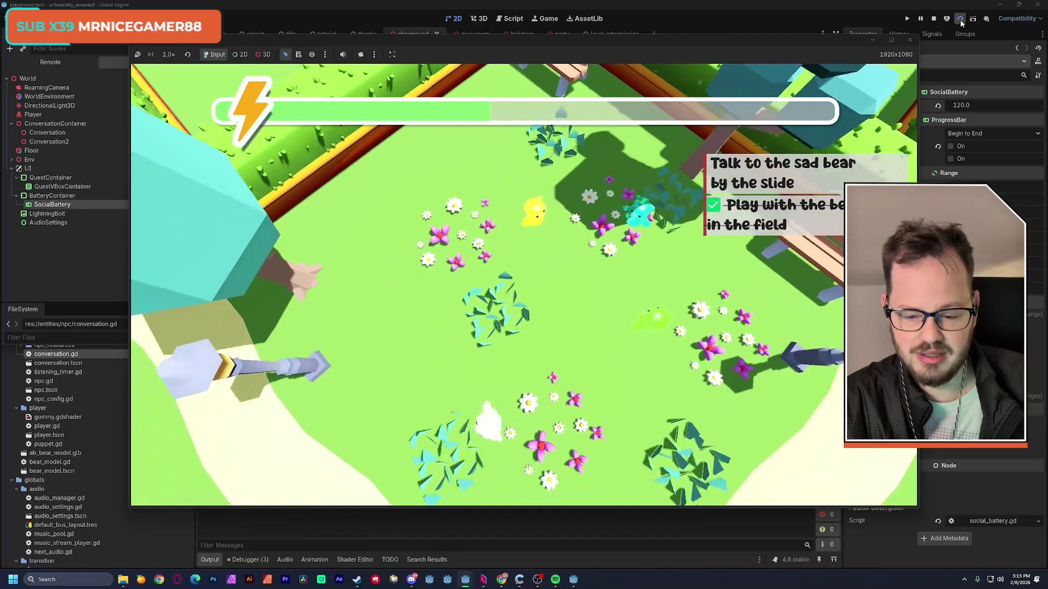
Talk to the orange bench bear, answering its prompts with A, Y, B and B.
key(w)
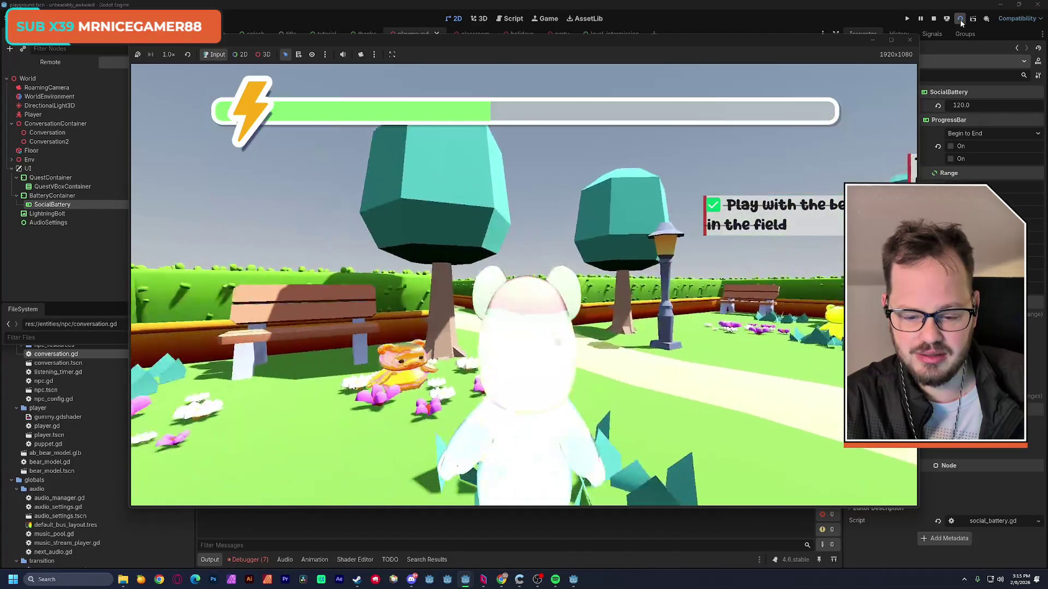
key(a)
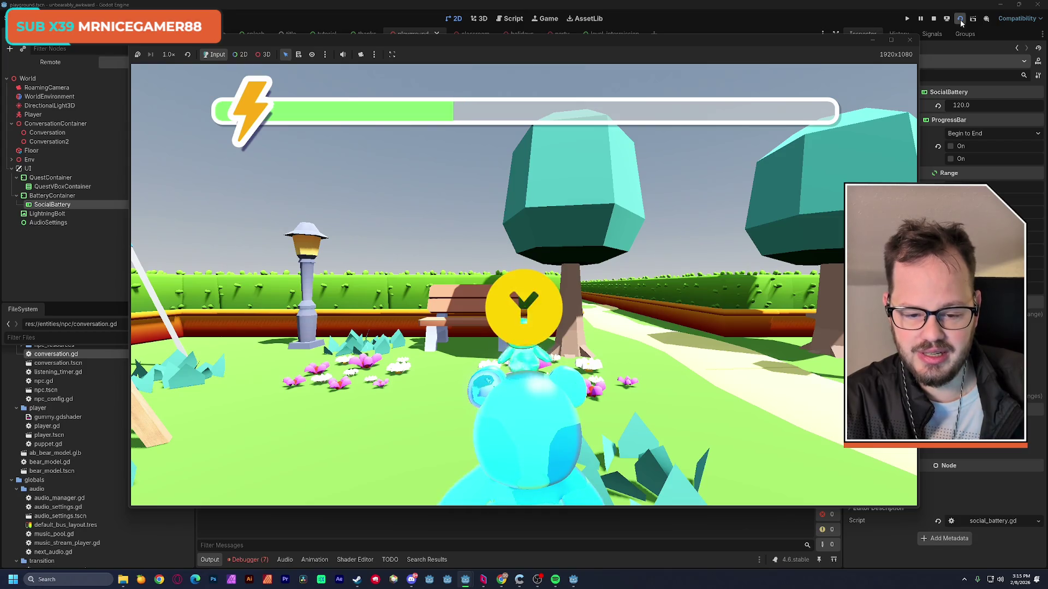
key(y)
key(b)
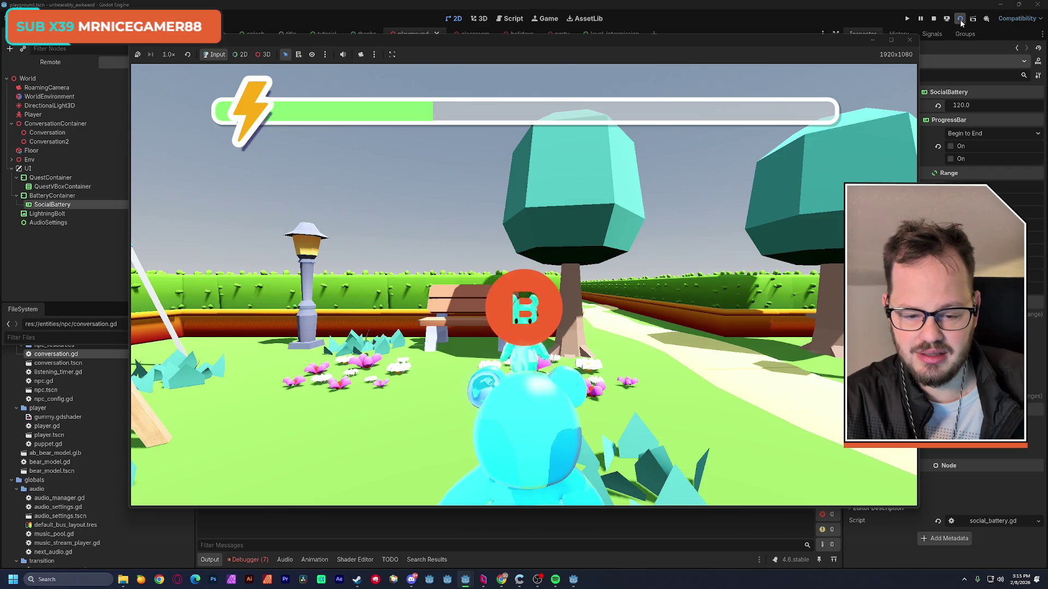
key(b)
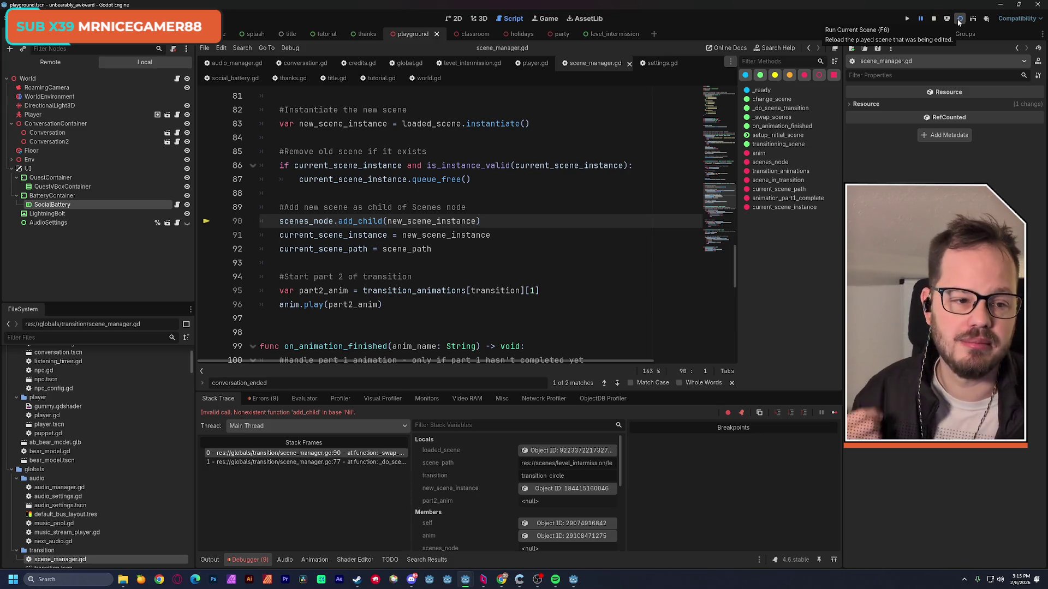
Stop the game, change SocialBattery's Max Battery to 150, save, and open the classroom scene.
click(931, 20)
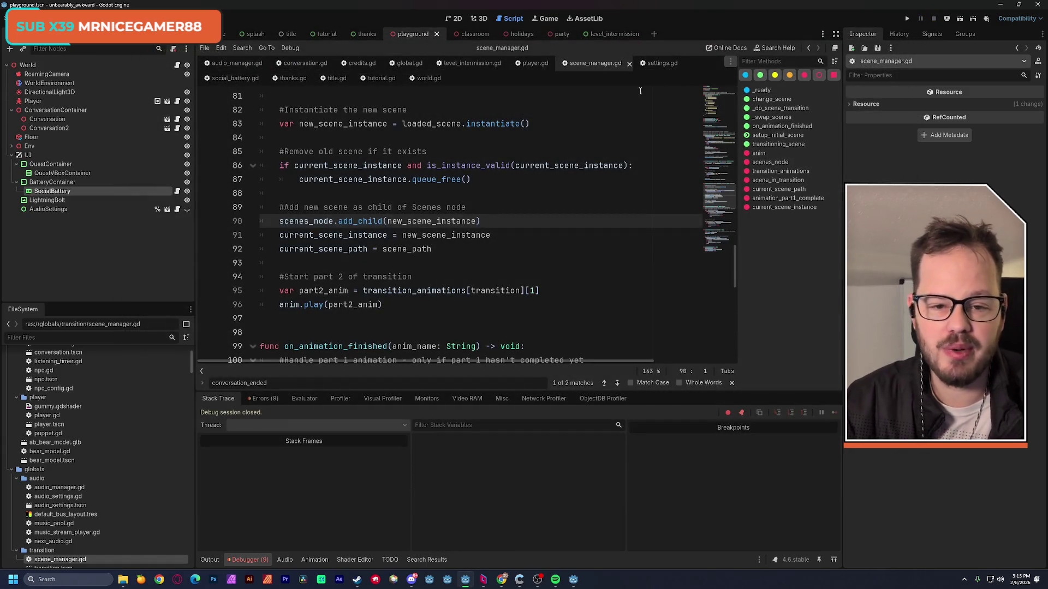
click(47, 188)
click(961, 106)
key(BackSpace)
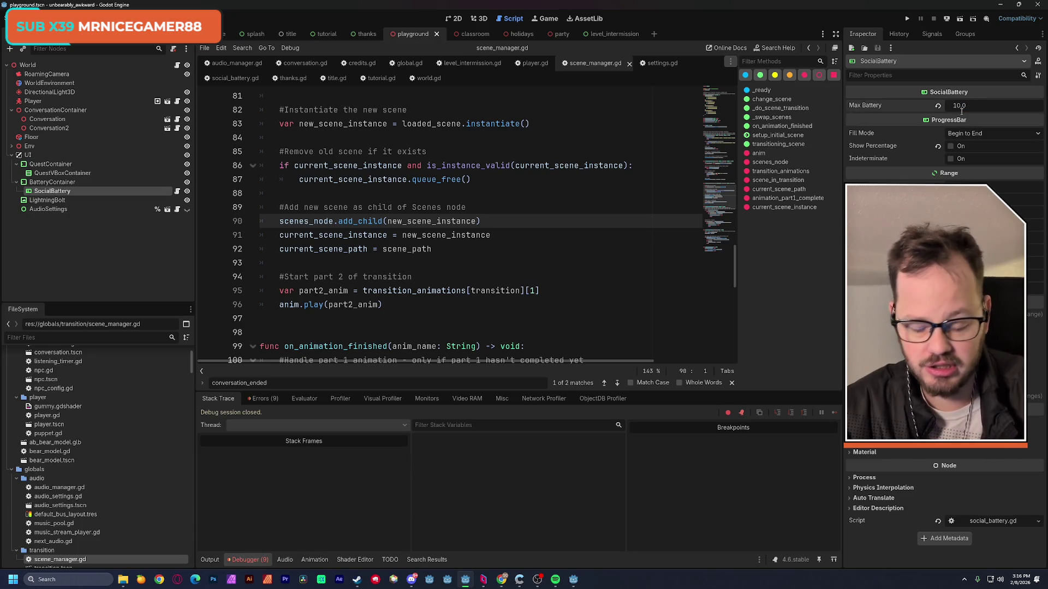
text(5)
key(Return)
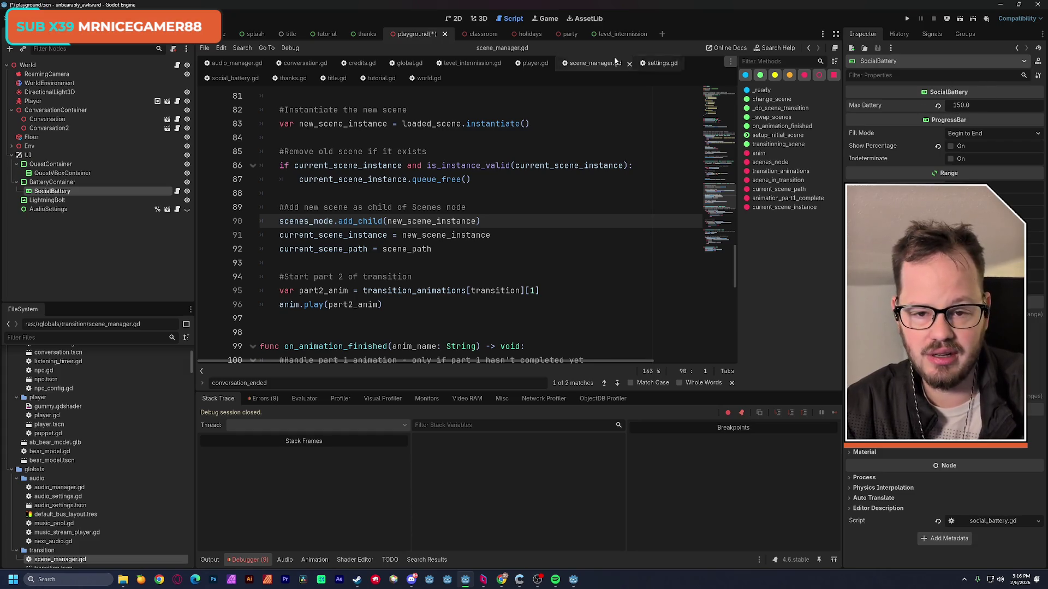
key(ctrl+s)
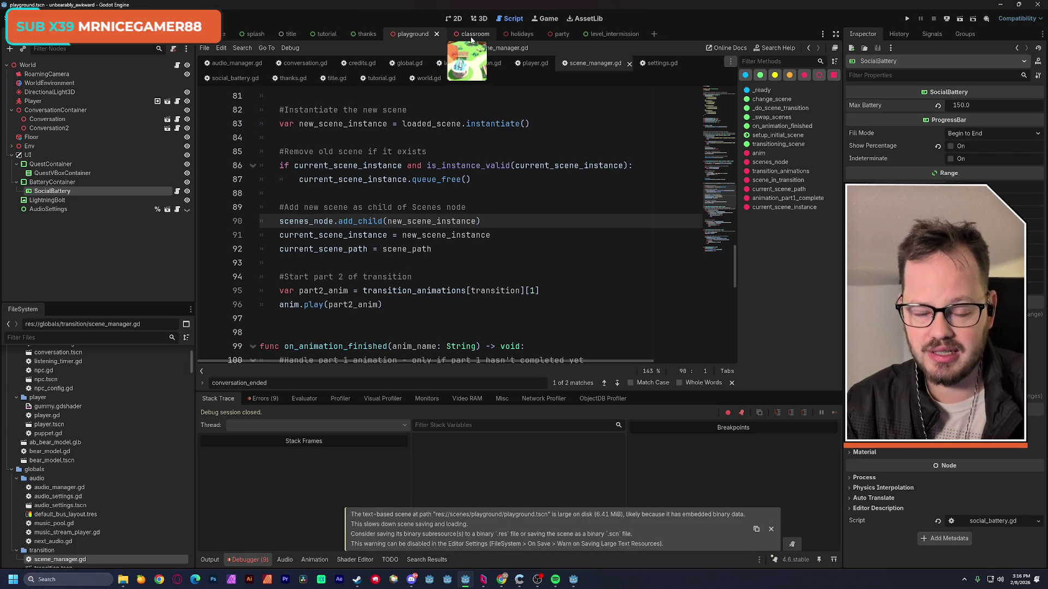
click(474, 35)
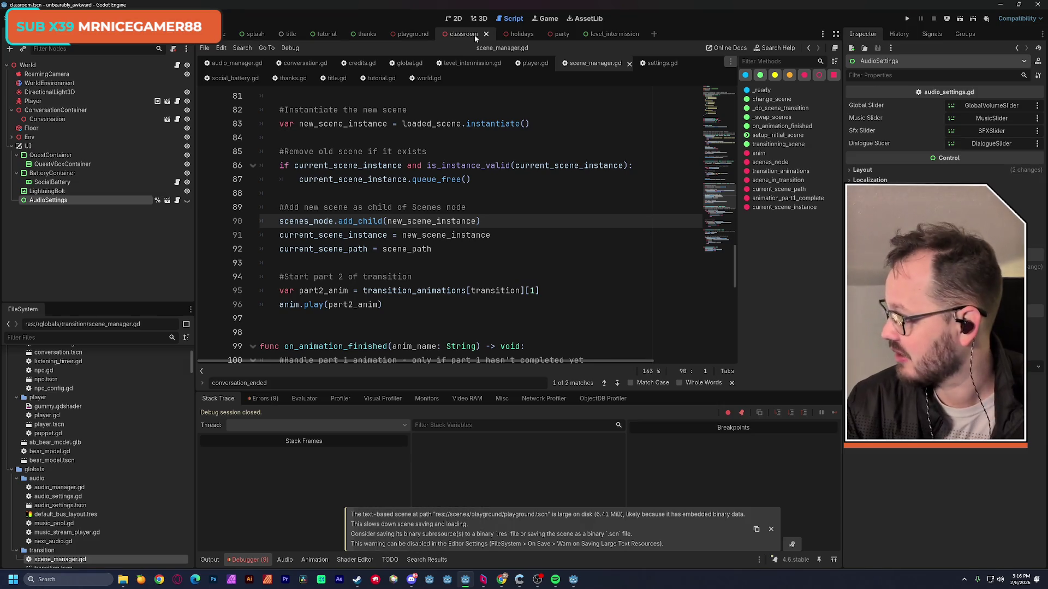
In the 3D view, change the classroom Conversation zone's Quest Text to 'Meet classmates by the door'.
click(481, 21)
scroll(451, 181, up, 2)
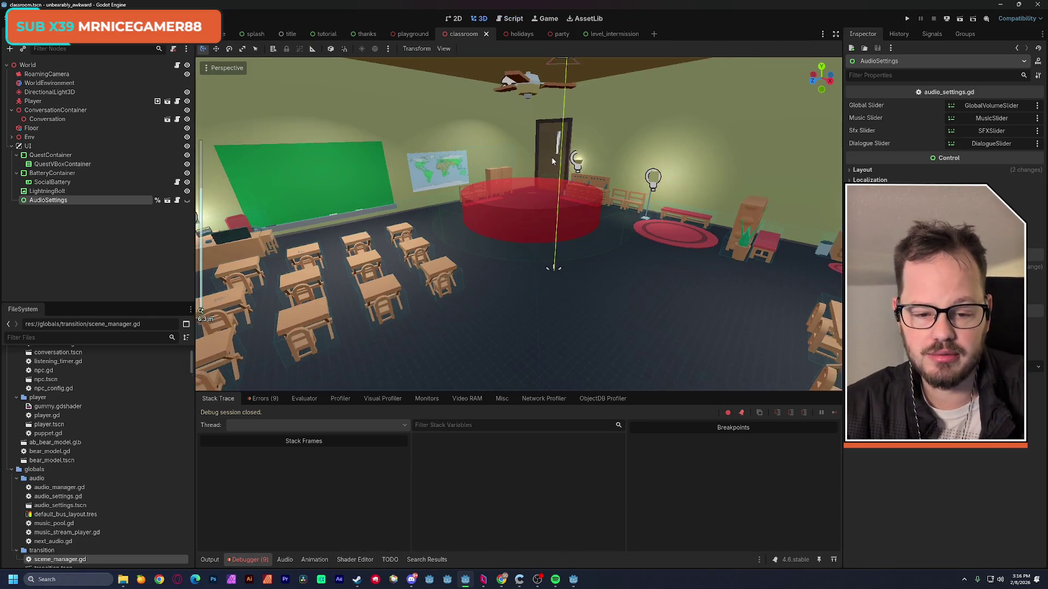
scroll(451, 182, down, 2)
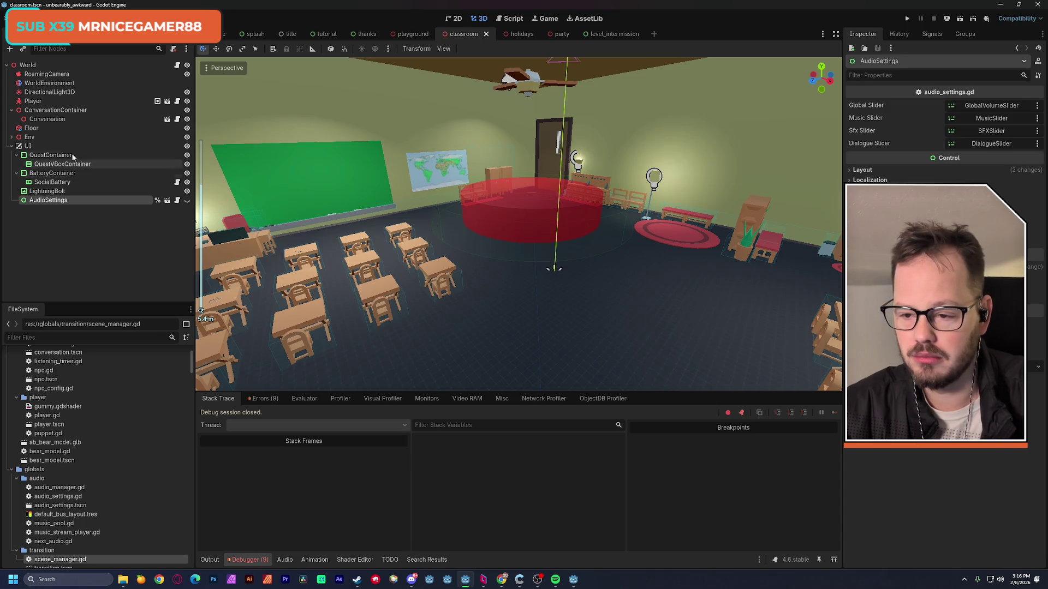
click(48, 119)
drag(850, 119, 900, 116)
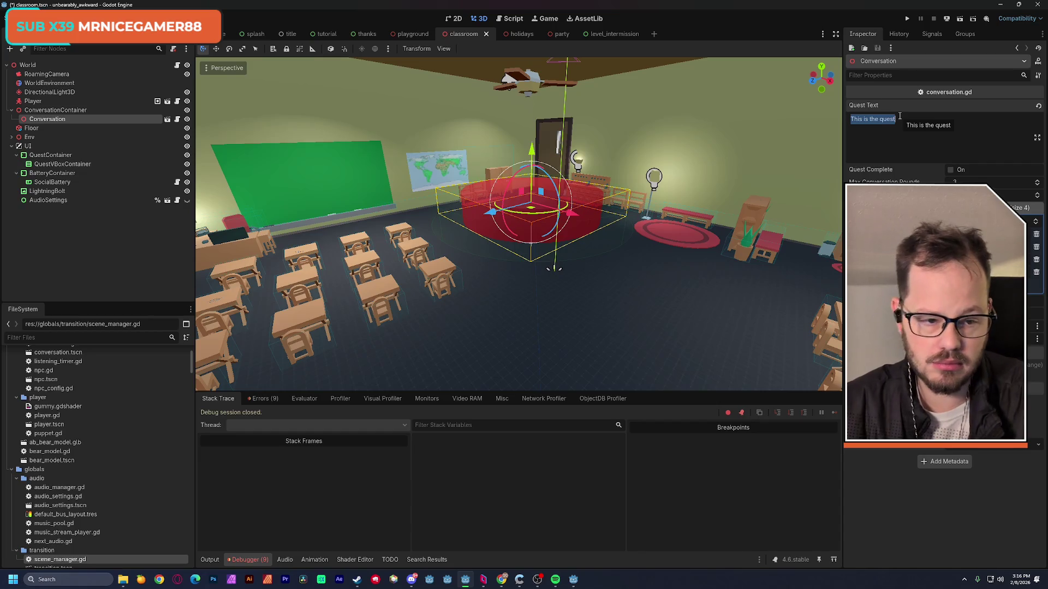
text(Meet classmat)
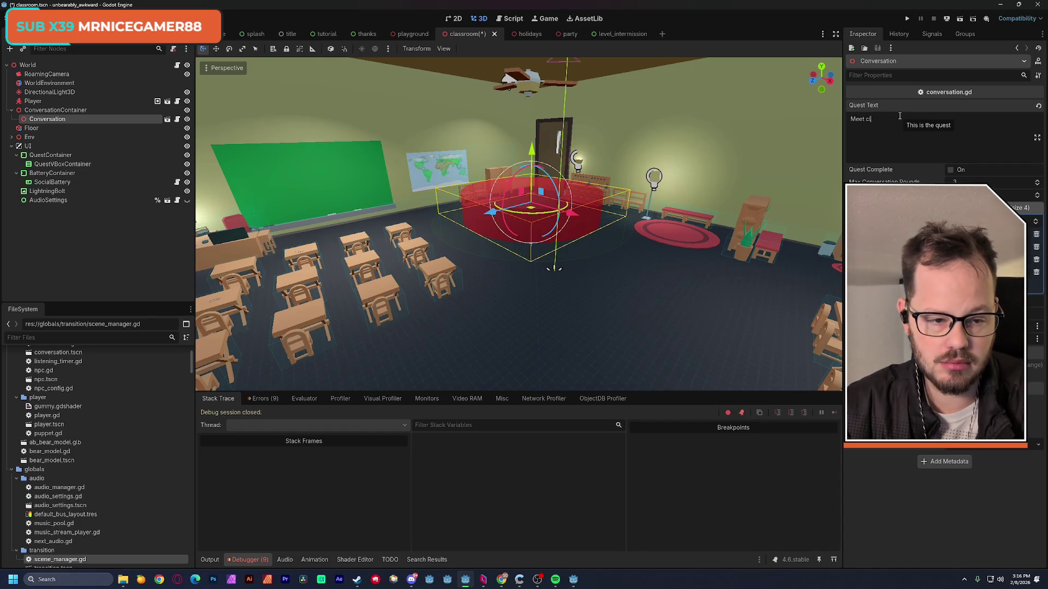
text(es)
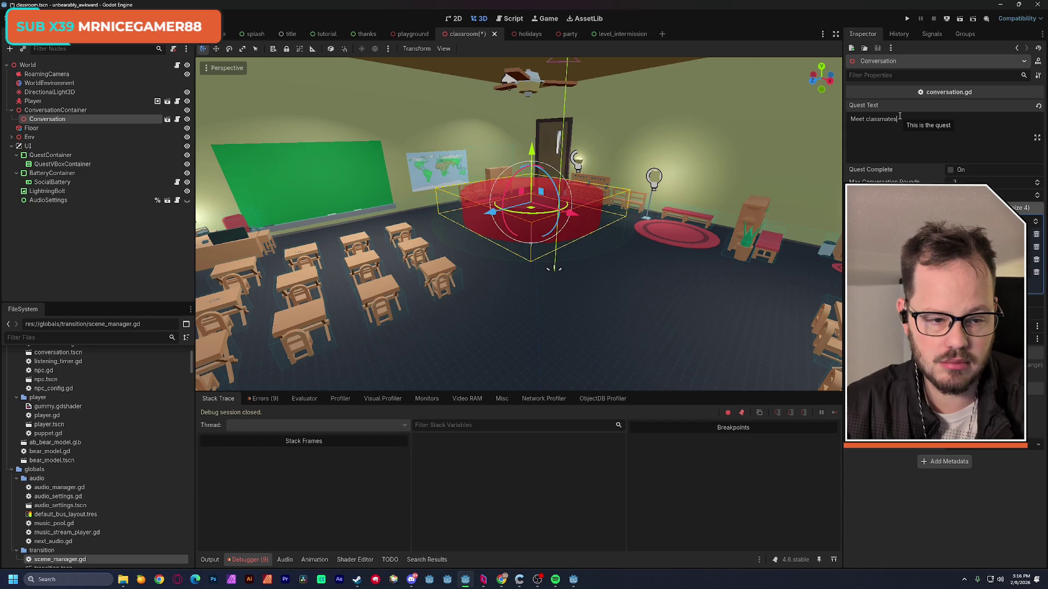
text( by the door)
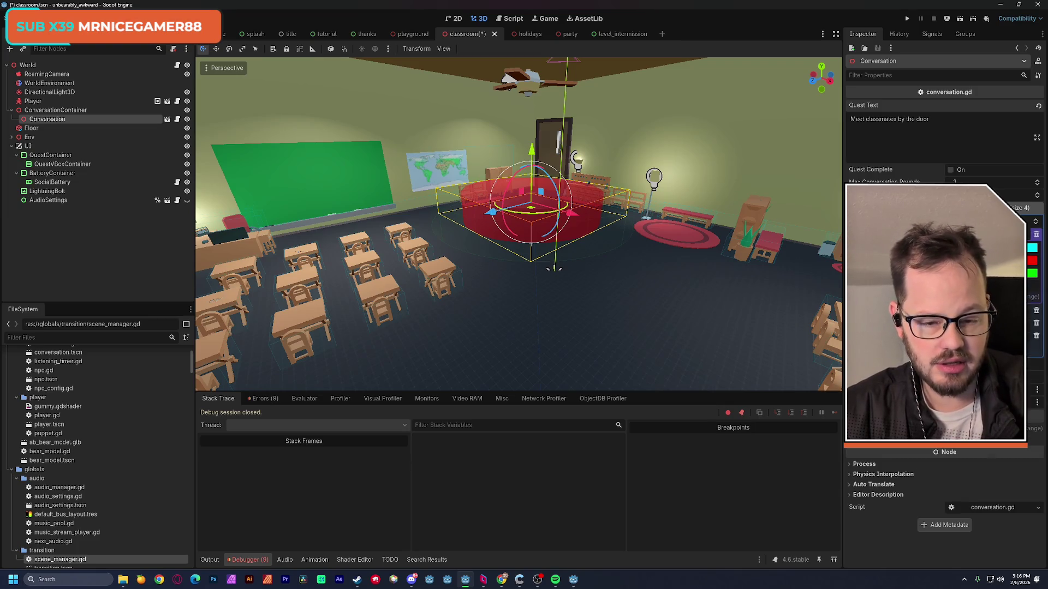
Recolour the first NPC config vibe colours to red and a magenta-leaning purple.
click(1032, 248)
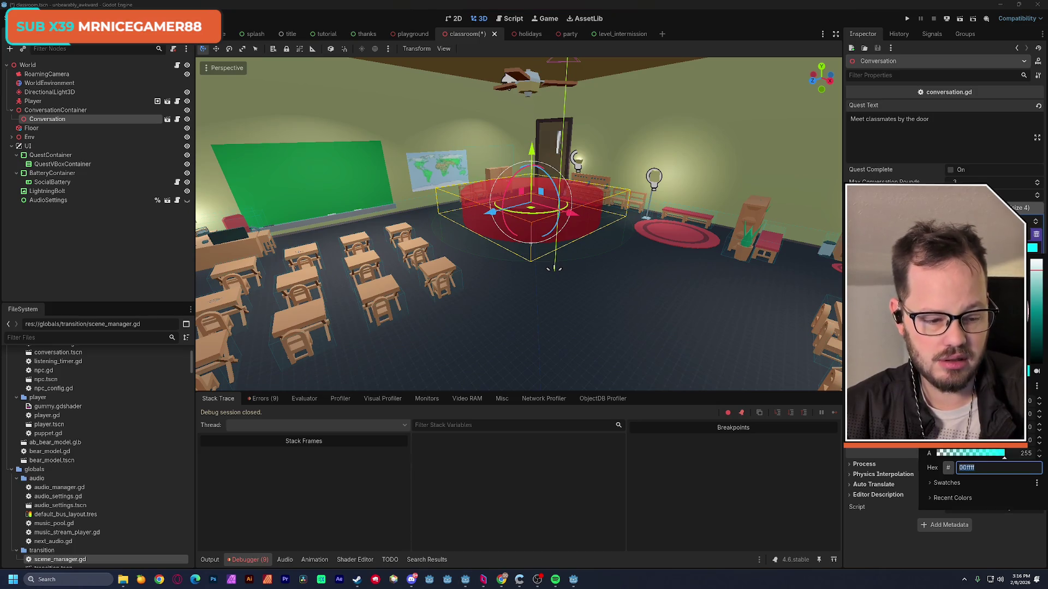
text(ff6f00)
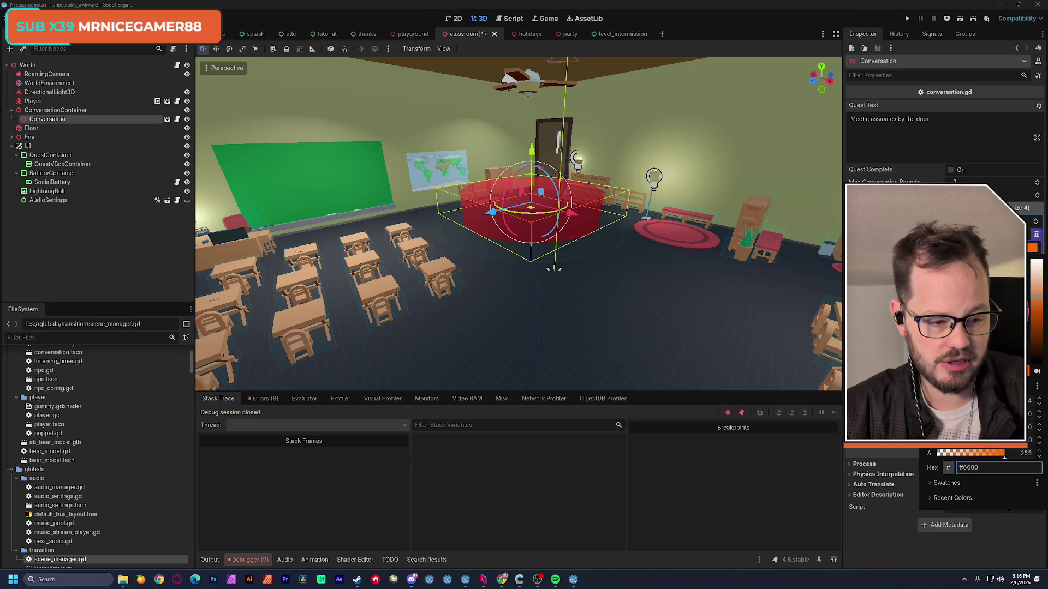
click(1032, 260)
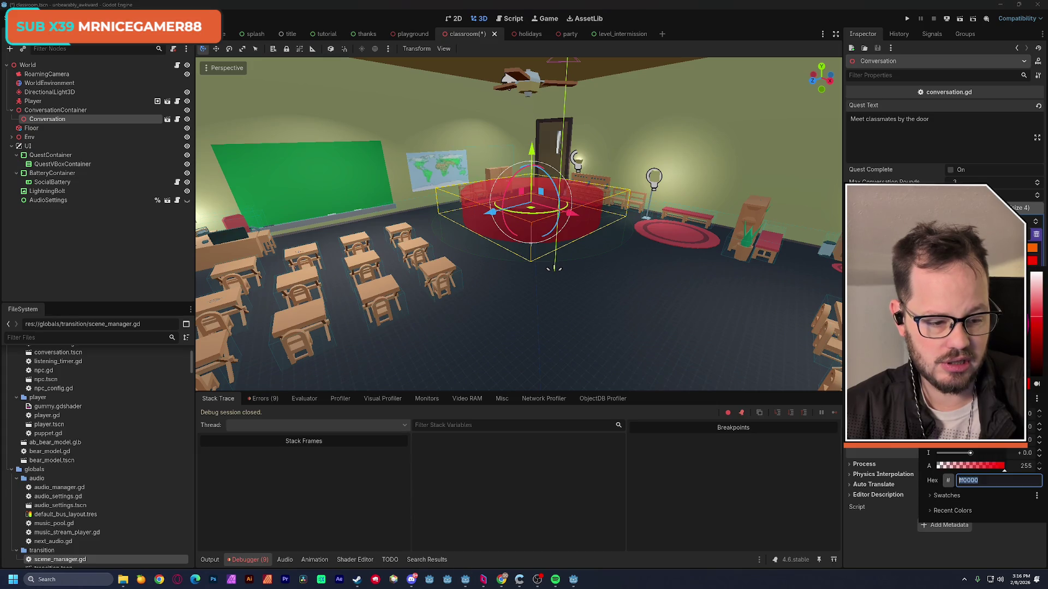
key(Escape)
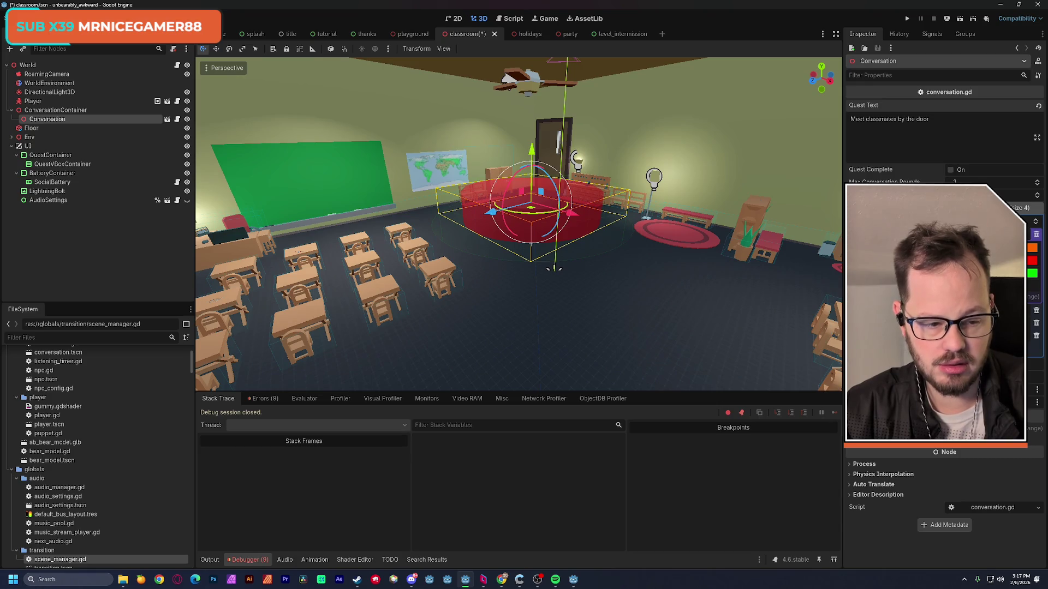
click(1032, 247)
drag(1028, 316, 1035, 296)
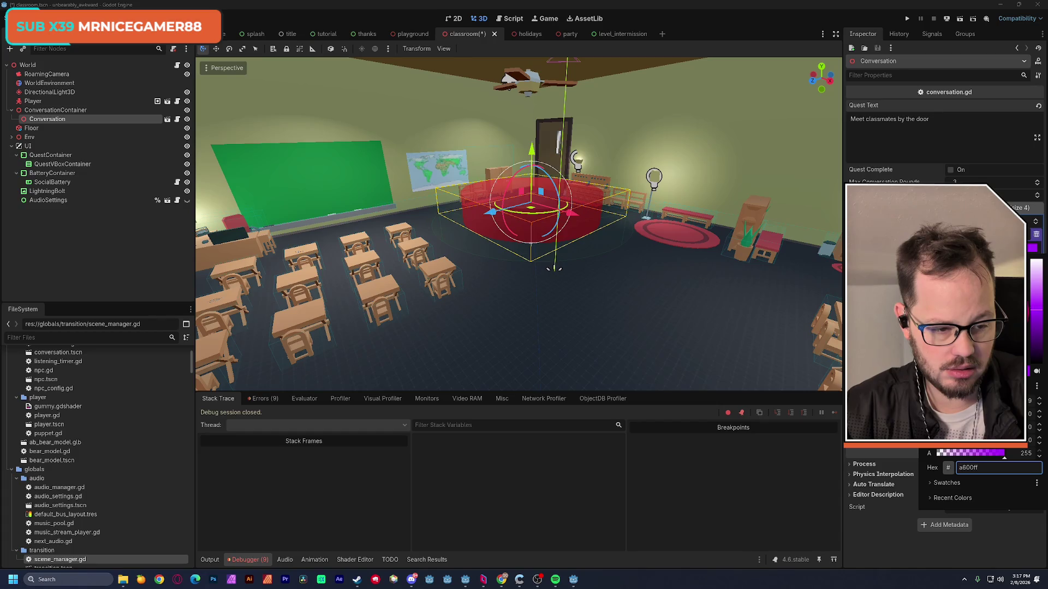
Set the next vibe colours to orange-red ff4800 and yellow f2ff00.
click(1031, 260)
click(1031, 260)
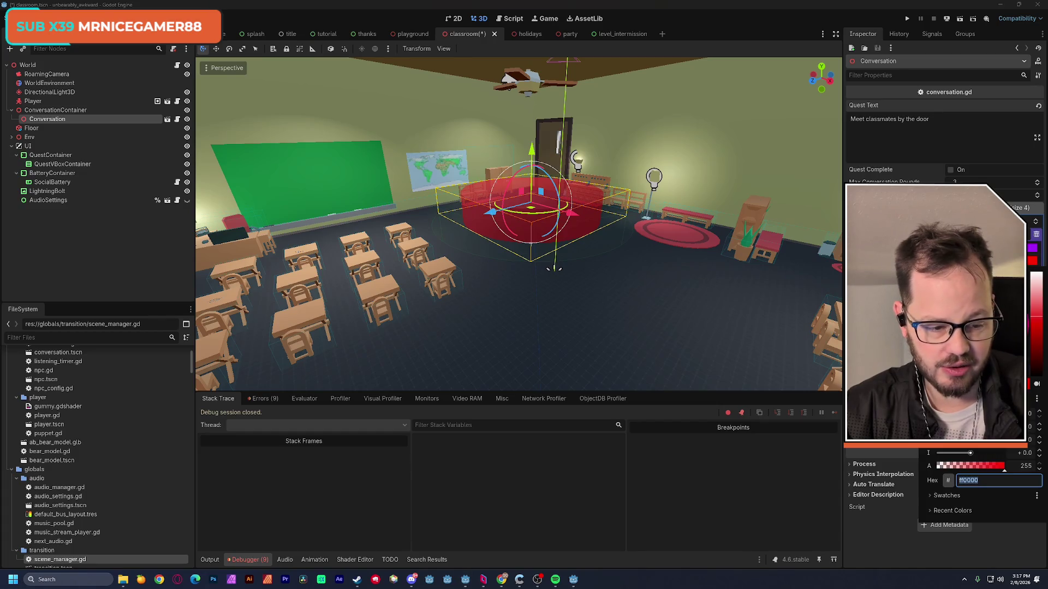
text(ff4800)
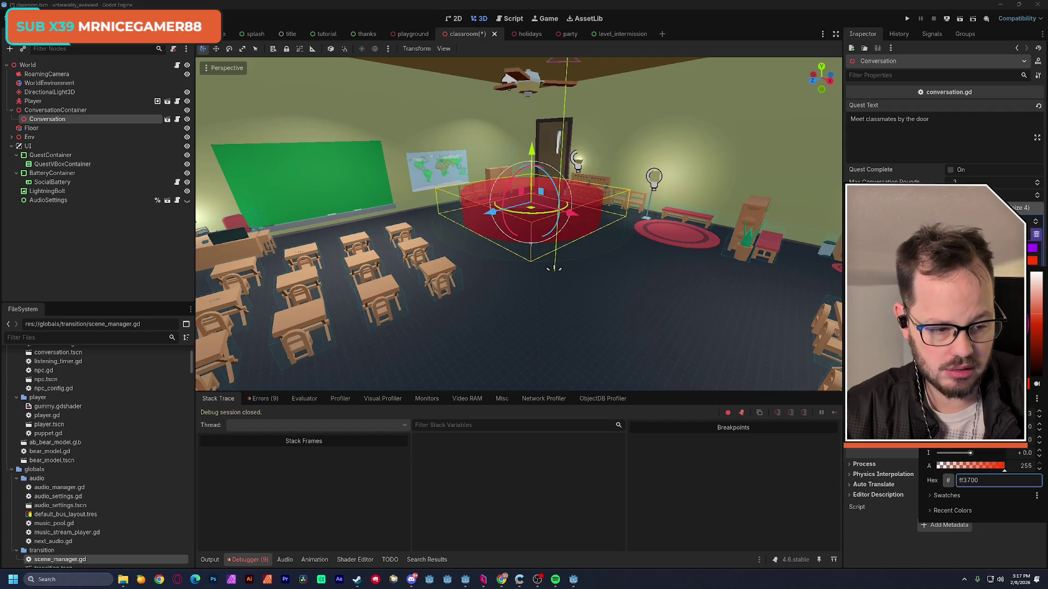
click(1032, 273)
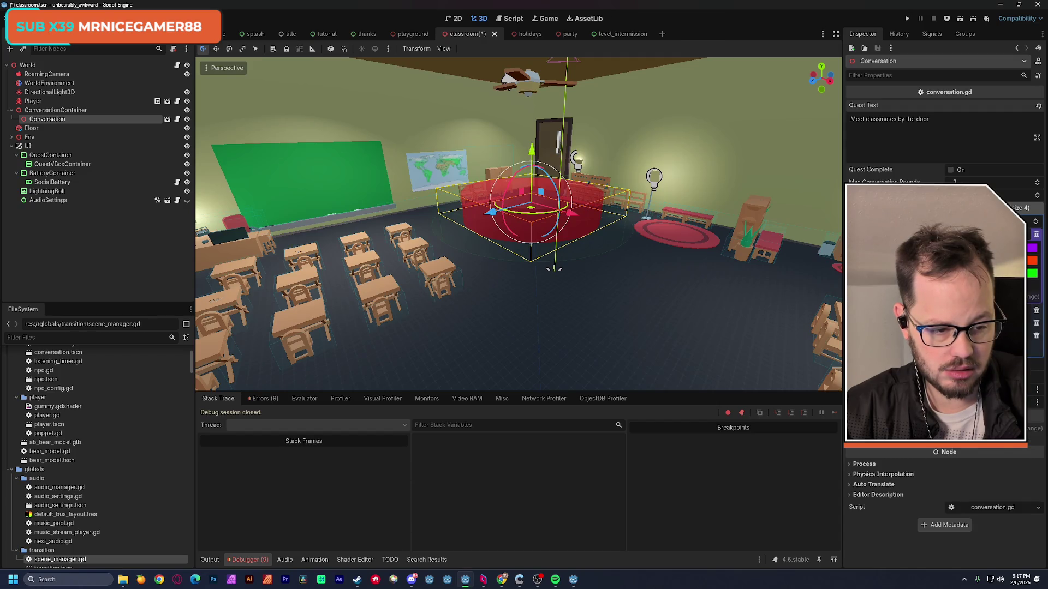
click(1032, 273)
text(f2ff00)
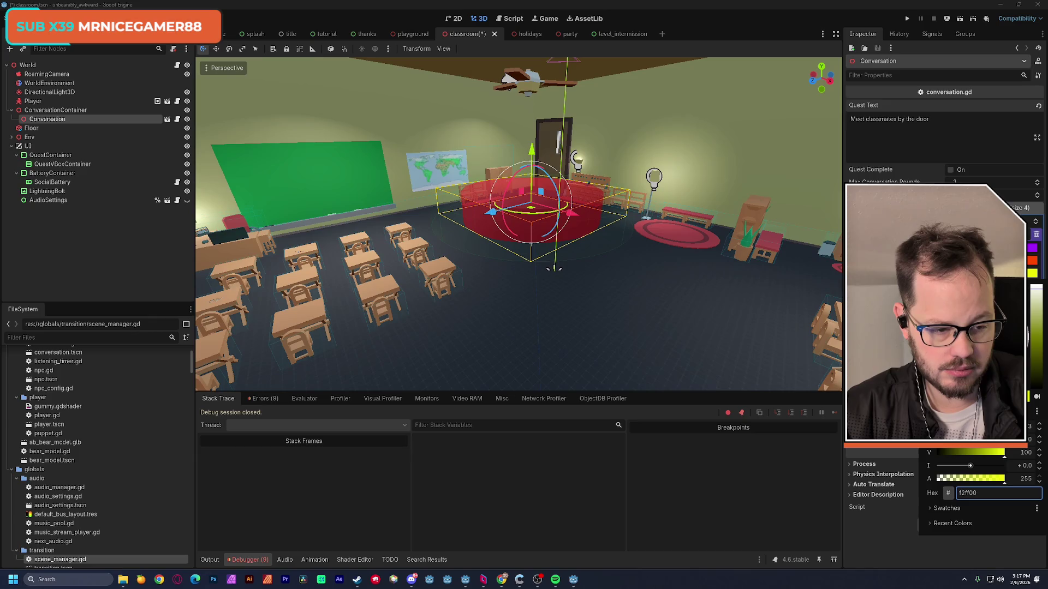
key(Return)
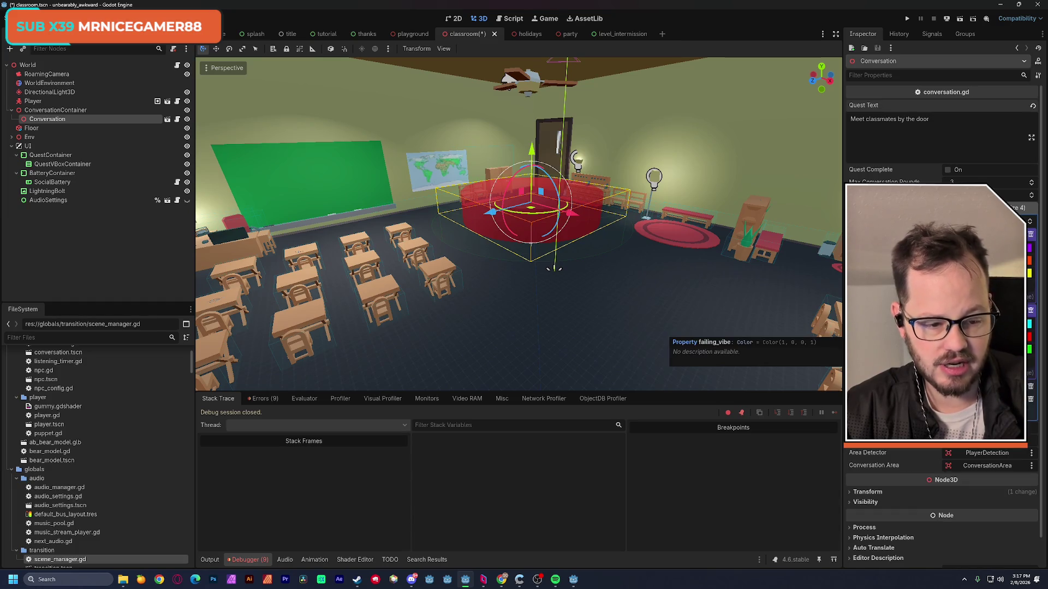
scroll(941, 327, down, 1)
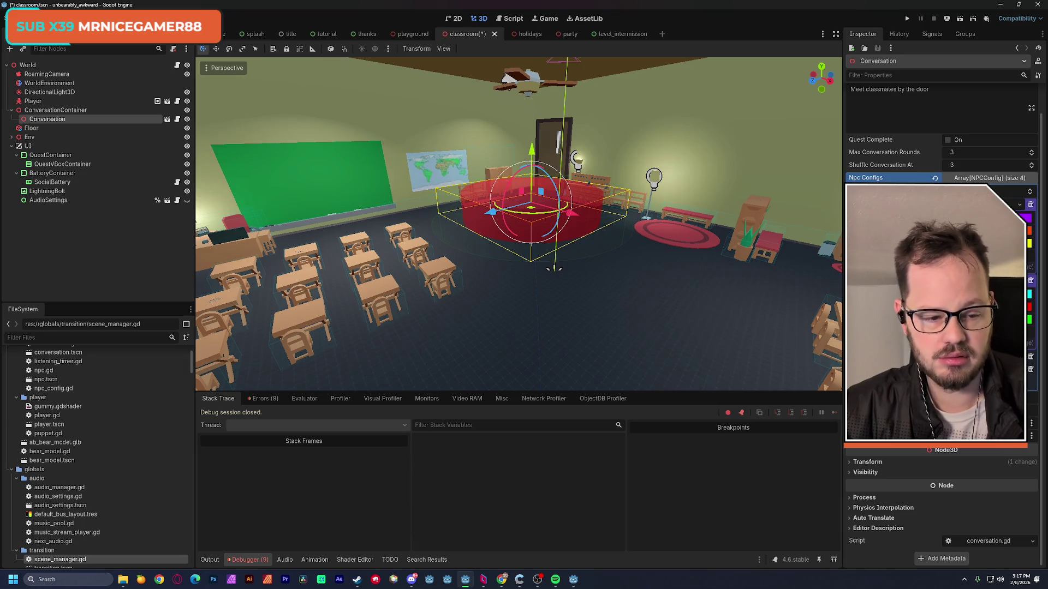
Turn the cyan vibe colour mint green and the red vibe colour green.
click(969, 294)
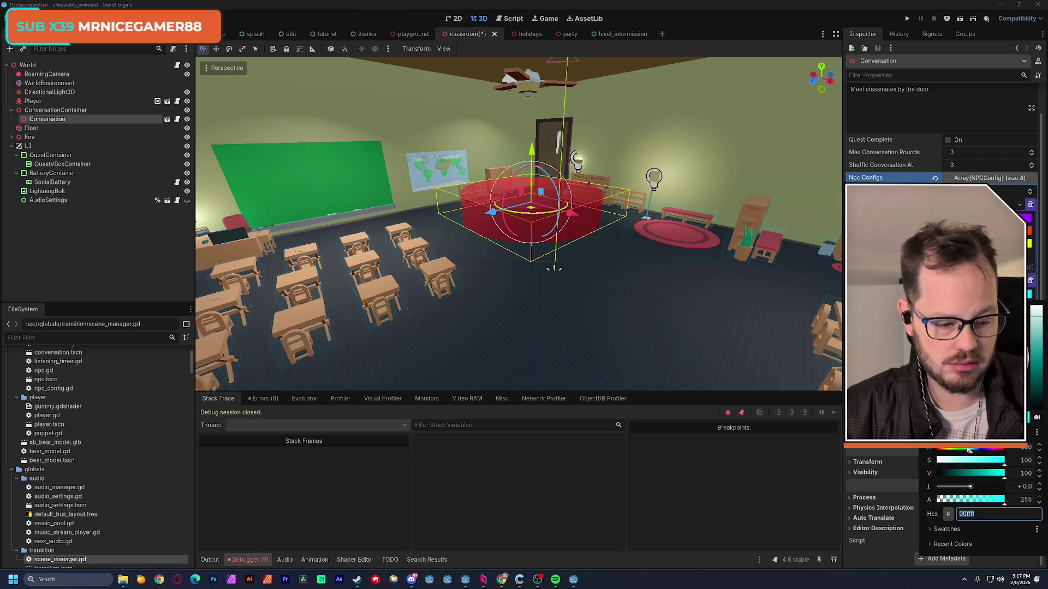
drag(970, 452, 968, 450)
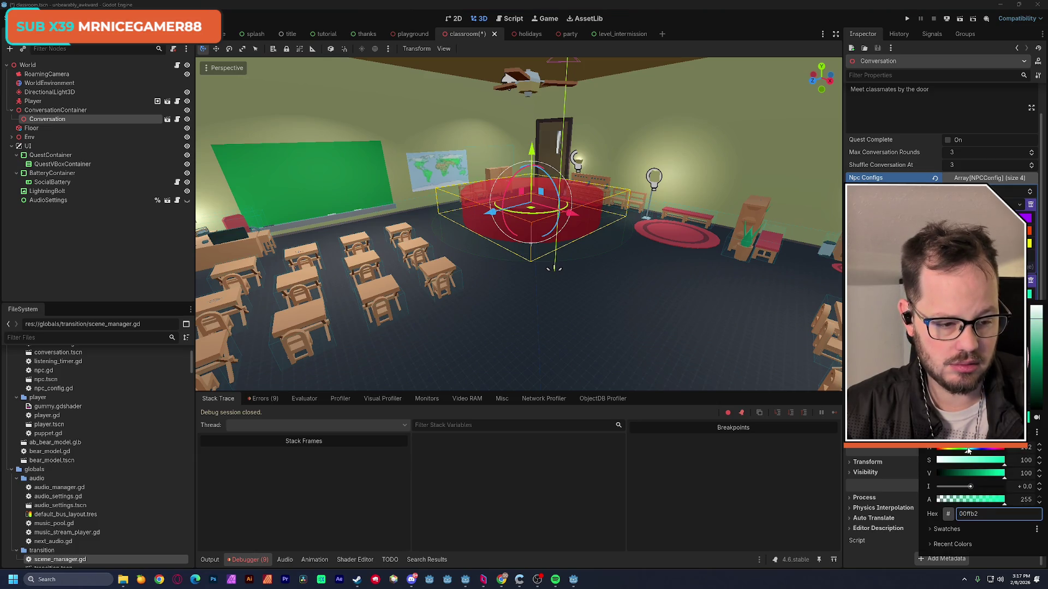
key(Escape)
click(968, 306)
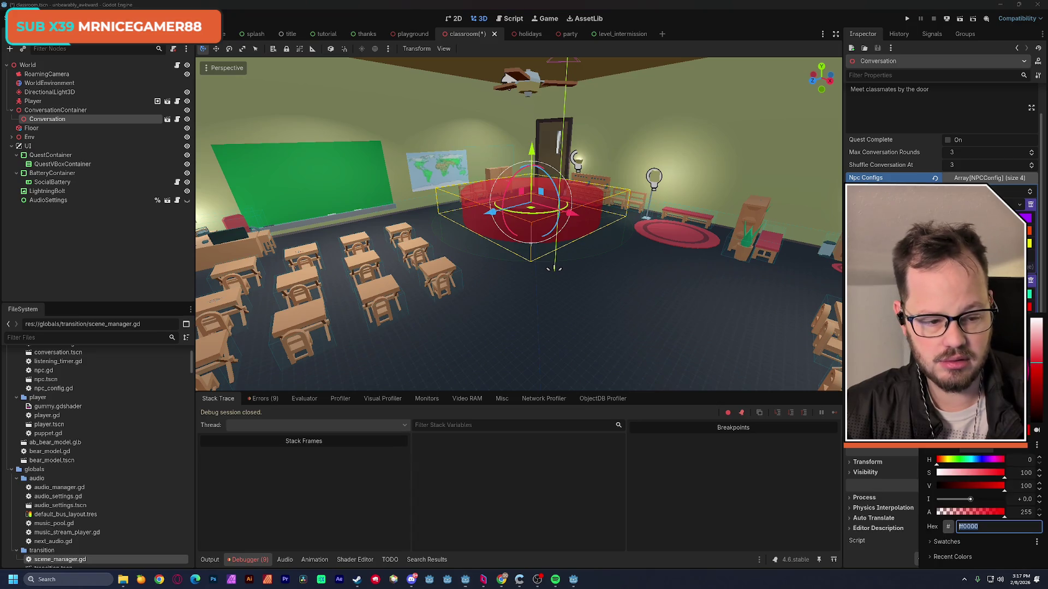
drag(952, 463, 961, 465)
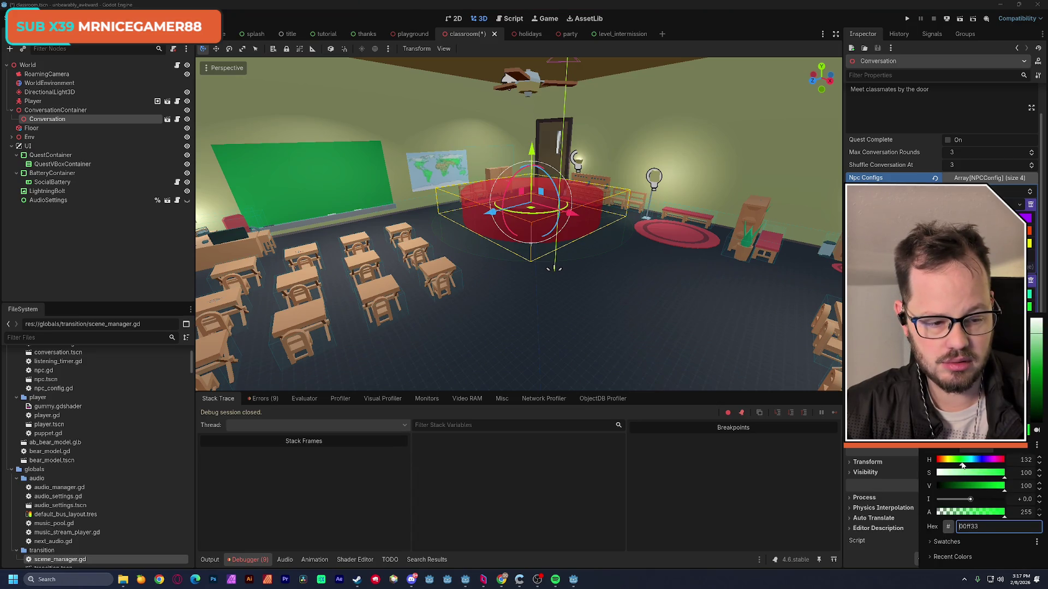
key(Escape)
Change the next green vibe colour to purple and save the classroom scene.
click(969, 319)
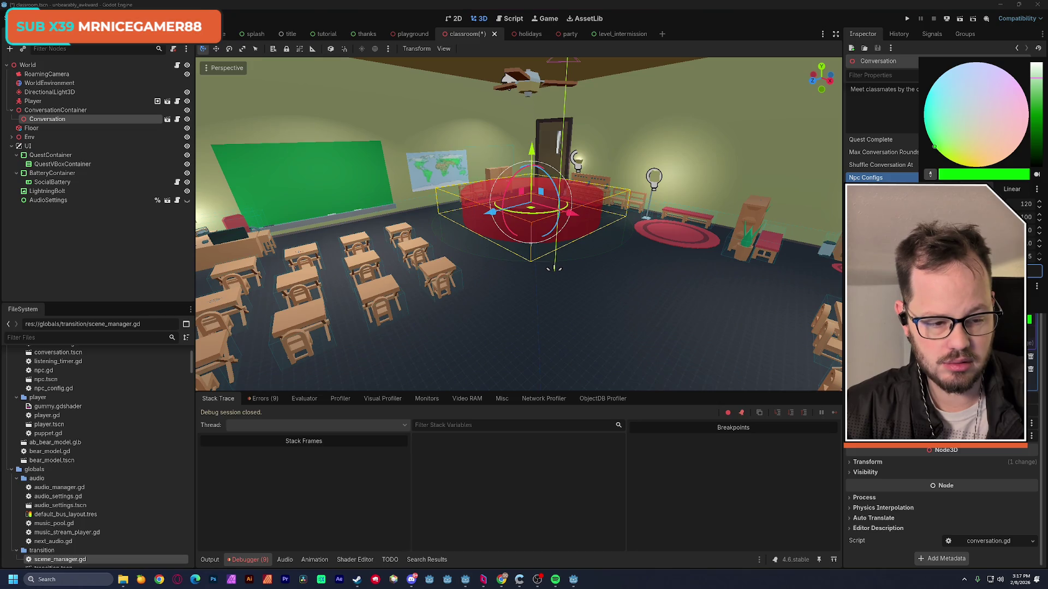
drag(1035, 78, 1034, 108)
drag(977, 125, 1008, 74)
key(Escape)
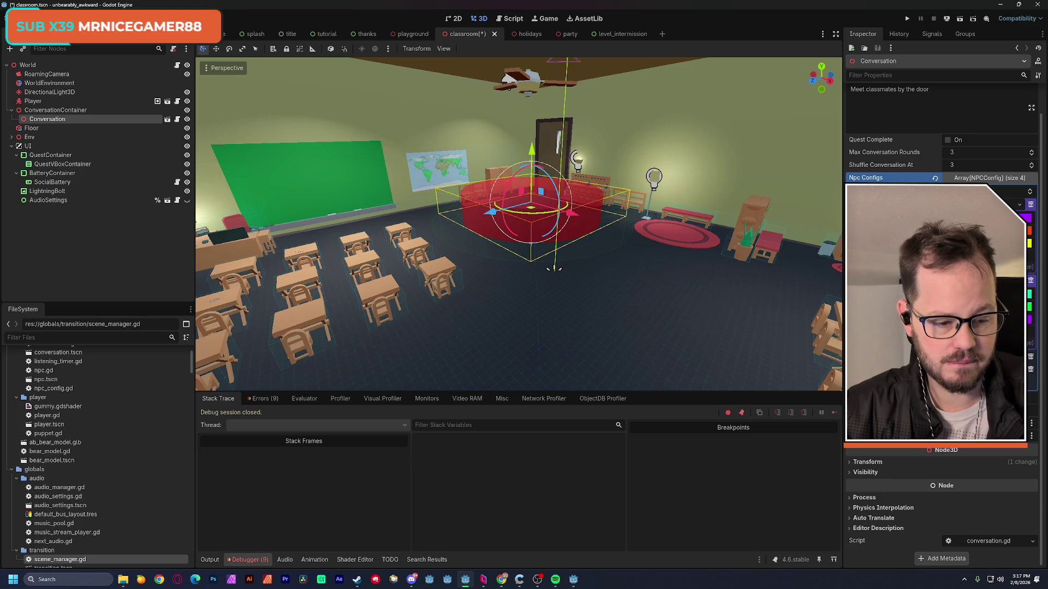
scroll(942, 136, down, 2)
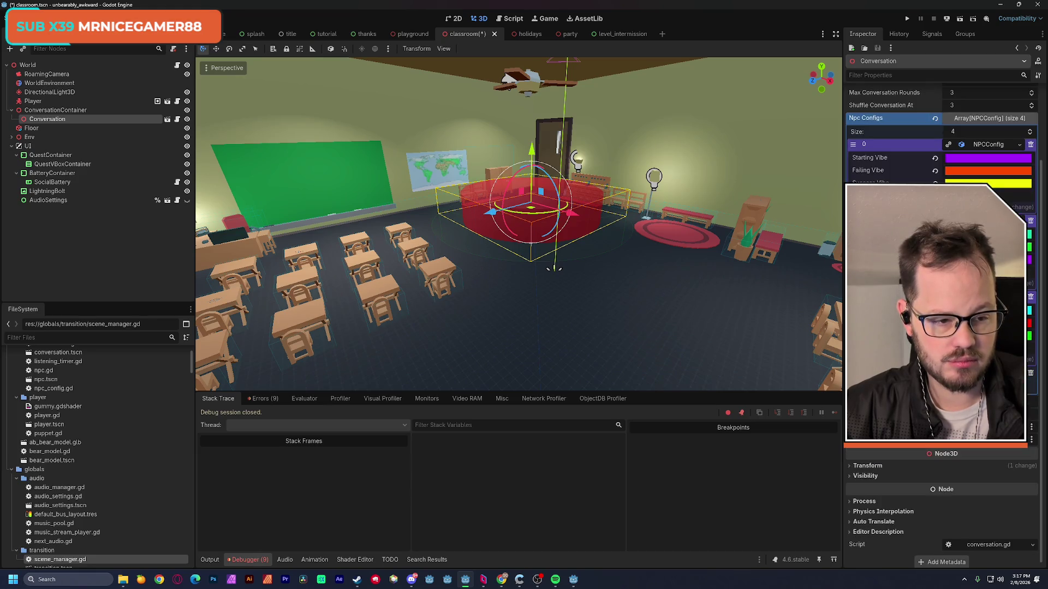
key(ctrl+s)
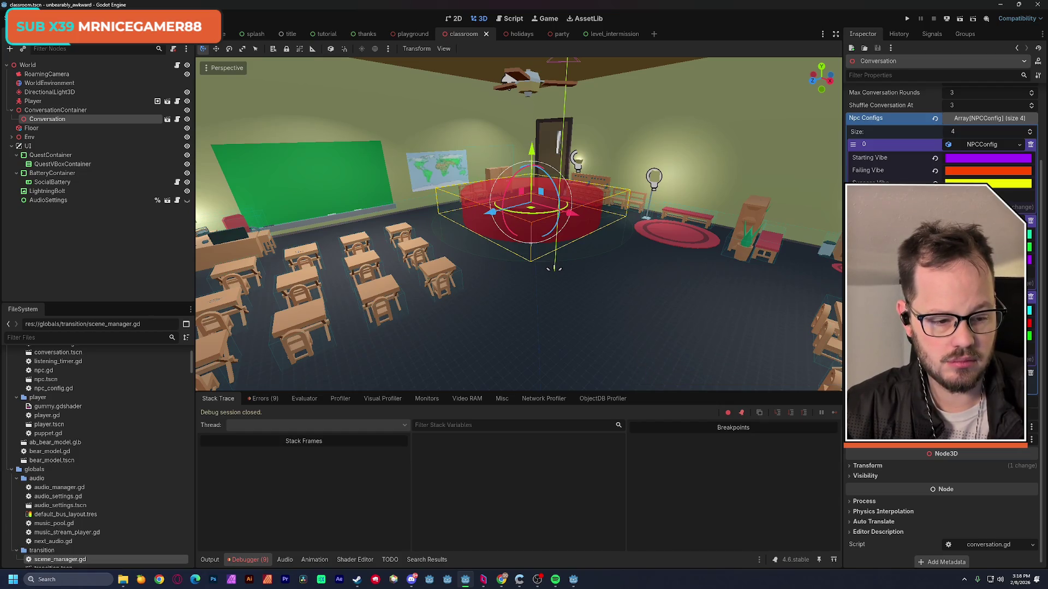
Nudge the blue vibe hue slightly and turn the red Success Vibe yellow.
click(1030, 310)
drag(974, 53, 976, 53)
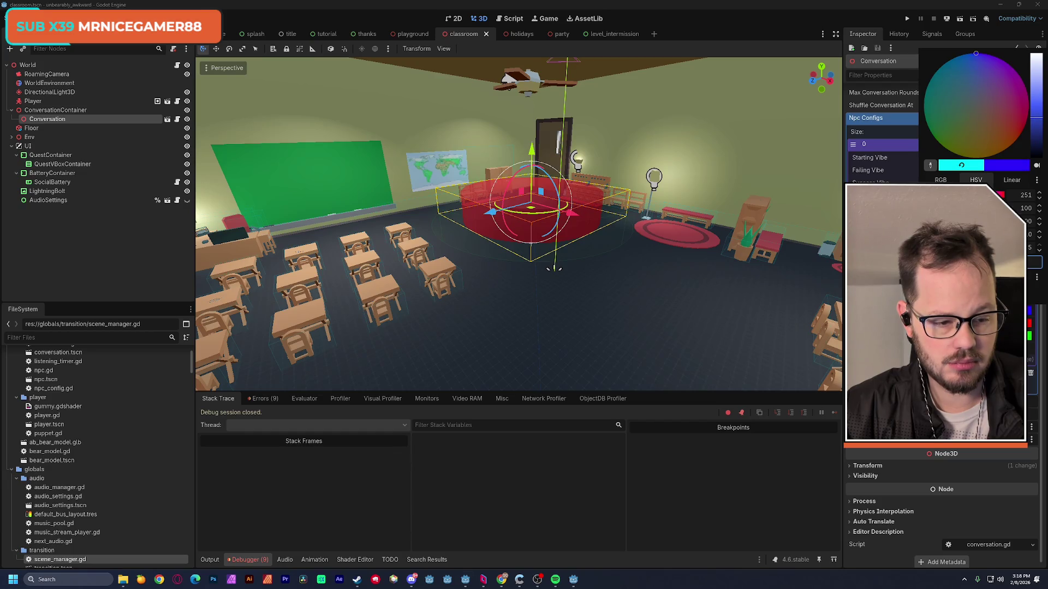
key(Escape)
click(1030, 323)
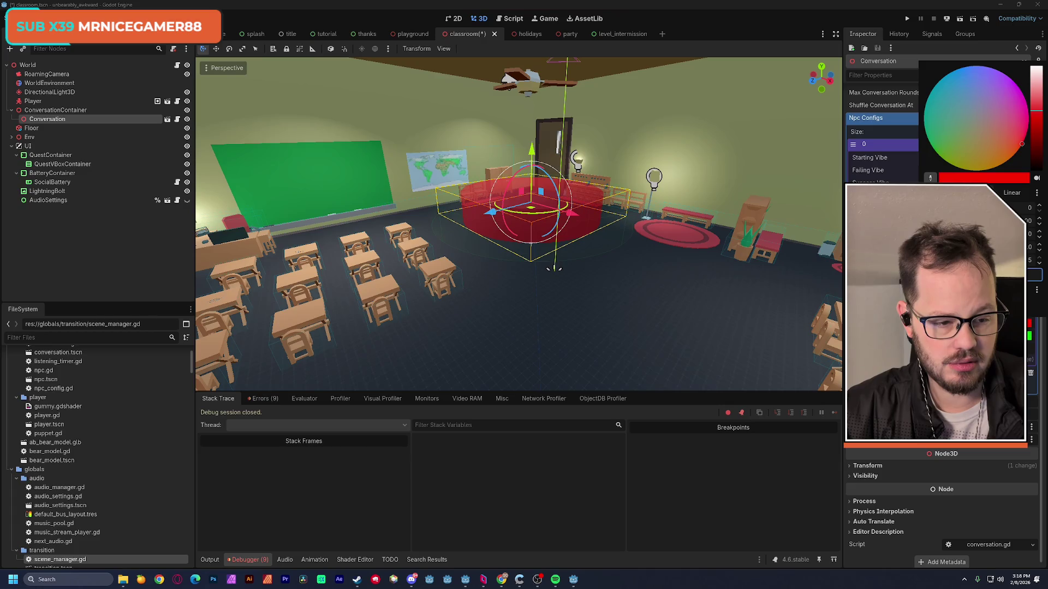
drag(1022, 143, 961, 169)
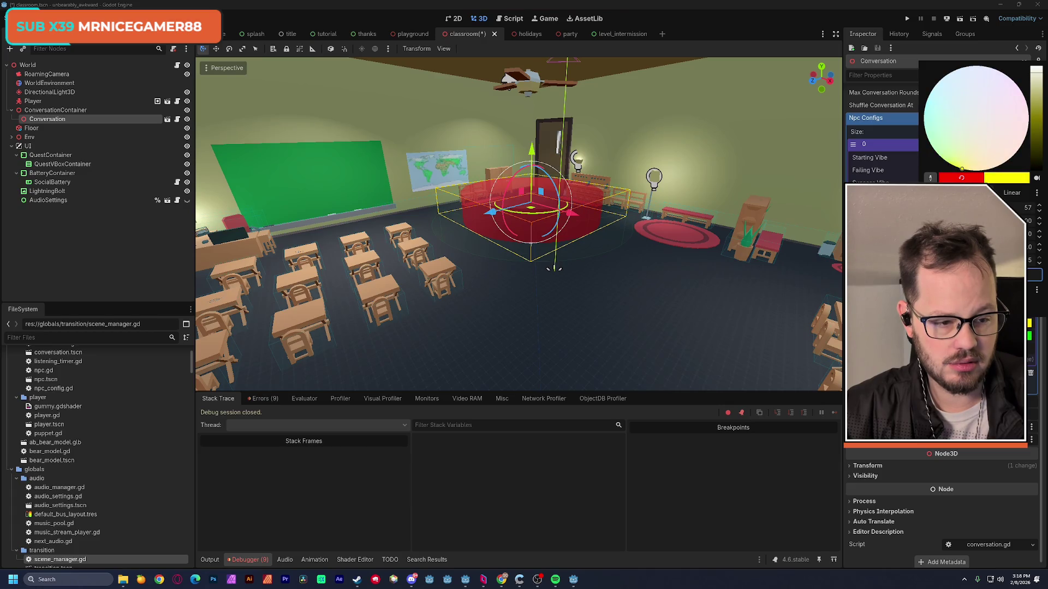
key(Escape)
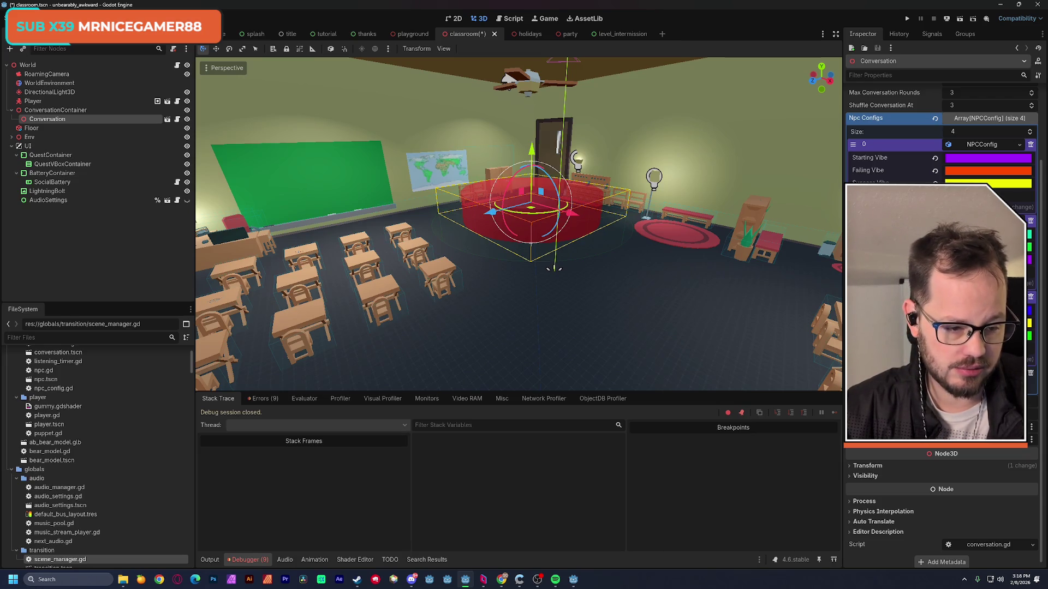
Check the green vibe unchanged, then shift the yellow Success Vibe toward yellow-green.
click(1029, 335)
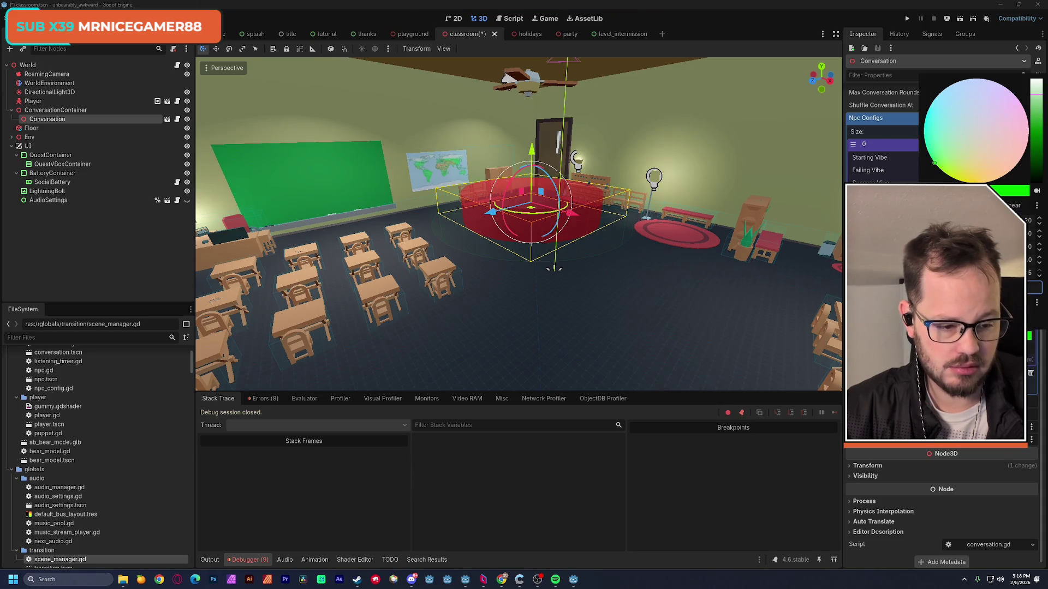
key(Escape)
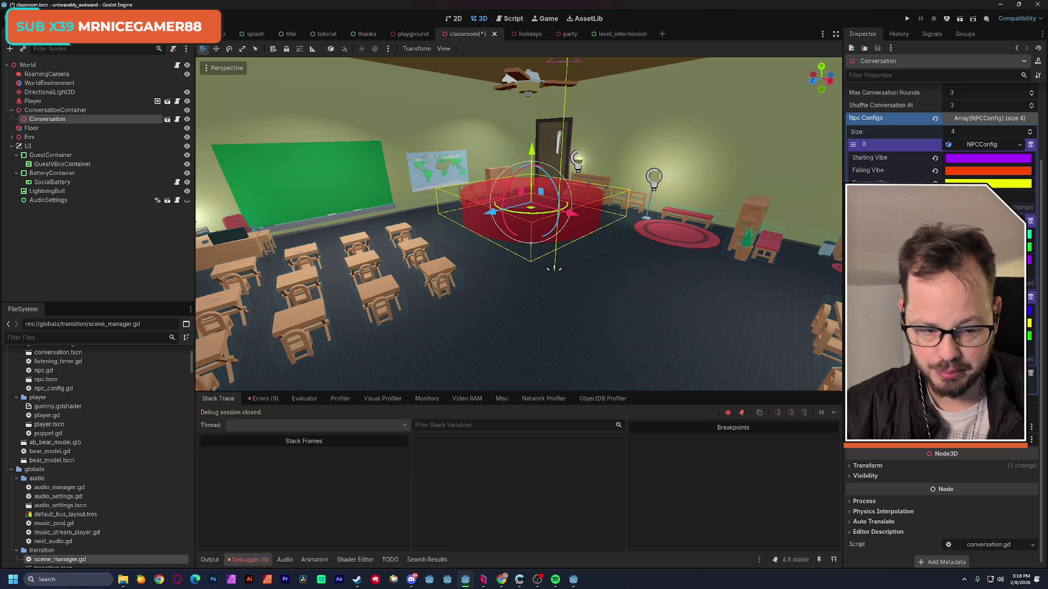
click(1028, 335)
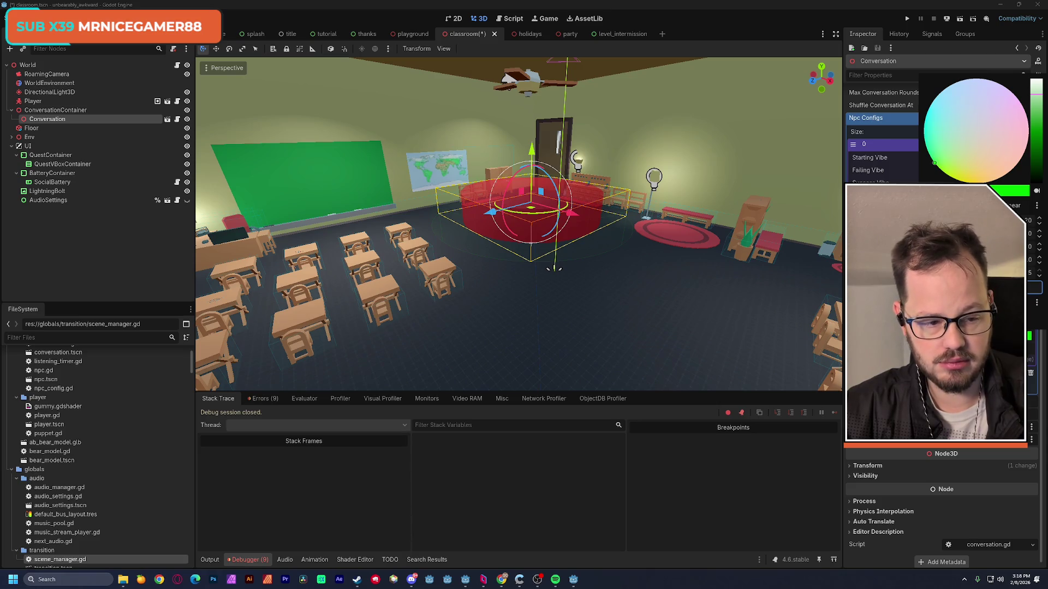
key(Escape)
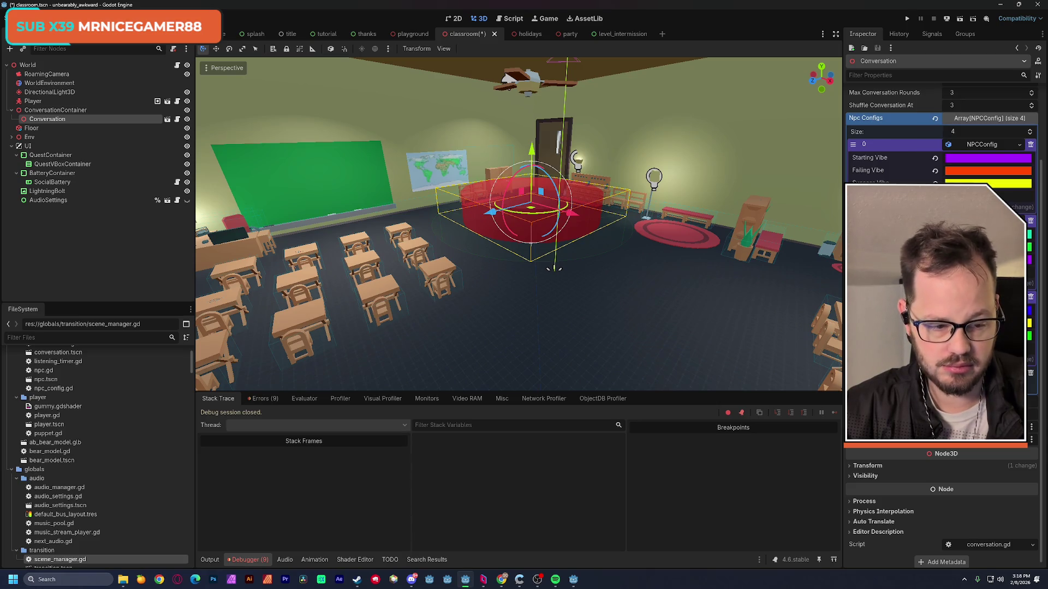
click(988, 183)
click(943, 159)
drag(942, 158, 941, 157)
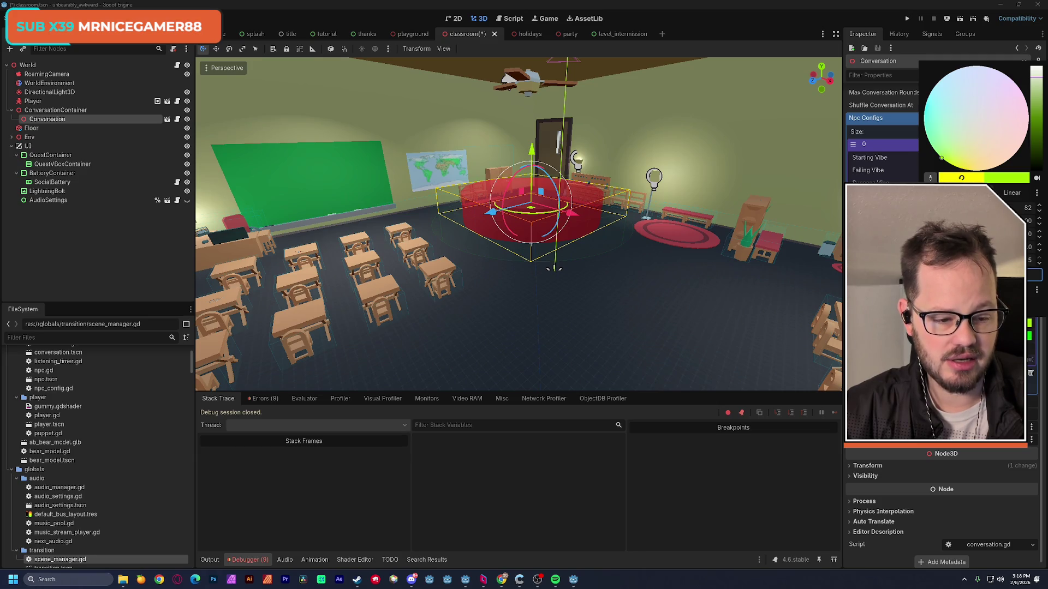
Change the next green vibe to mint-teal and review the lime-green vibe colour.
click(977, 170)
click(977, 170)
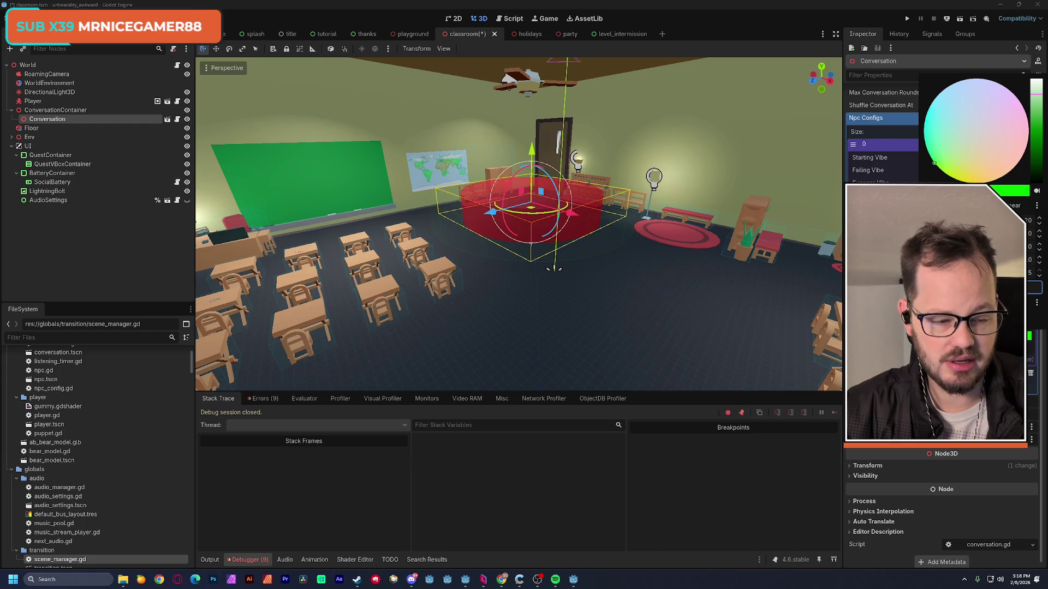
click(926, 146)
mouse_move(926, 146)
mouse_down()
mouse_move(924, 131)
mouse_move(926, 146)
mouse_up()
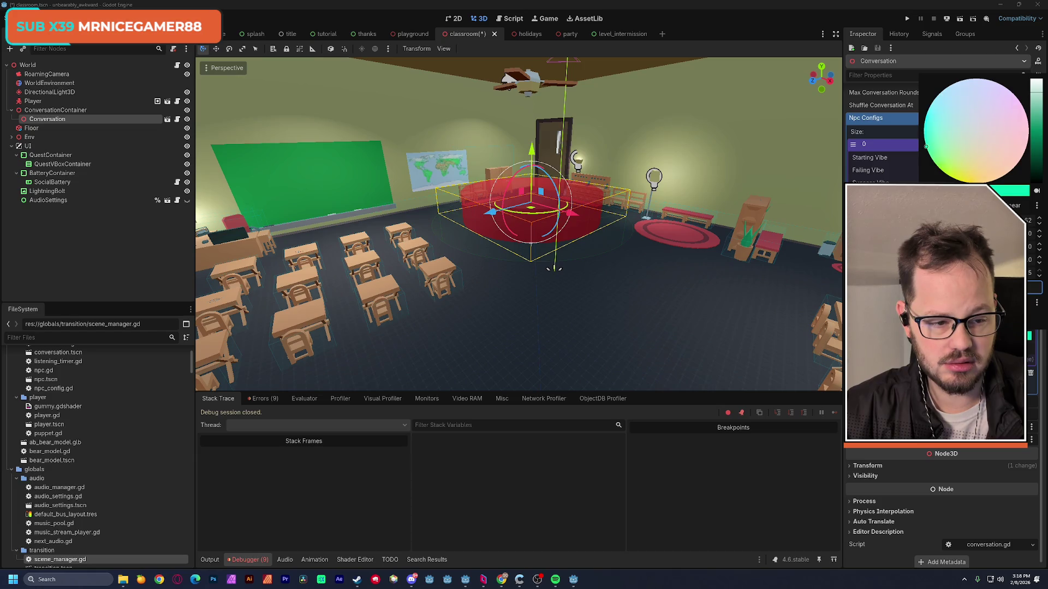
key(Escape)
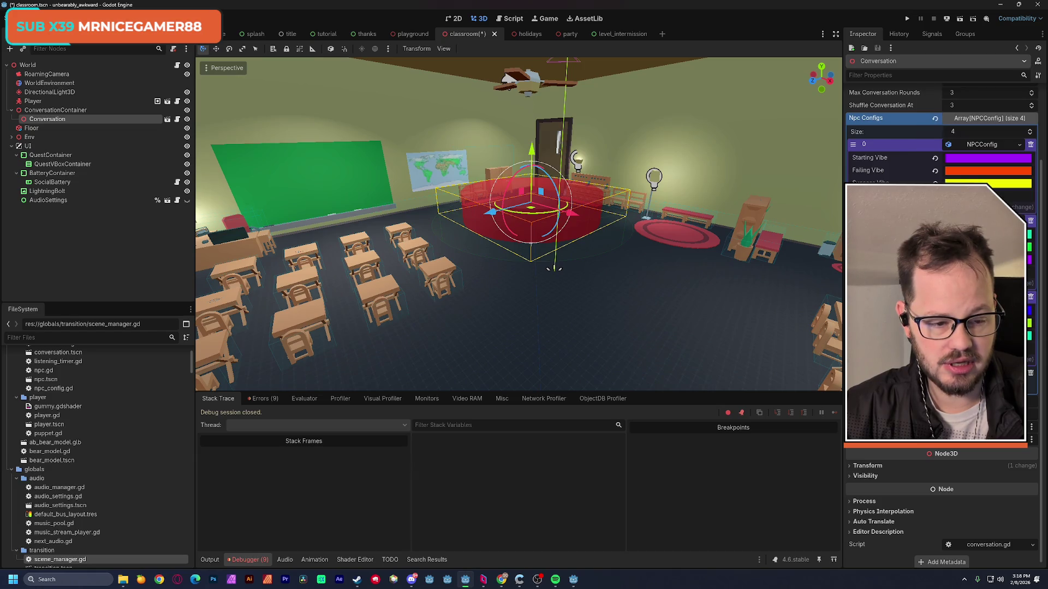
click(972, 169)
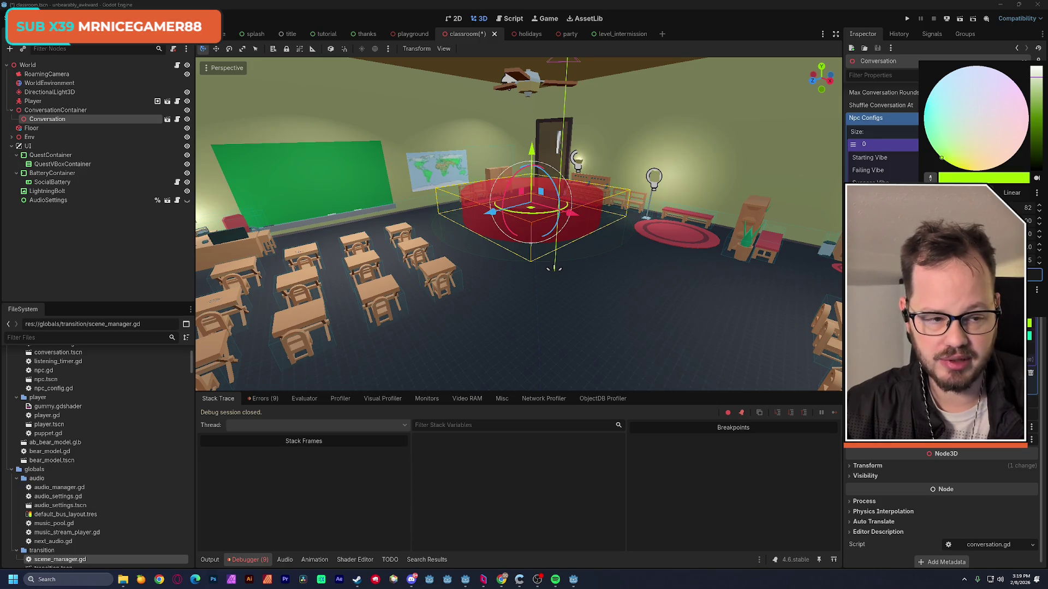
key(Escape)
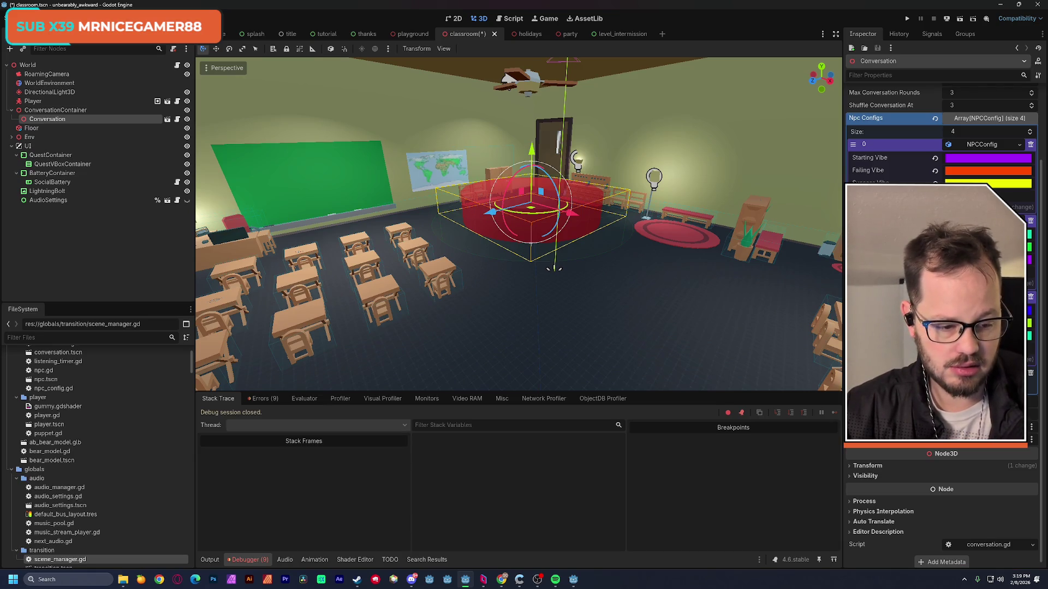
scroll(941, 153, down, 2)
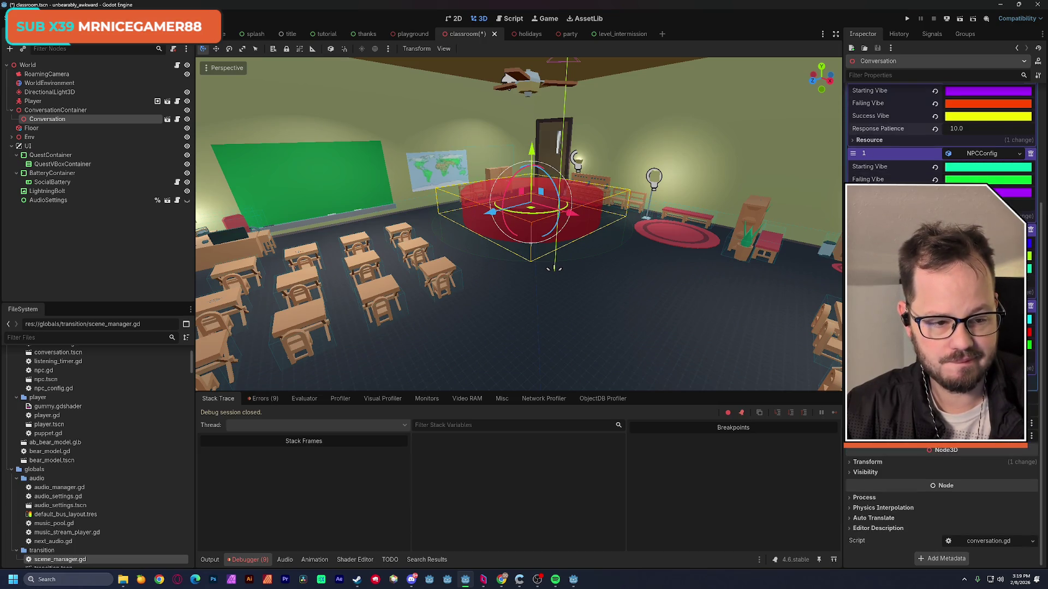
scroll(941, 136, up, 2)
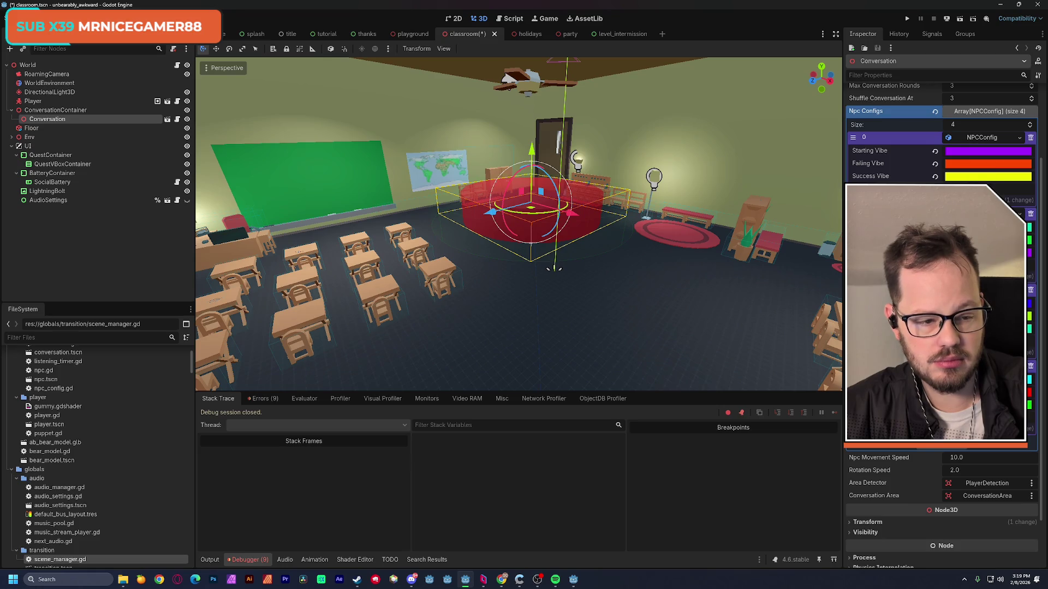
click(960, 167)
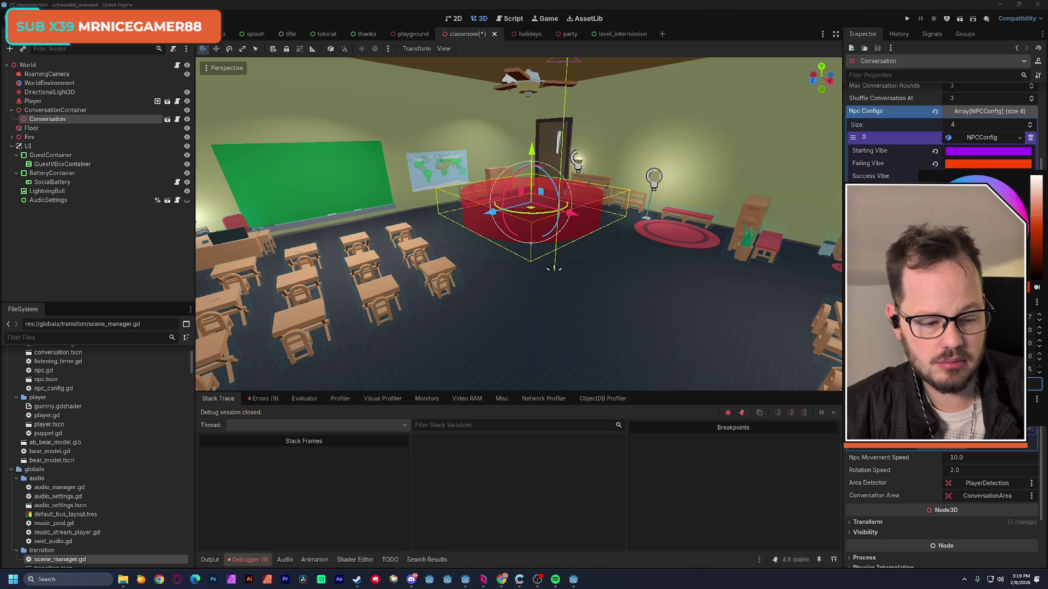
key(Escape)
click(987, 379)
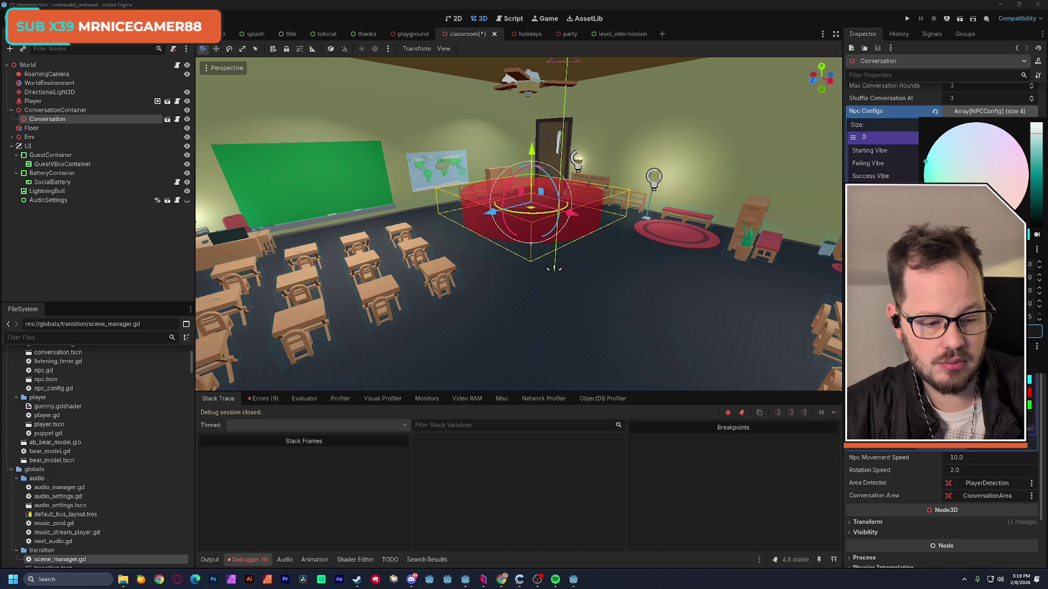
key(Escape)
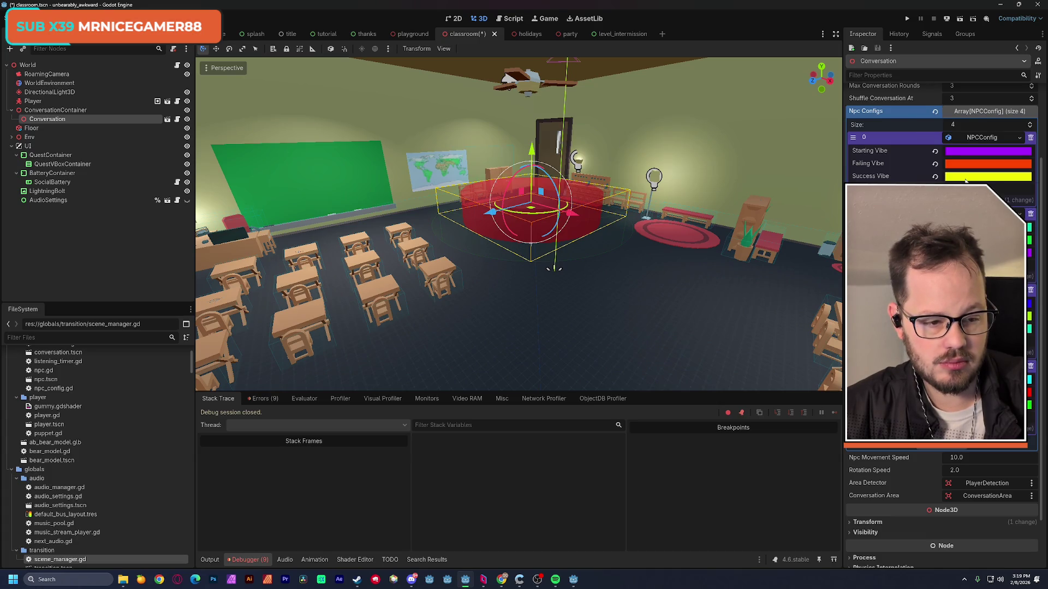
click(965, 177)
key(Escape)
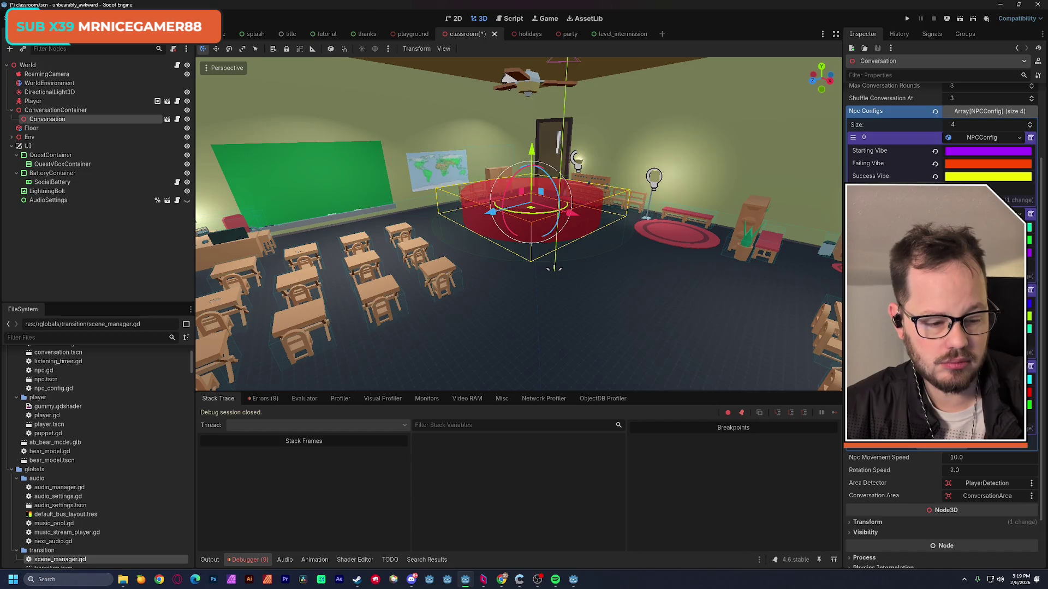
click(965, 177)
key(Escape)
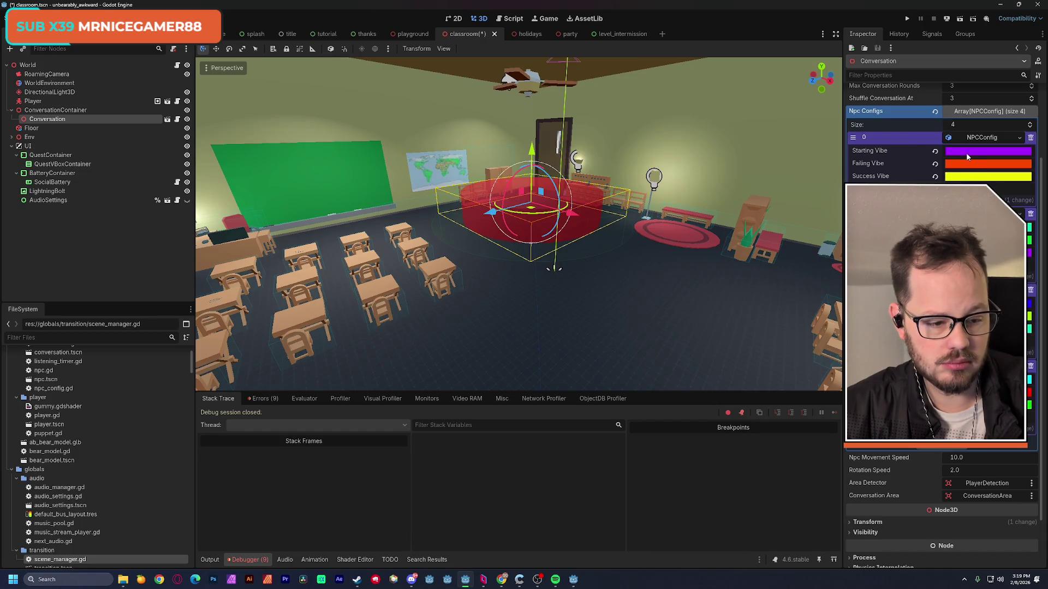
click(966, 153)
key(Escape)
click(987, 163)
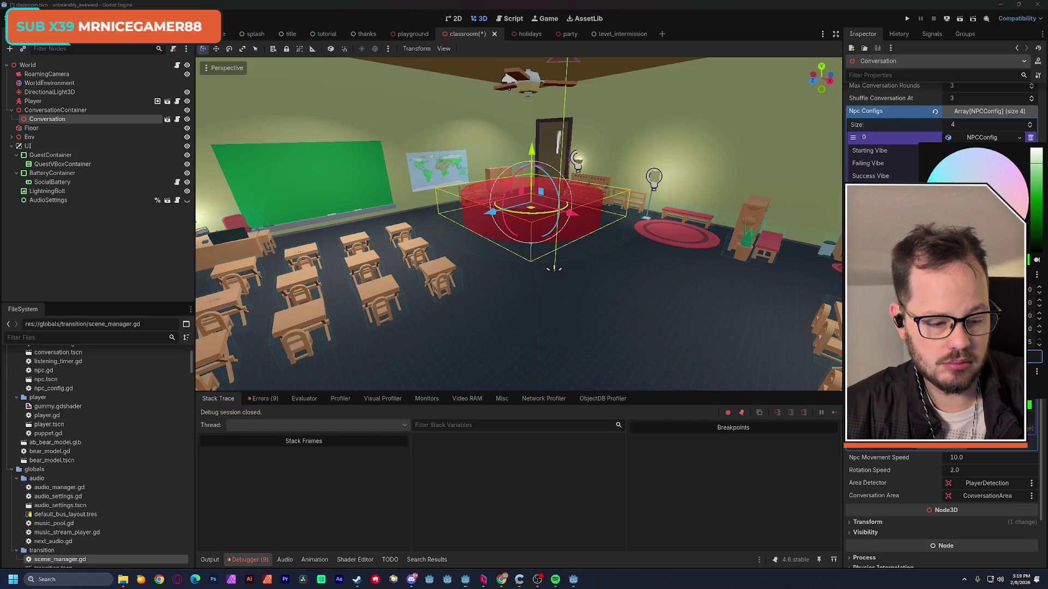
key(Escape)
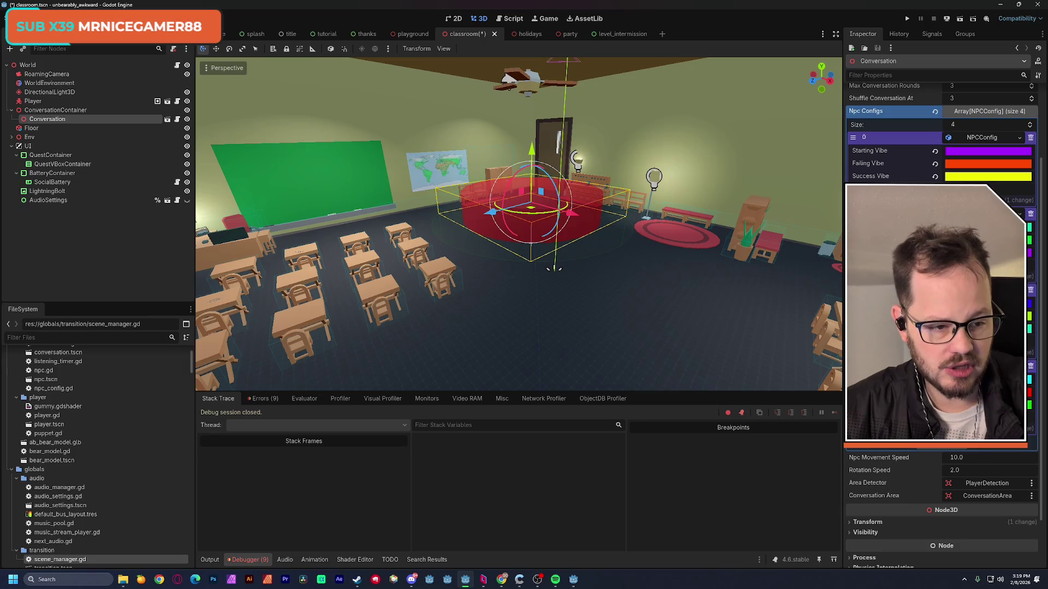
click(988, 176)
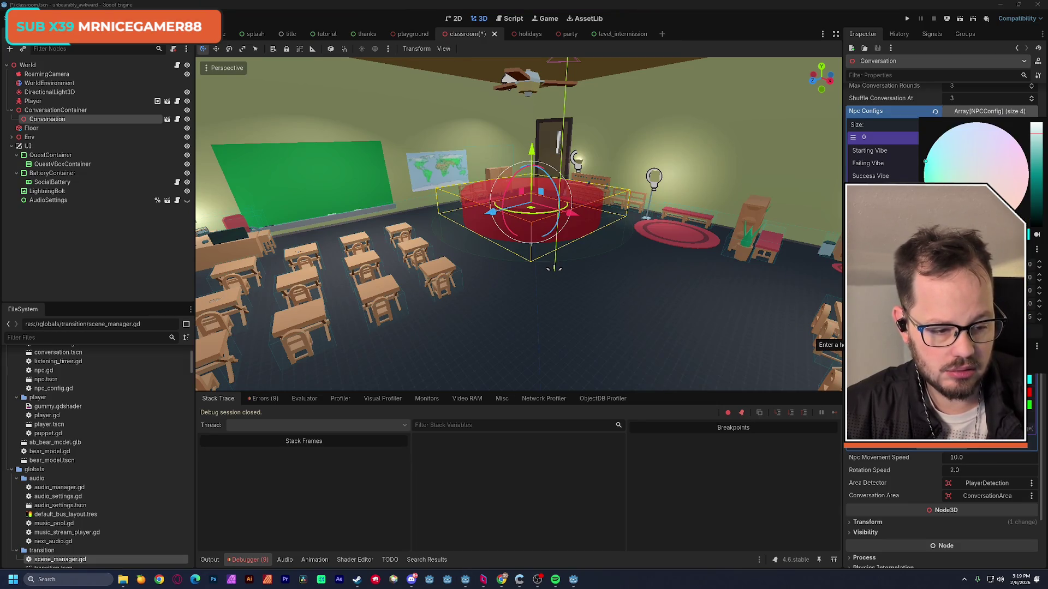
key(Escape)
click(959, 179)
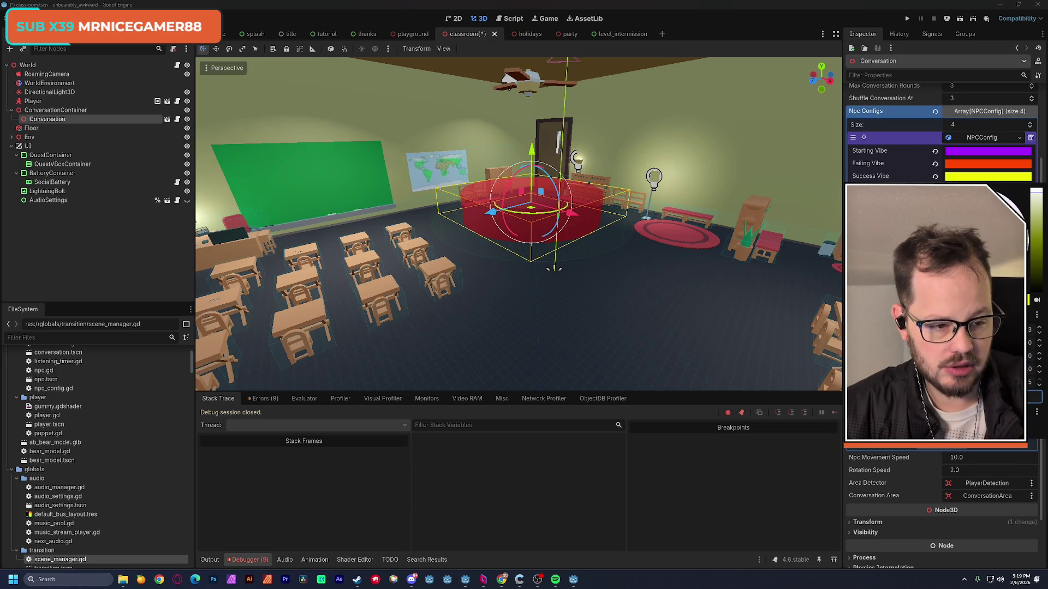
key(Escape)
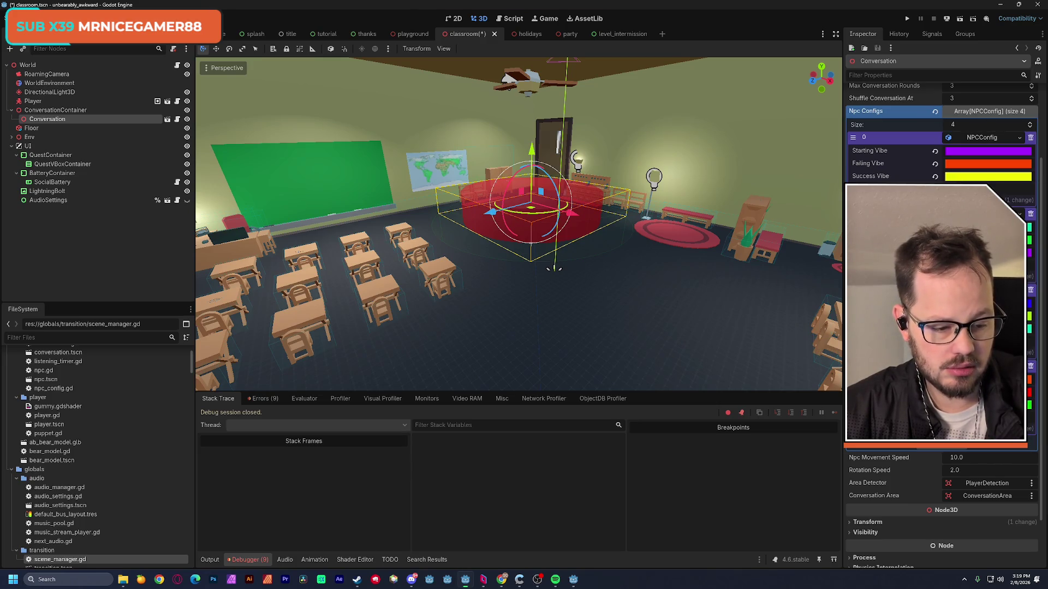
click(988, 151)
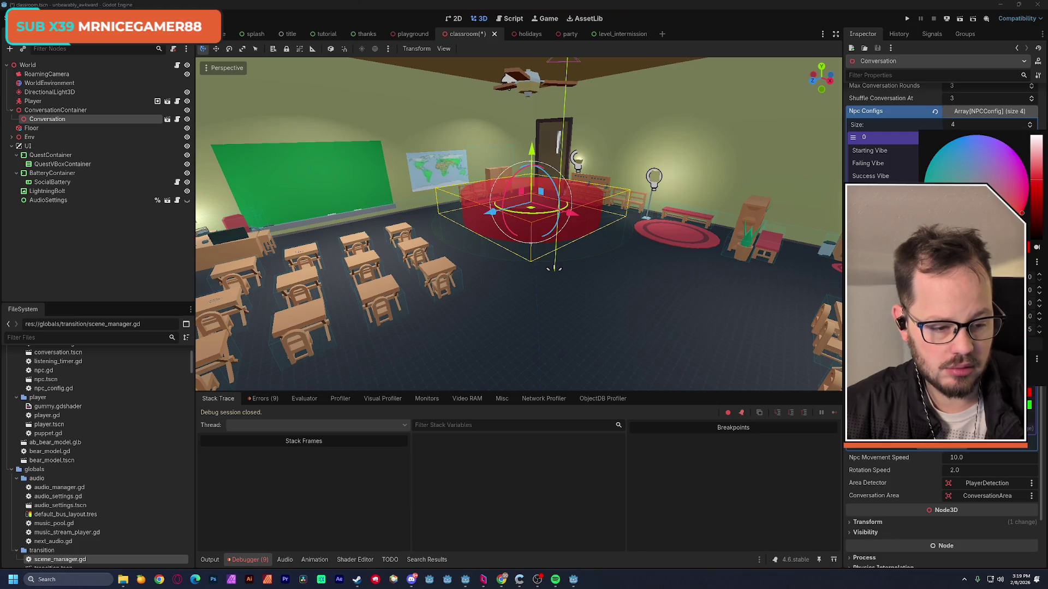
click(987, 253)
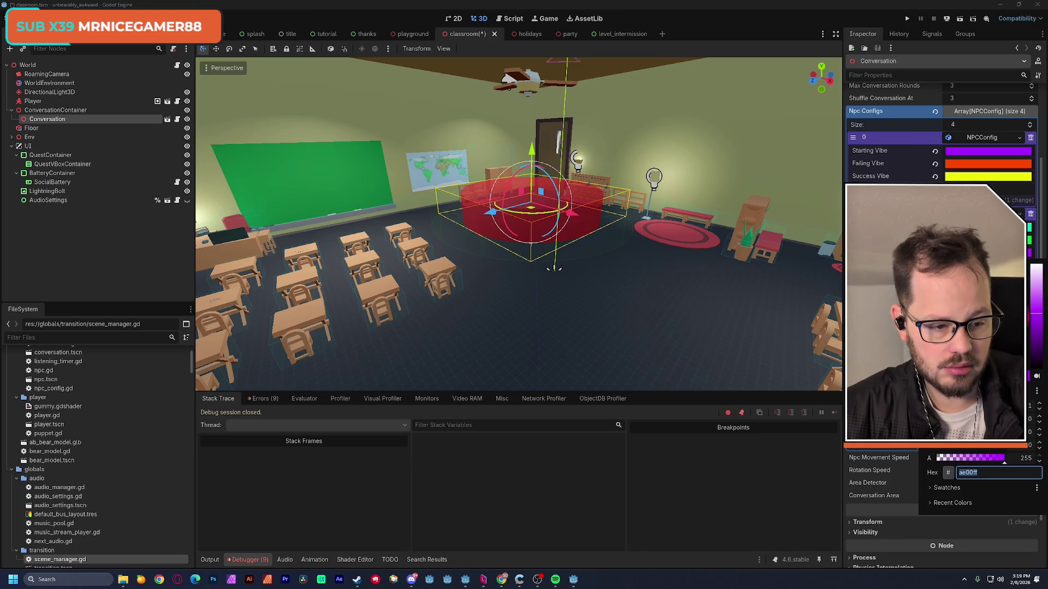
key(Escape)
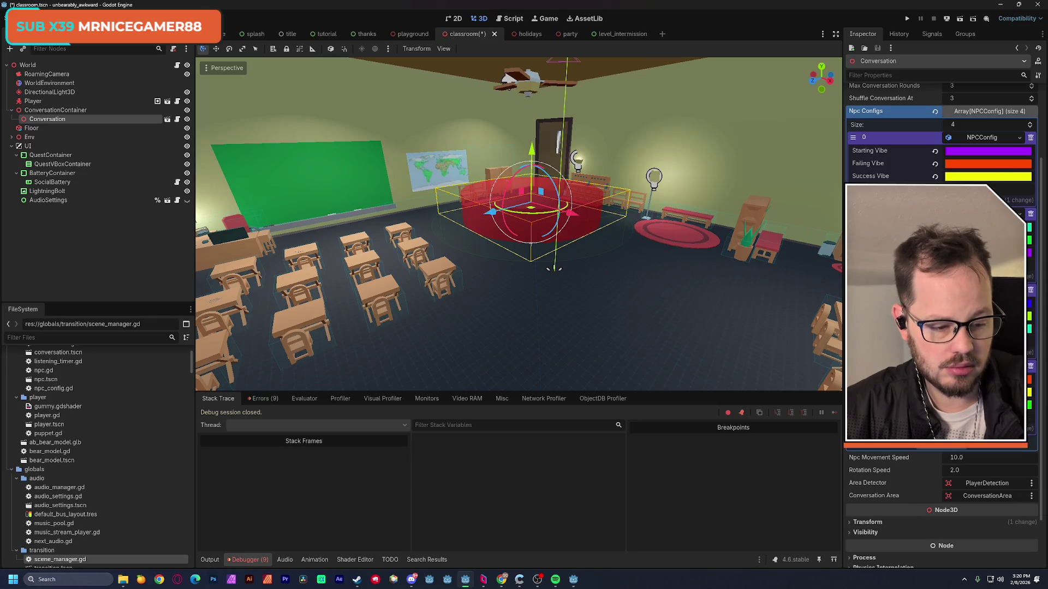
click(988, 150)
key(Escape)
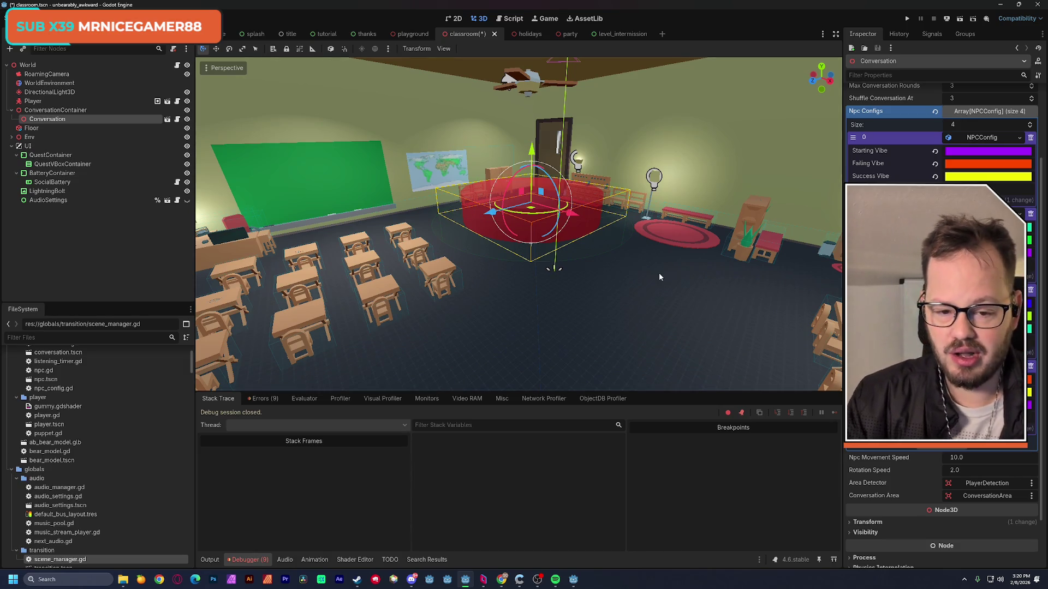
Slide the Conversation zone's red rug further along the classroom floor.
scroll(537, 157, up, 3)
mouse_move(537, 229)
mouse_down()
mouse_move(572, 253)
mouse_move(564, 248)
mouse_move(570, 218)
mouse_move(516, 220)
mouse_move(543, 229)
mouse_up()
mouse_move(650, 244)
mouse_down()
mouse_move(567, 218)
mouse_move(424, 252)
mouse_up()
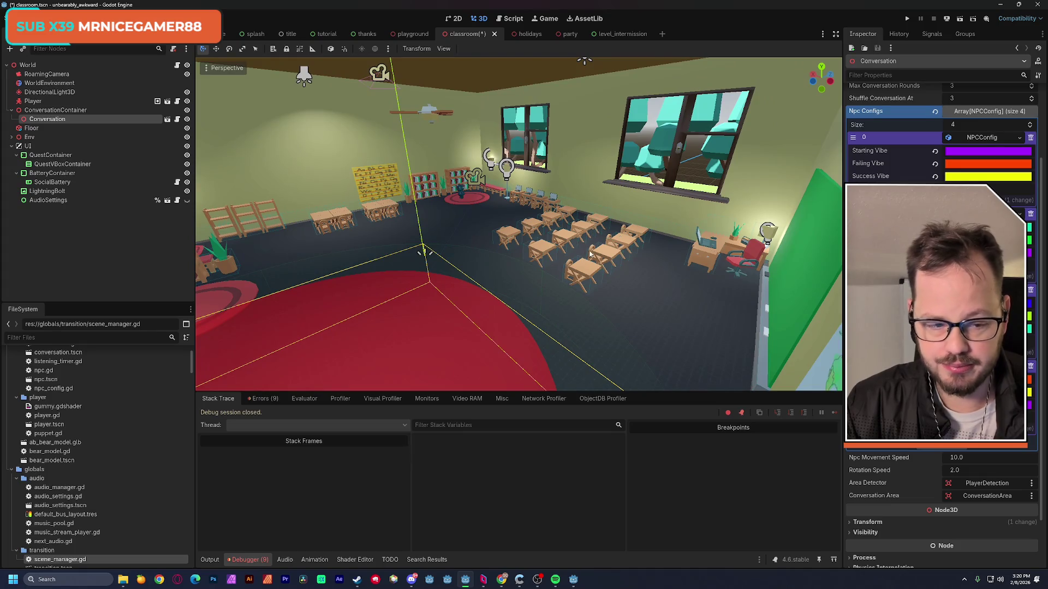
Select ConversationContainer and briefly open the Instantiate Child Scene window.
click(119, 207)
click(66, 110)
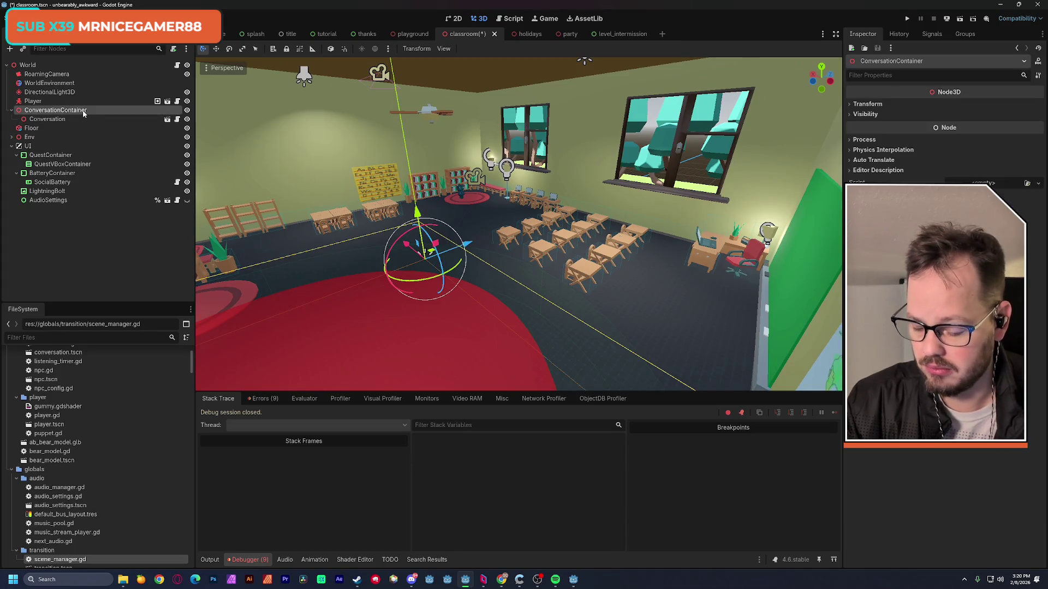
key(ctrl+shift+a)
key(Escape)
click(422, 191)
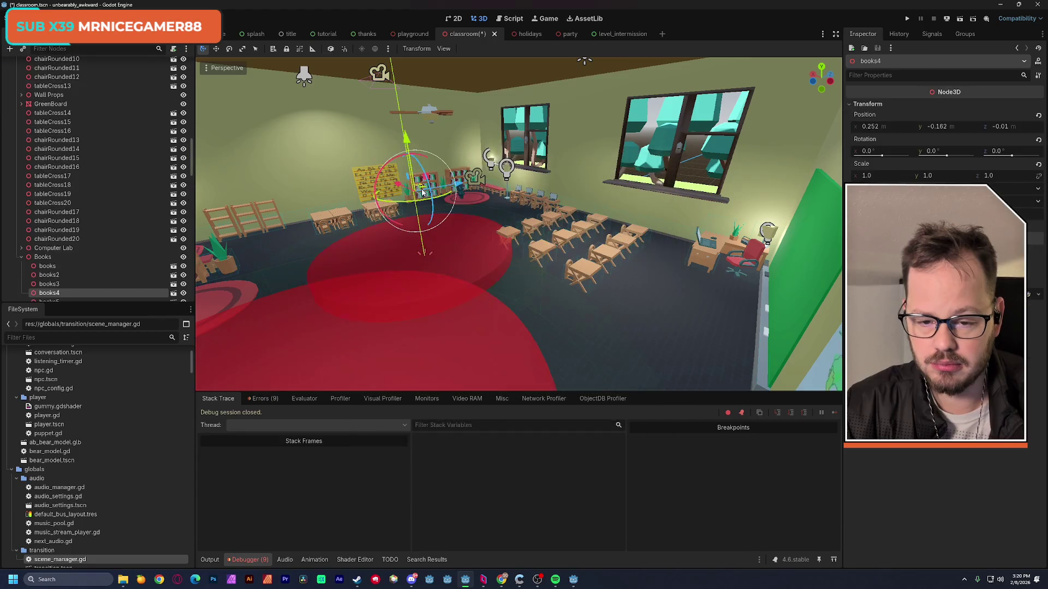
Move the Conversation2 zone over the desks by the windows.
scroll(90, 232, up, 10)
scroll(94, 232, up, 10)
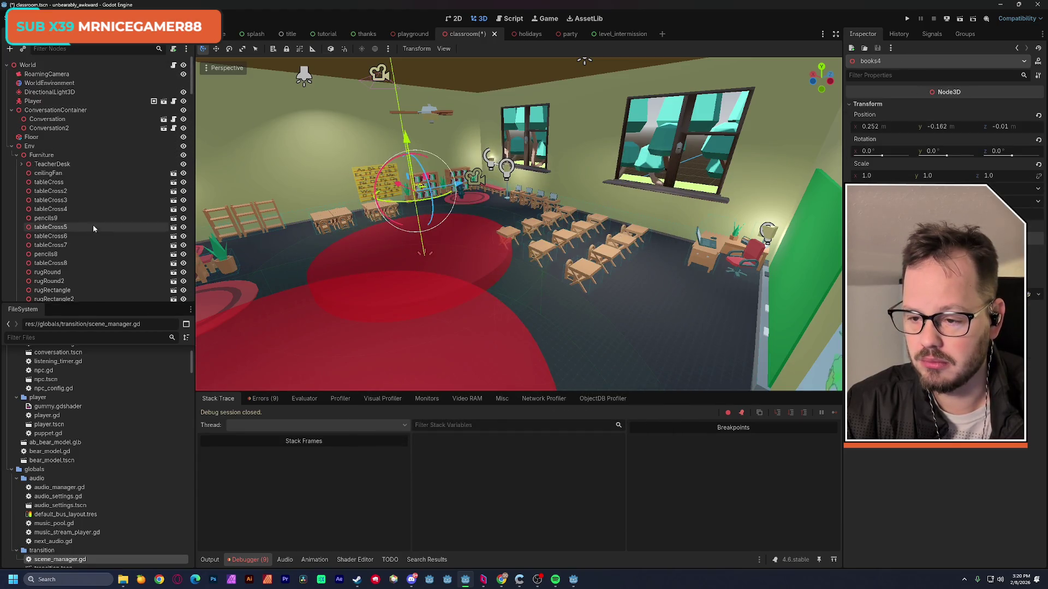
click(12, 146)
click(39, 127)
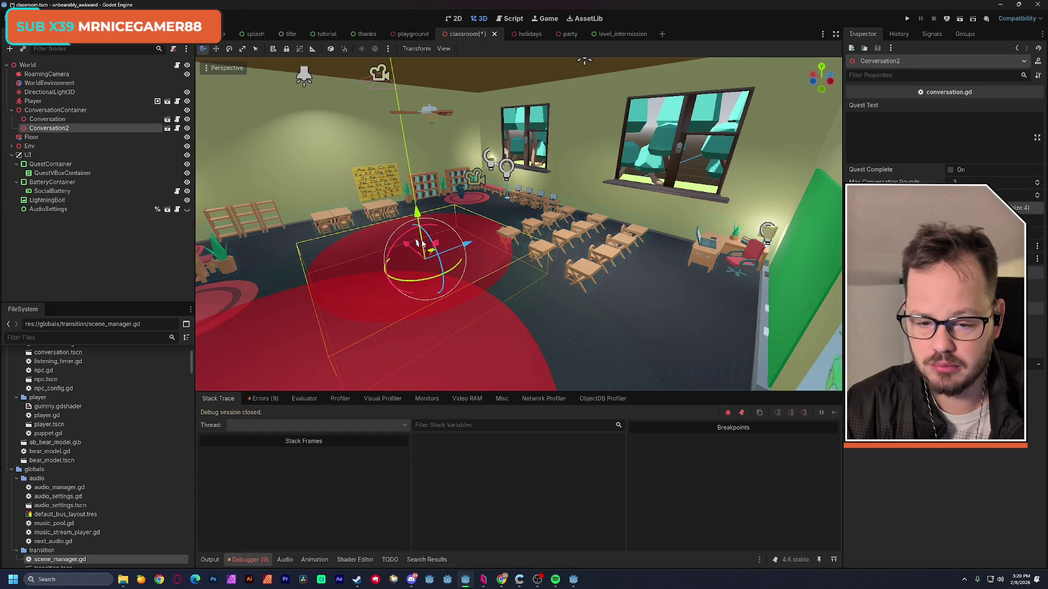
mouse_move(416, 210)
mouse_down()
mouse_move(419, 183)
mouse_move(472, 244)
mouse_up()
mouse_move(533, 264)
mouse_down()
mouse_move(572, 265)
mouse_move(631, 213)
mouse_up()
Reduce Conversation2's Npc Configs array to a single entry.
click(969, 181)
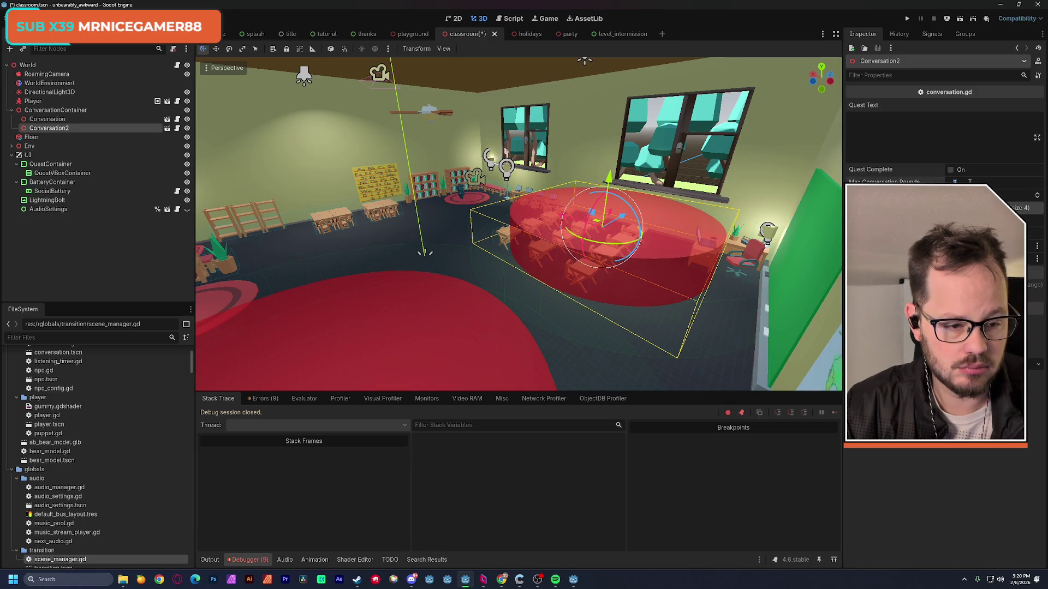
click(1018, 208)
text(1)
key(Return)
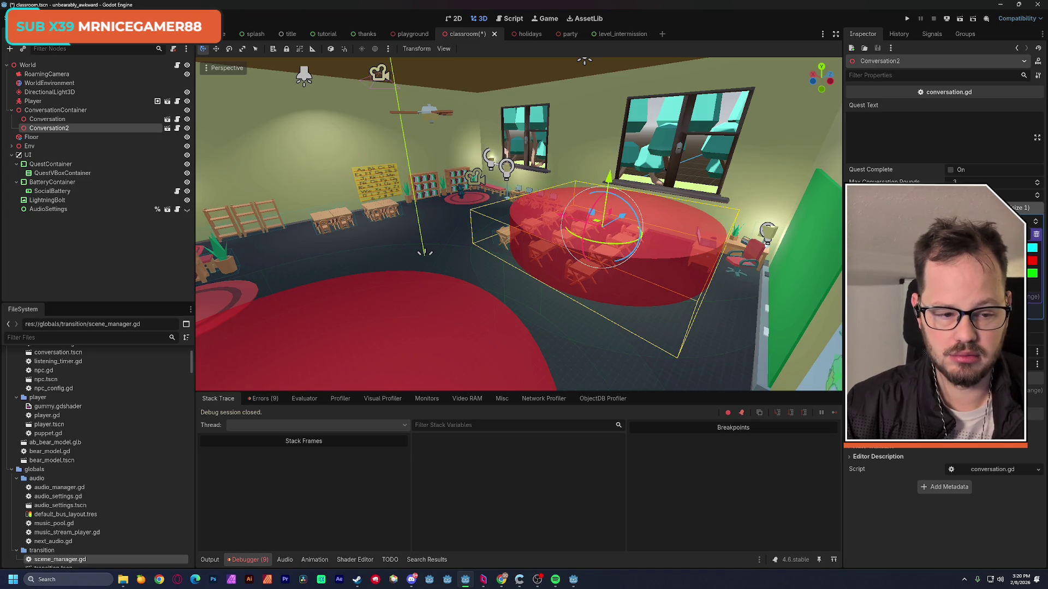
click(1032, 247)
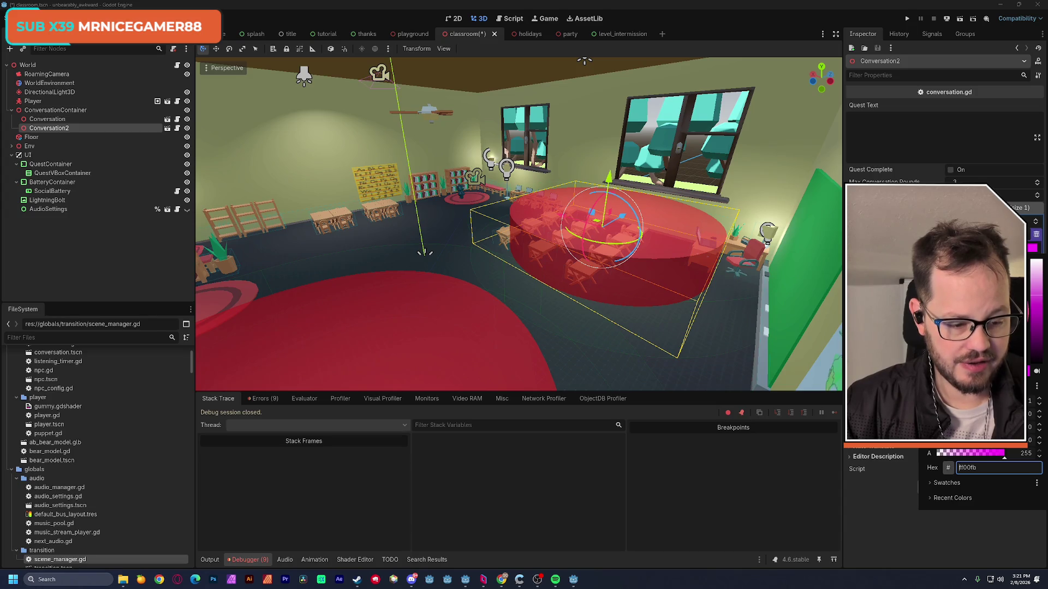
Set the Conversation2 vibe colour hex to 00ff00, after trying ff0000 and ff00fb.
double_click(976, 467)
text(ff0000)
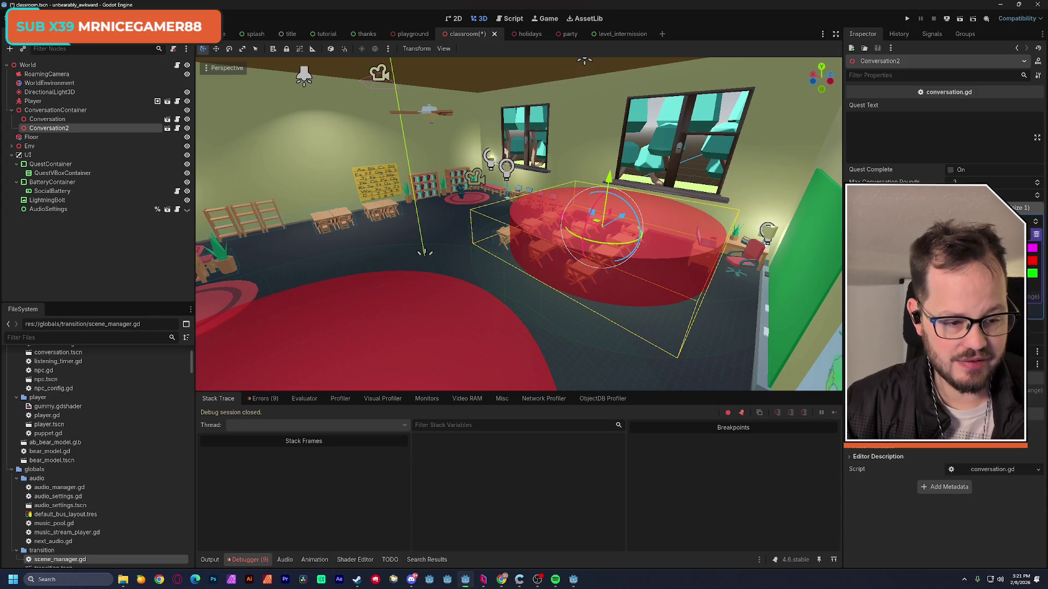
key(Return)
text(ff00fb)
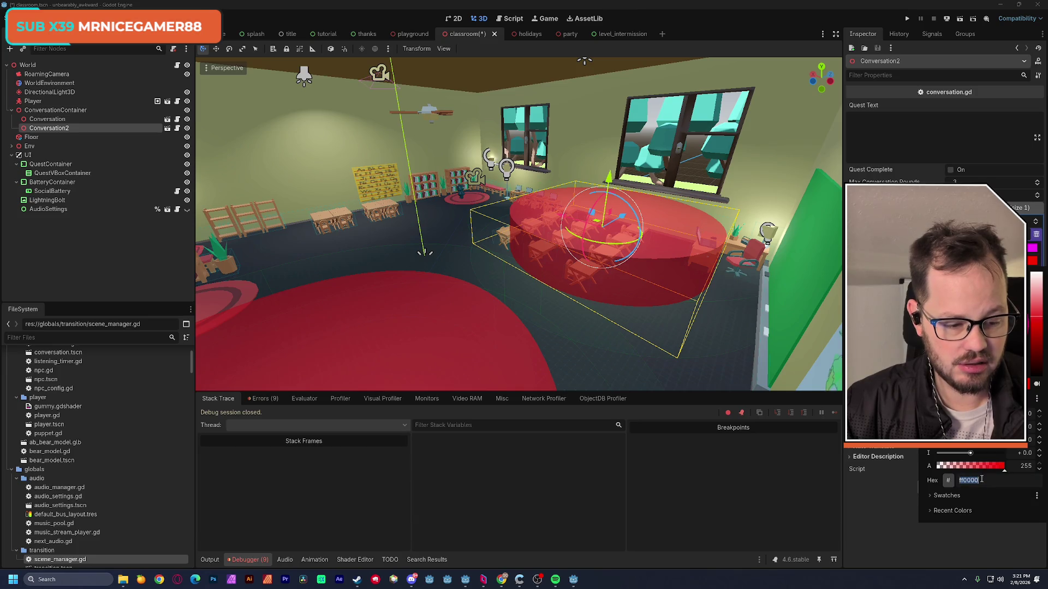
key(Return)
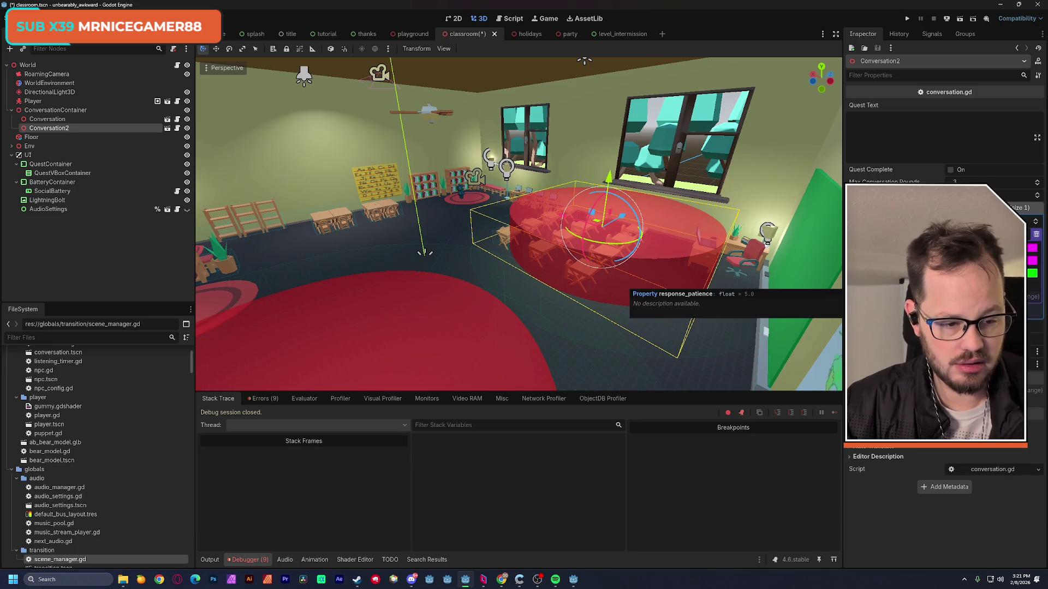
text(00ff00)
key(Return)
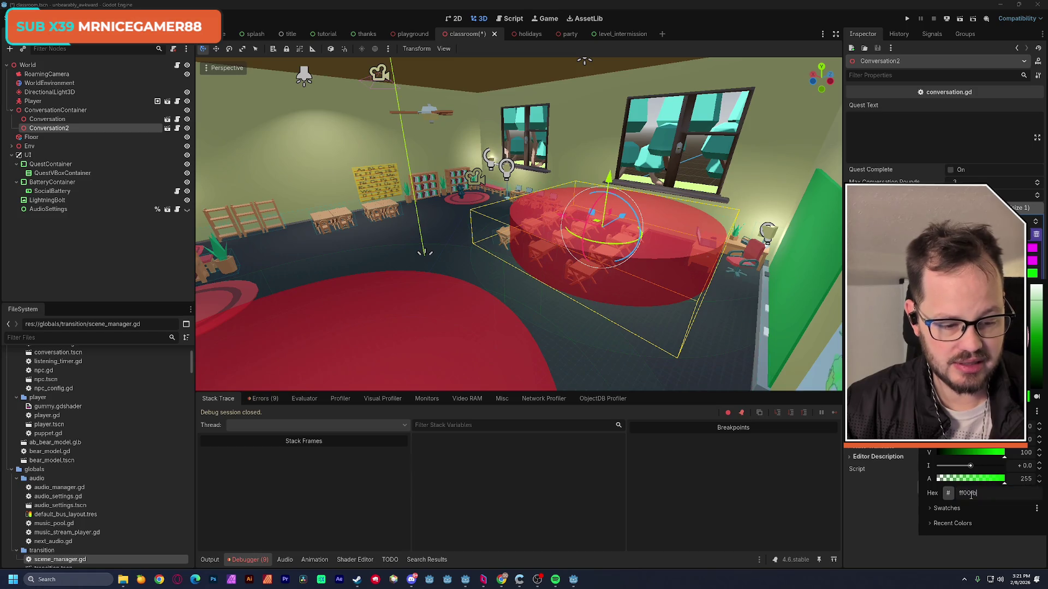
key(Escape)
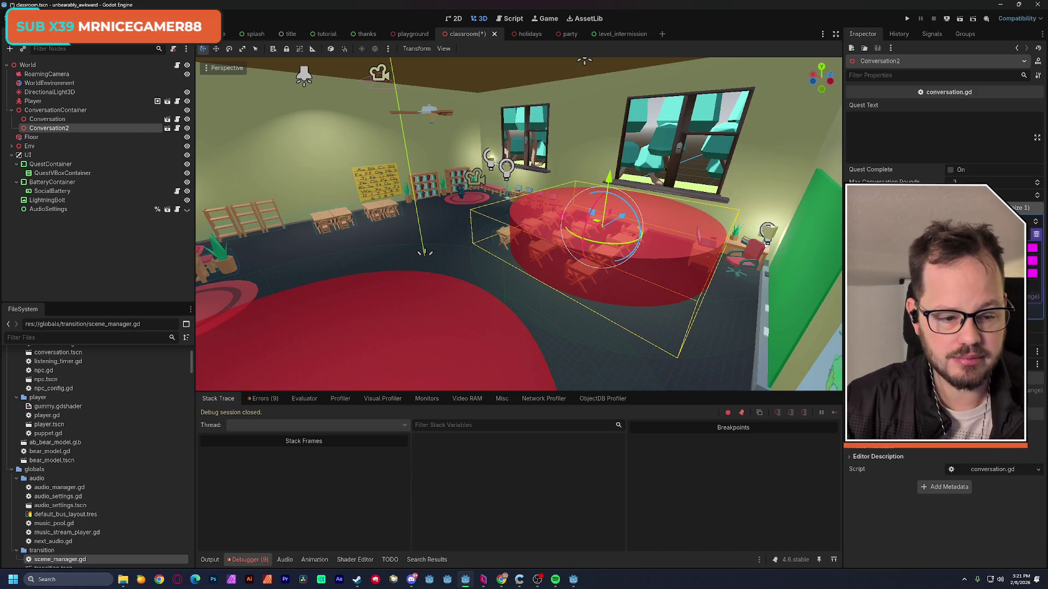
Enter 'Talk to your teacher' as Conversation2's Quest Text.
click(927, 142)
text(T)
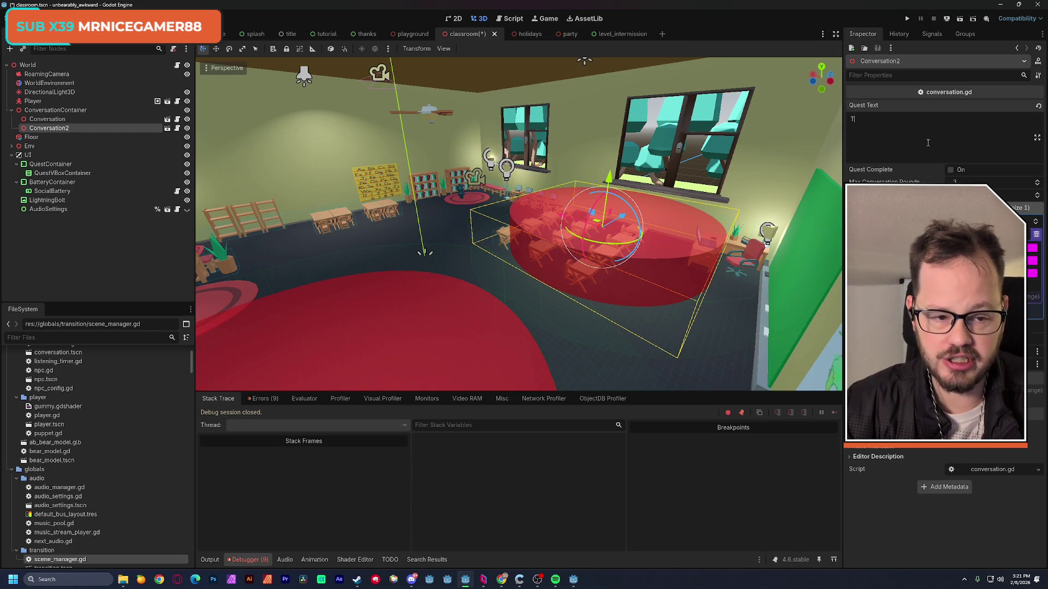
text(alk to your t)
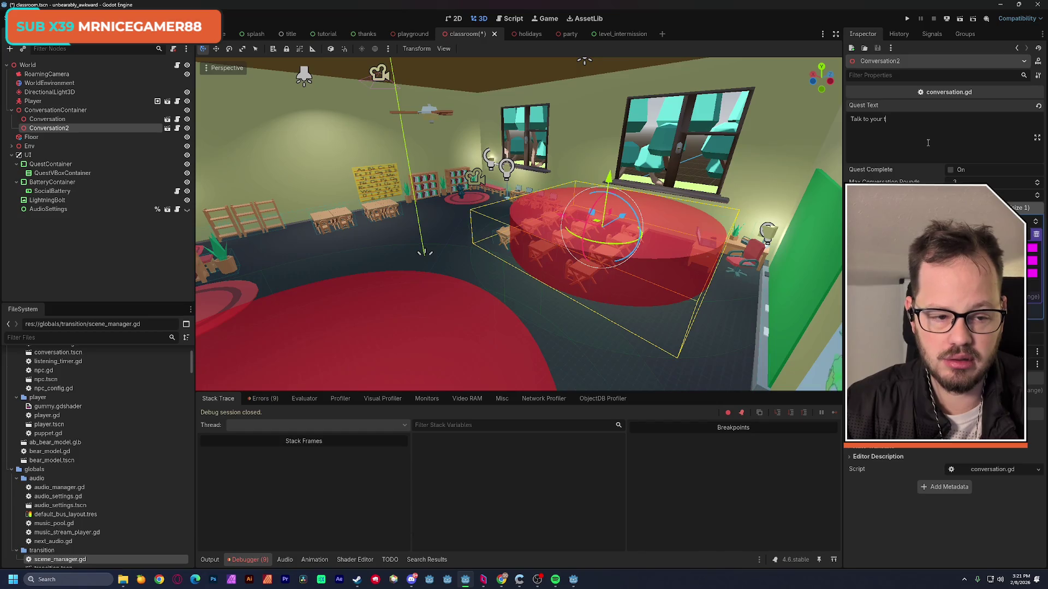
text(eacher)
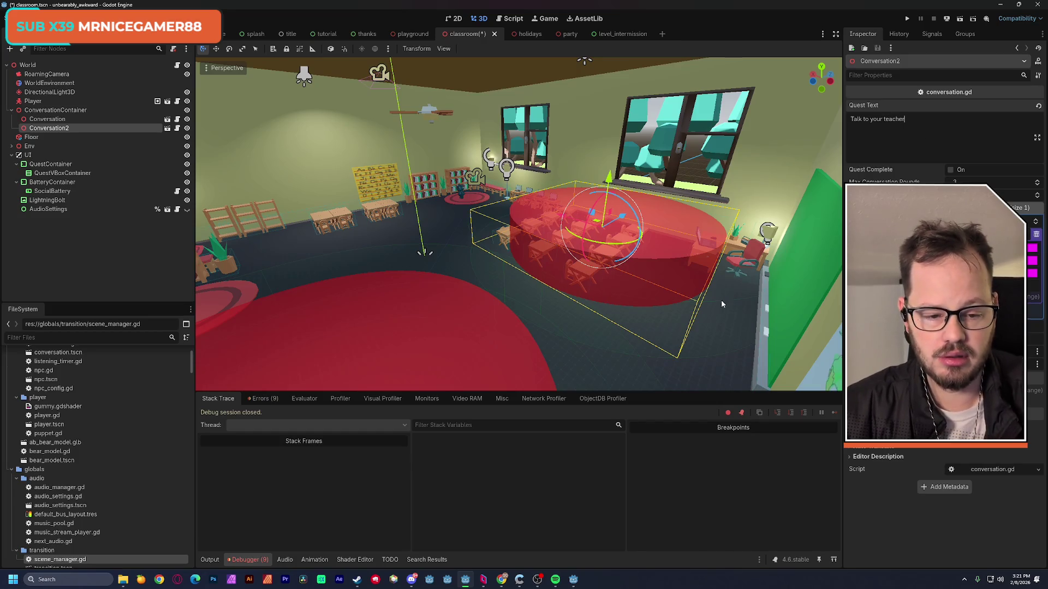
click(734, 326)
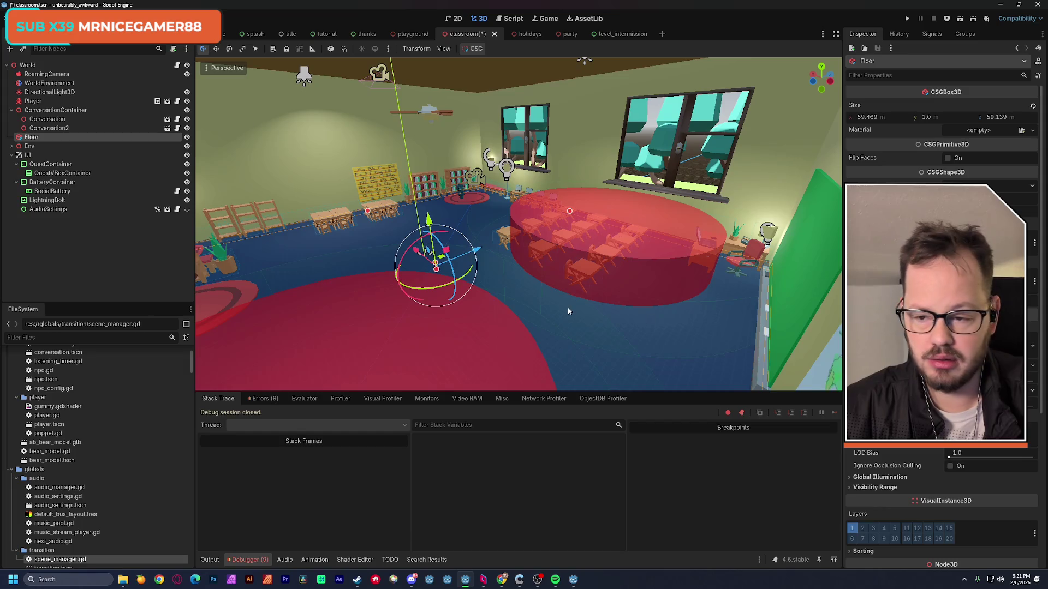
click(49, 128)
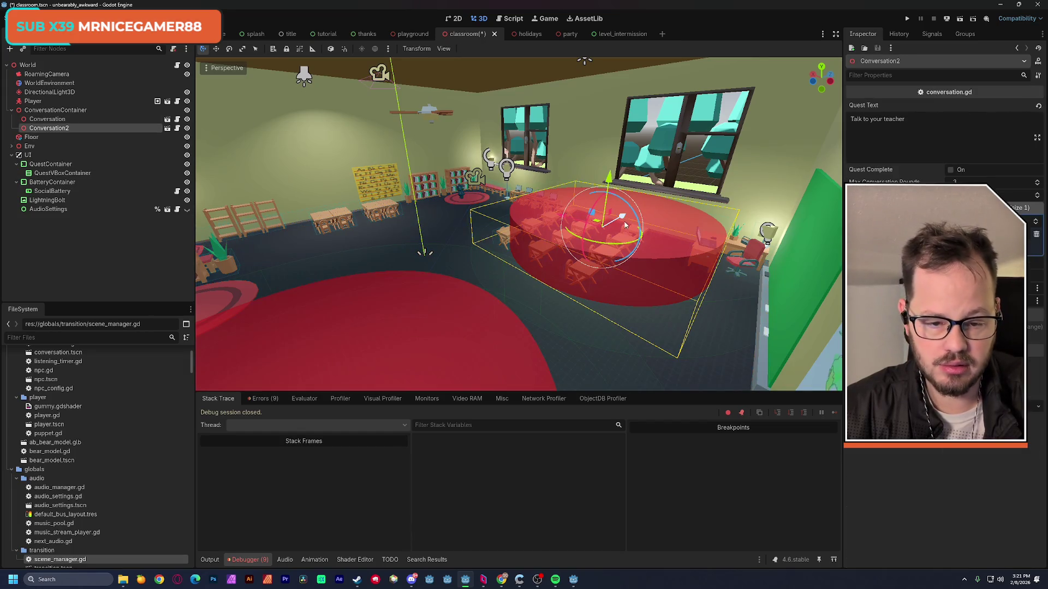
Shift Conversation2 sideways along X and slightly lower, then save the scene.
key(f)
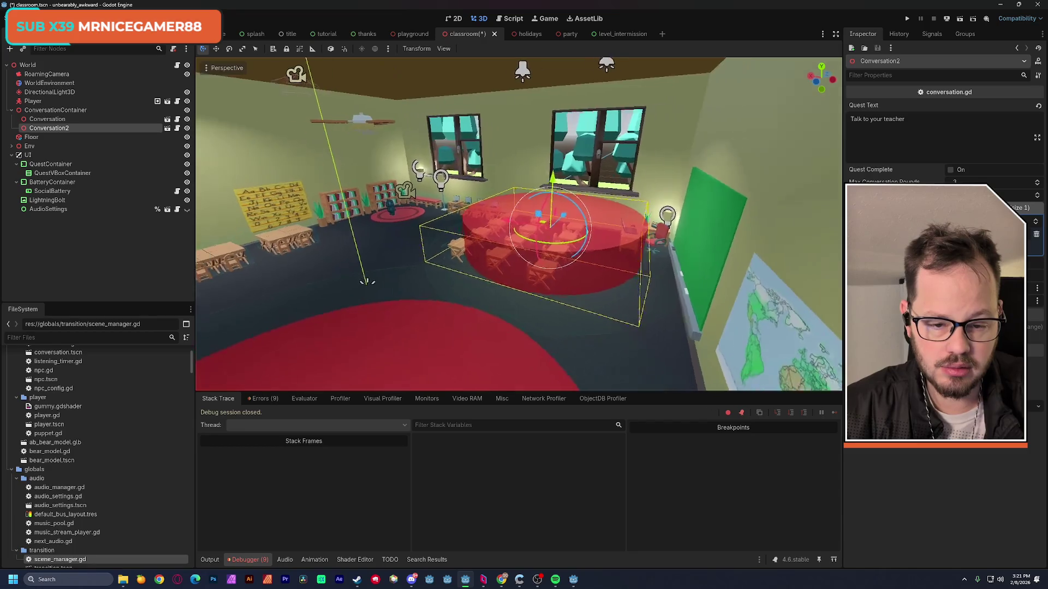
mouse_move(561, 233)
mouse_down()
mouse_move(634, 232)
mouse_move(524, 280)
mouse_up()
mouse_move(592, 130)
mouse_down()
mouse_move(591, 186)
mouse_move(600, 175)
mouse_up()
key(ctrl+s)
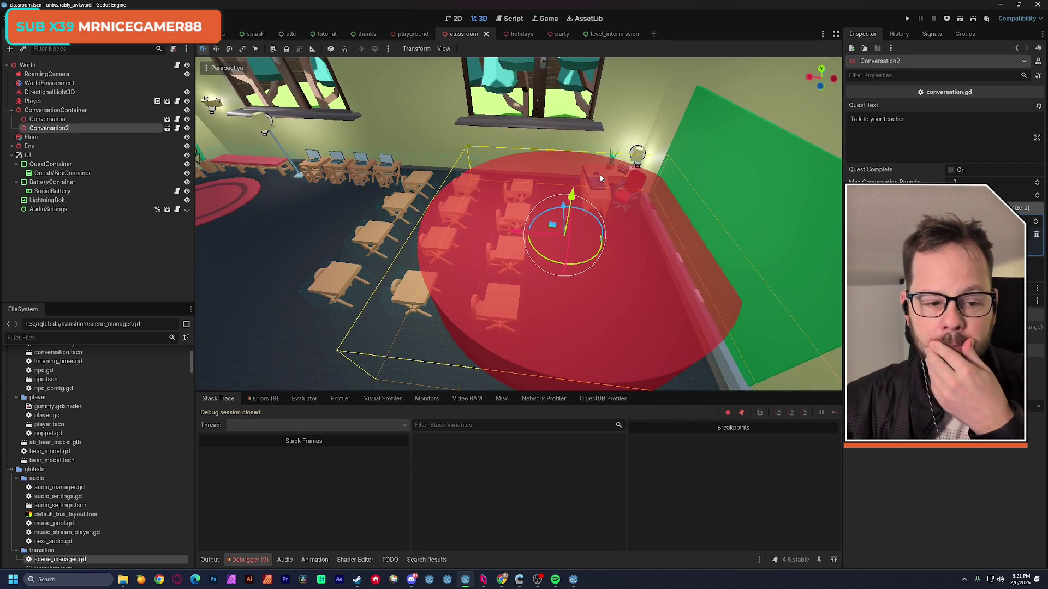
Change one of Conversation2's magenta vibe colours to purple a600ff and save the scene.
click(1015, 229)
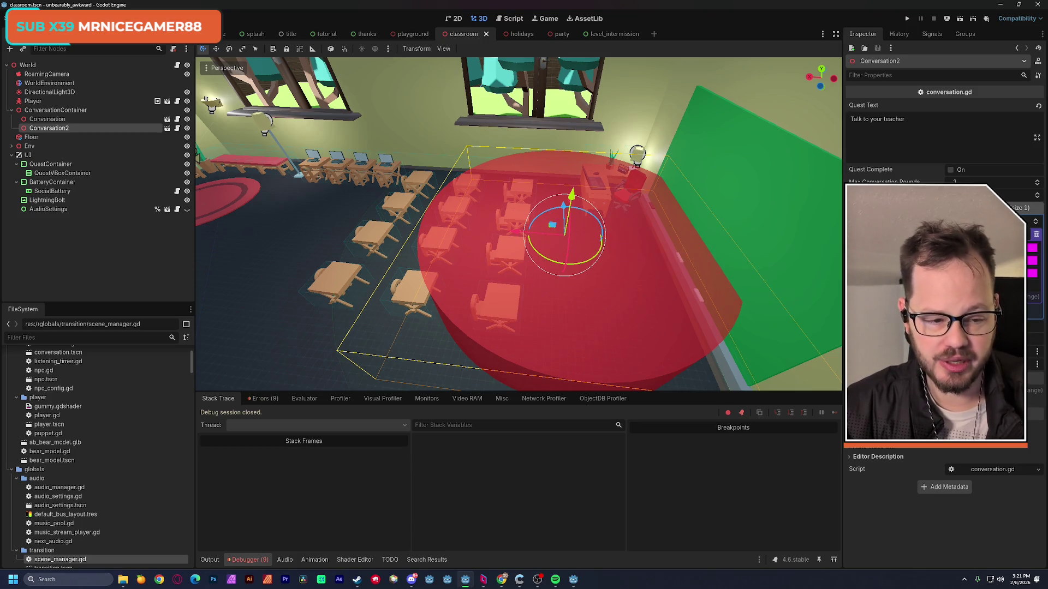
click(1031, 261)
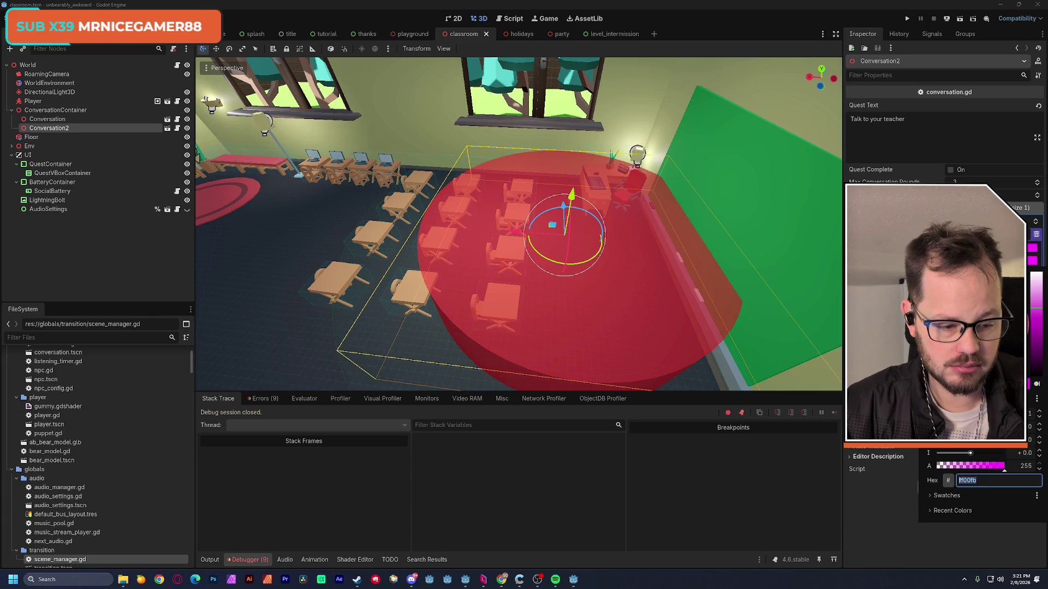
text(a600ff)
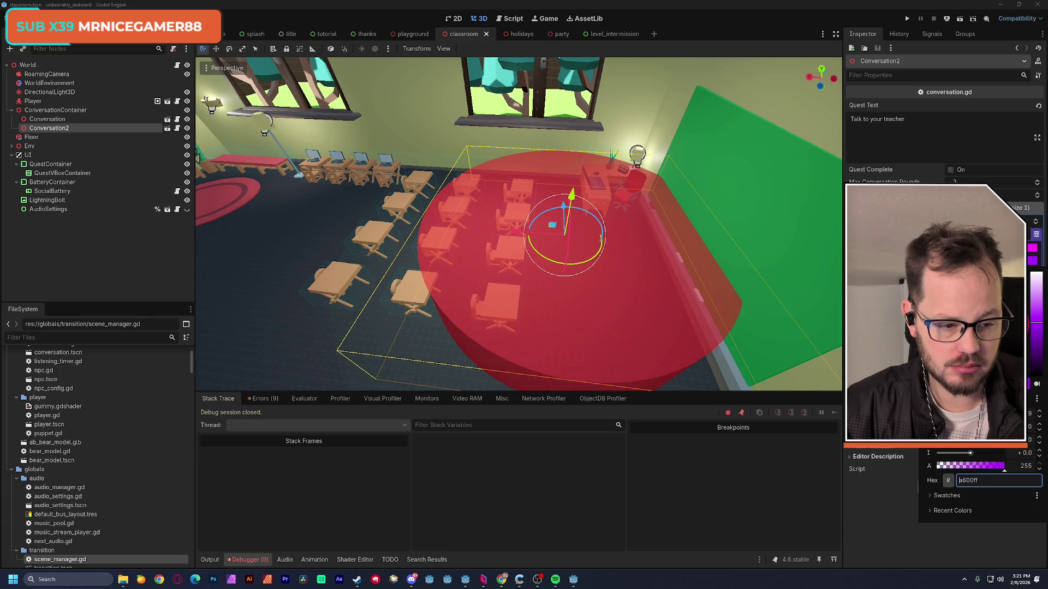
key(Return)
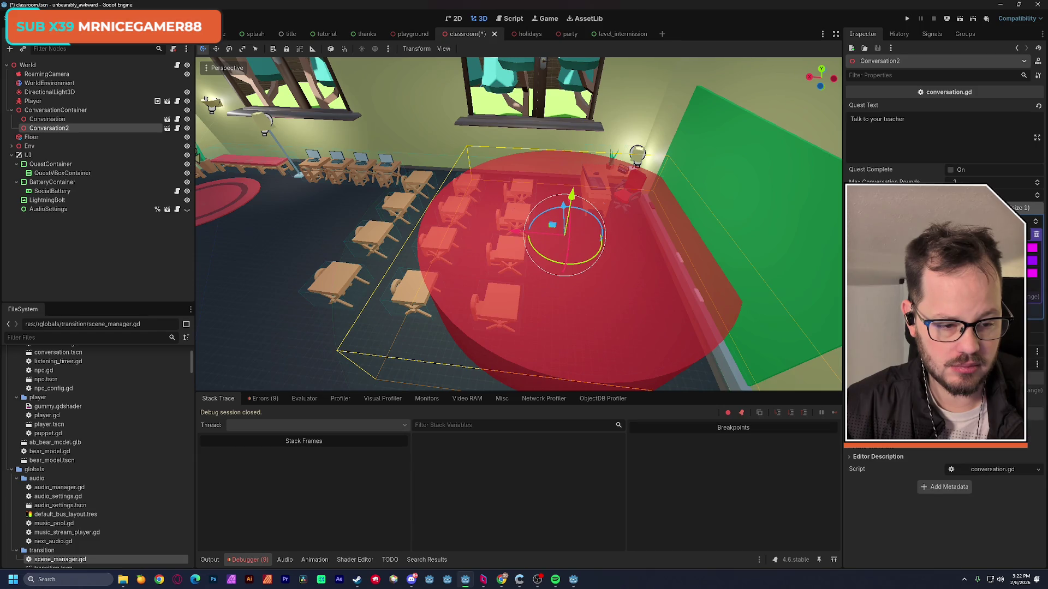
click(1032, 273)
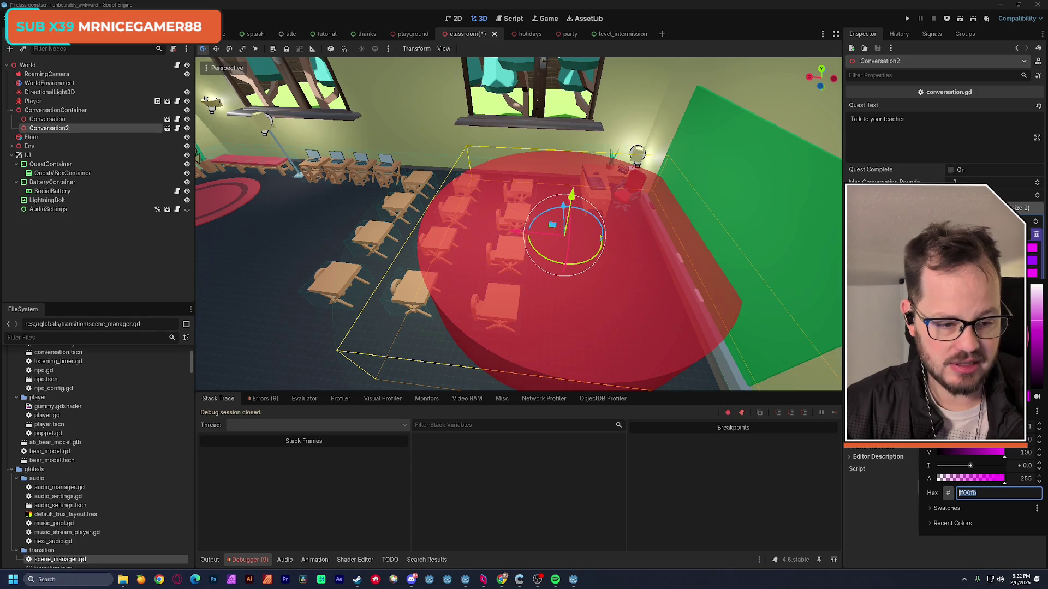
key(Escape)
key(ctrl+s)
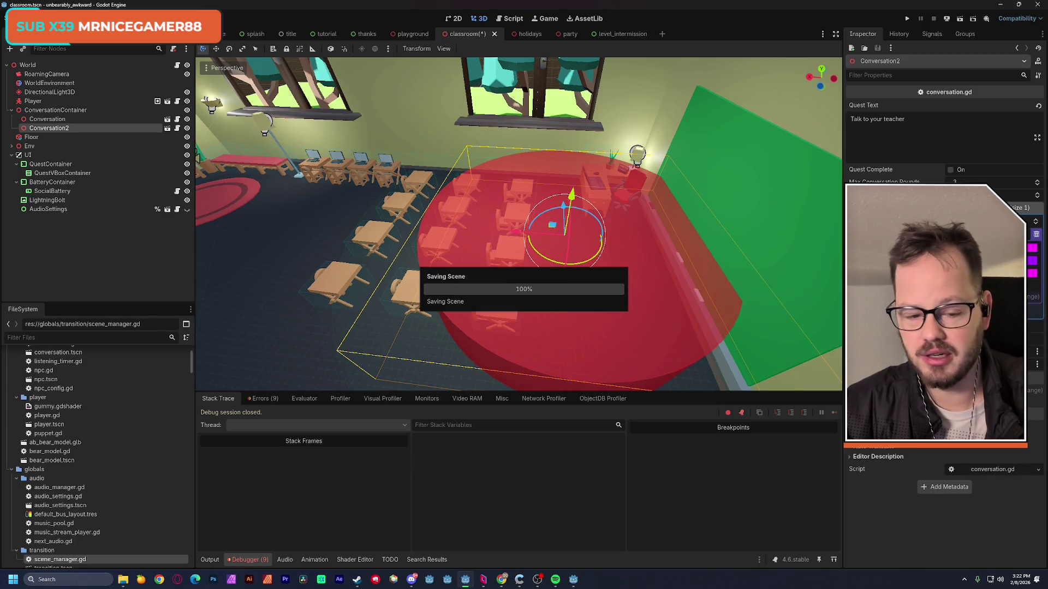
Set the door Conversation zone's Max Conversation Rounds to 3.
key(w)
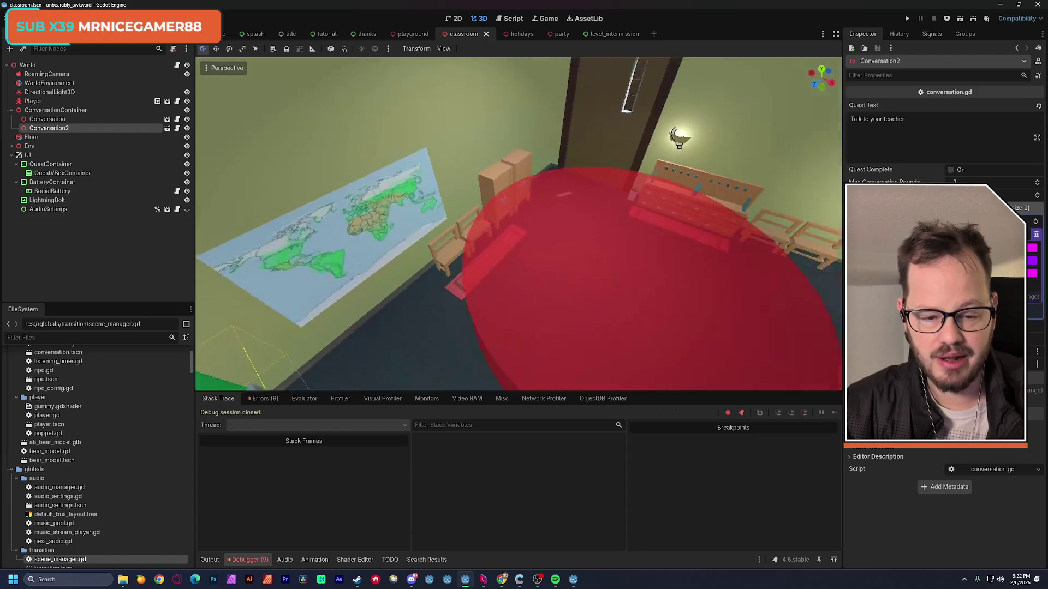
key(s)
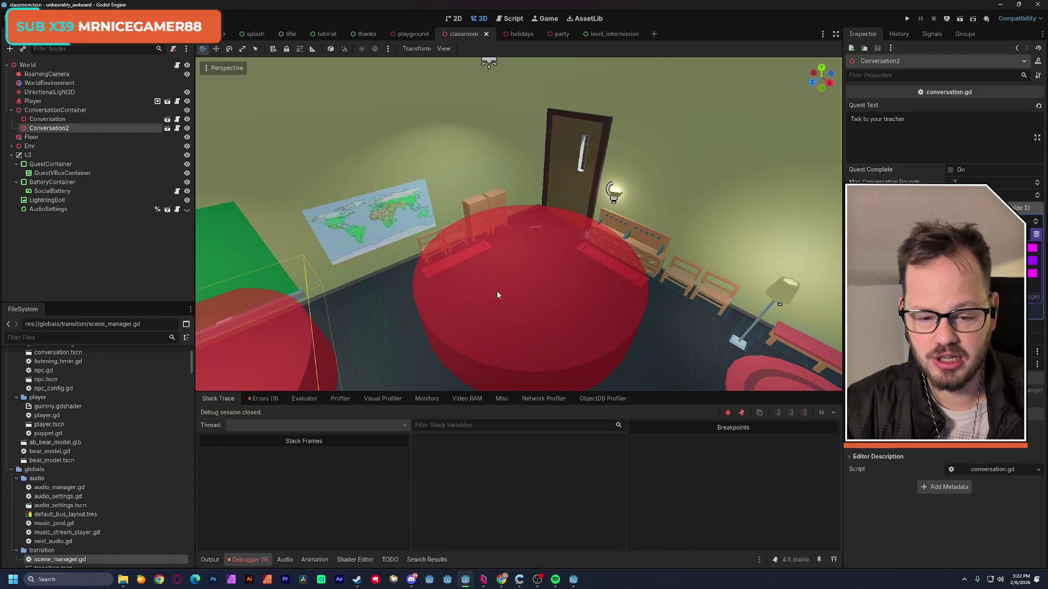
click(497, 294)
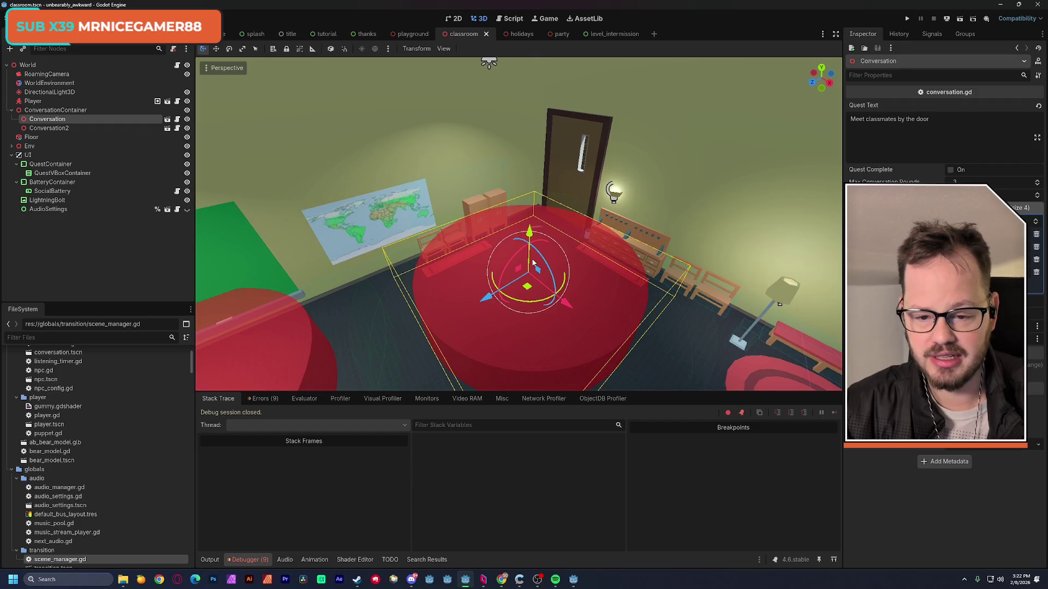
key(a)
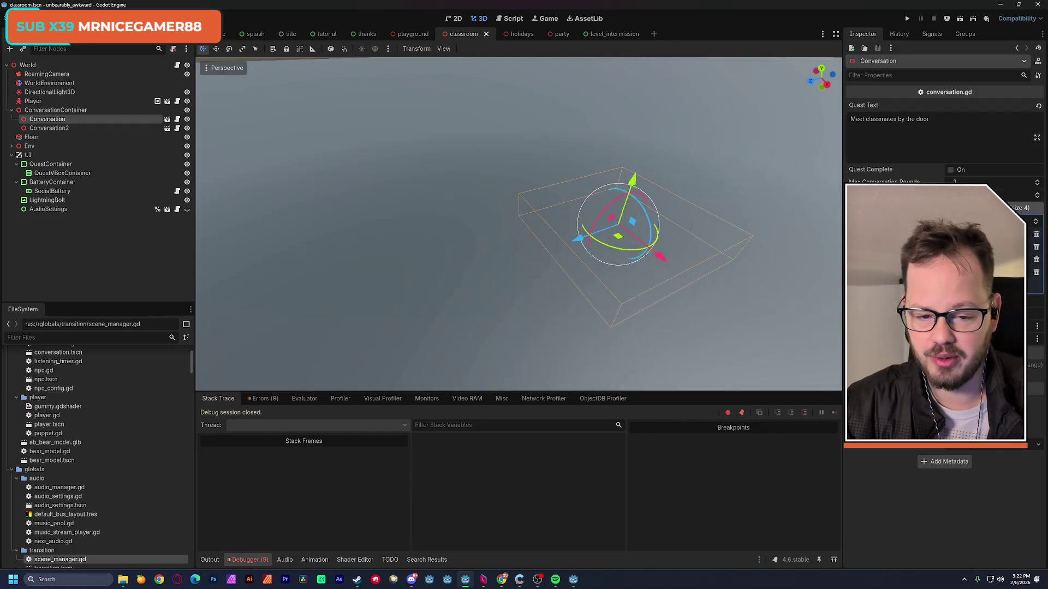
key(a)
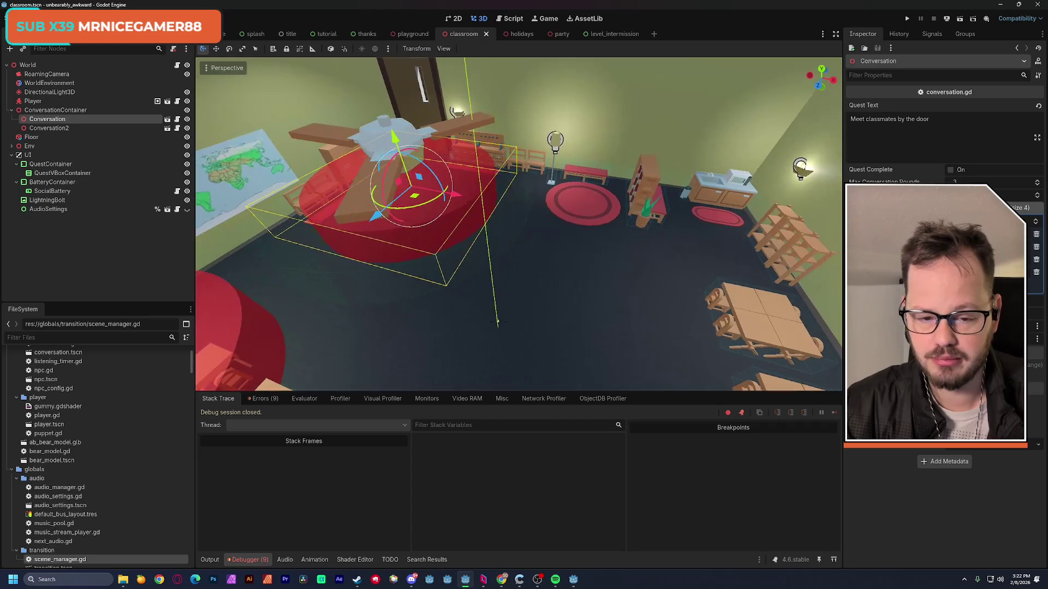
key(a)
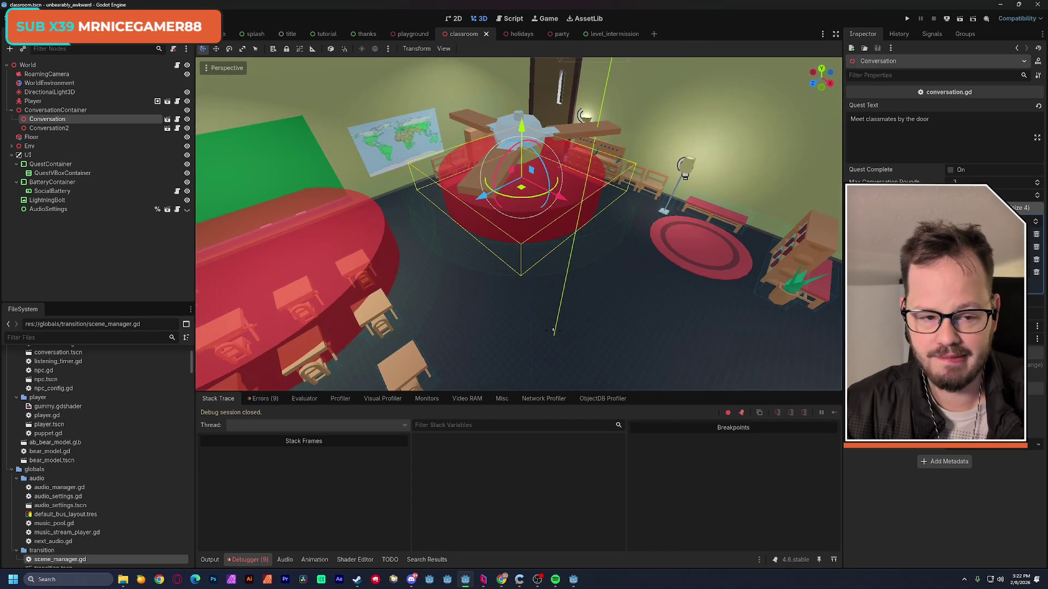
key(a)
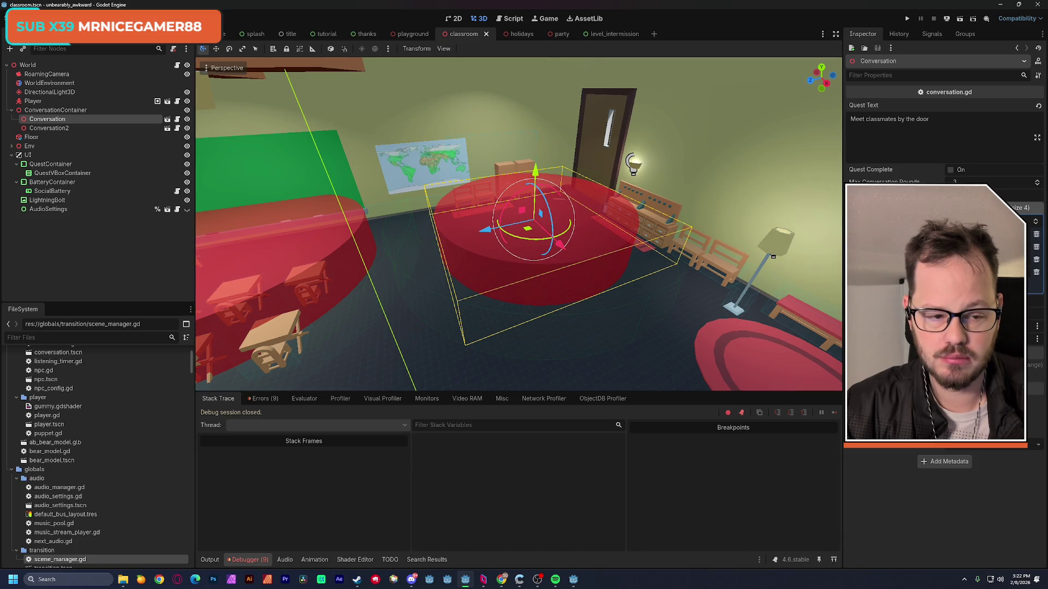
click(955, 182)
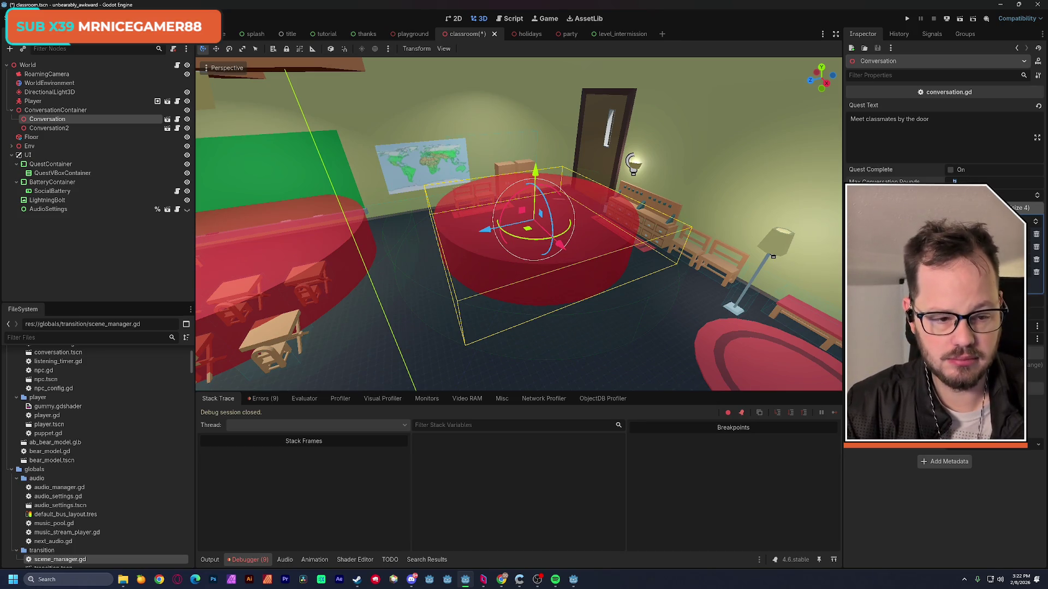
key(Return)
click(954, 181)
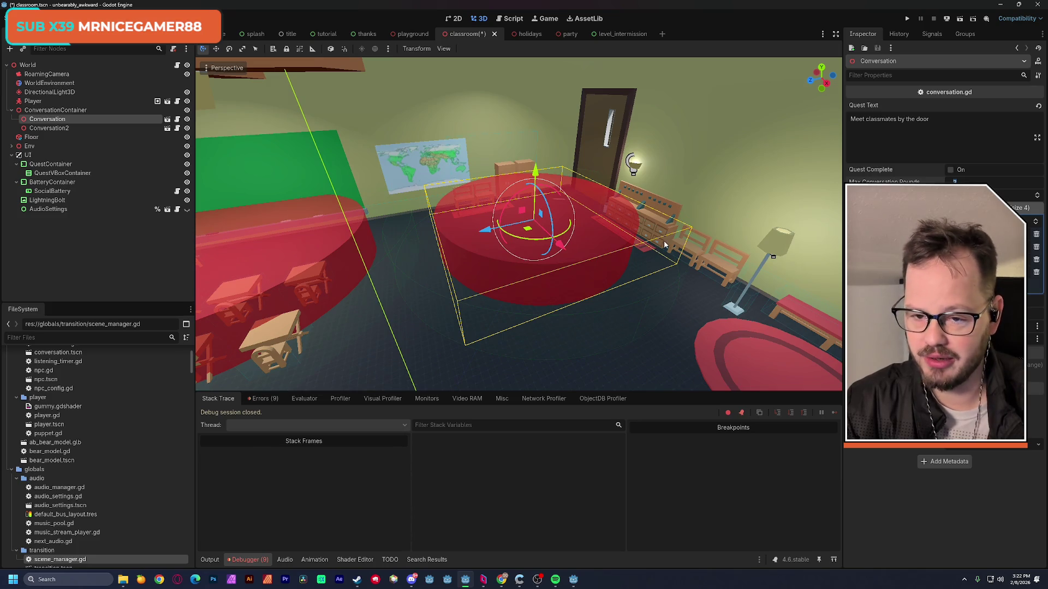
Give Conversation2 a Max Conversation Rounds of 2 and save the classroom scene.
drag(657, 251, 491, 245)
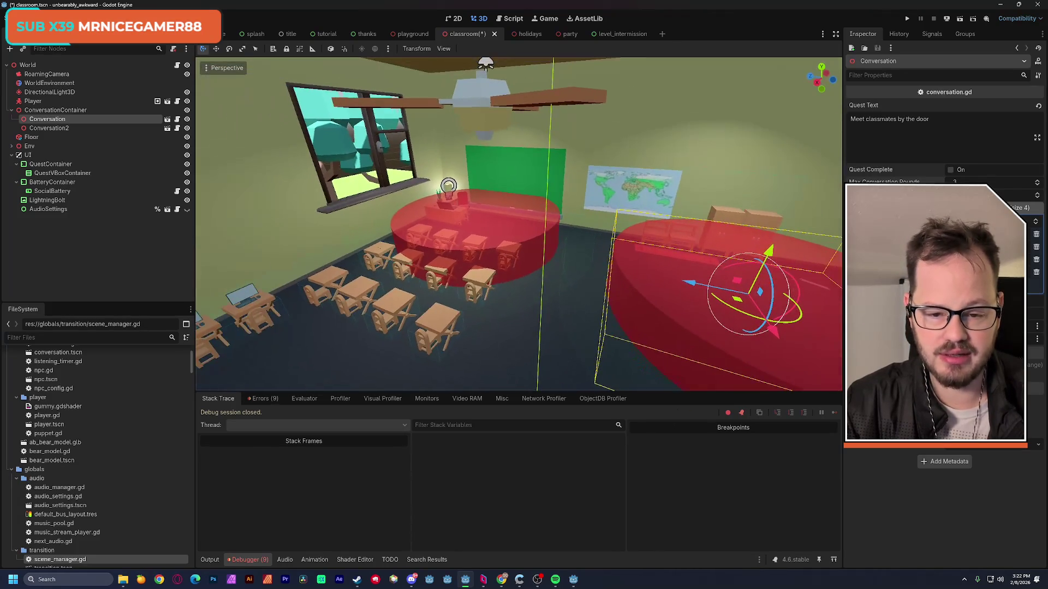
click(548, 243)
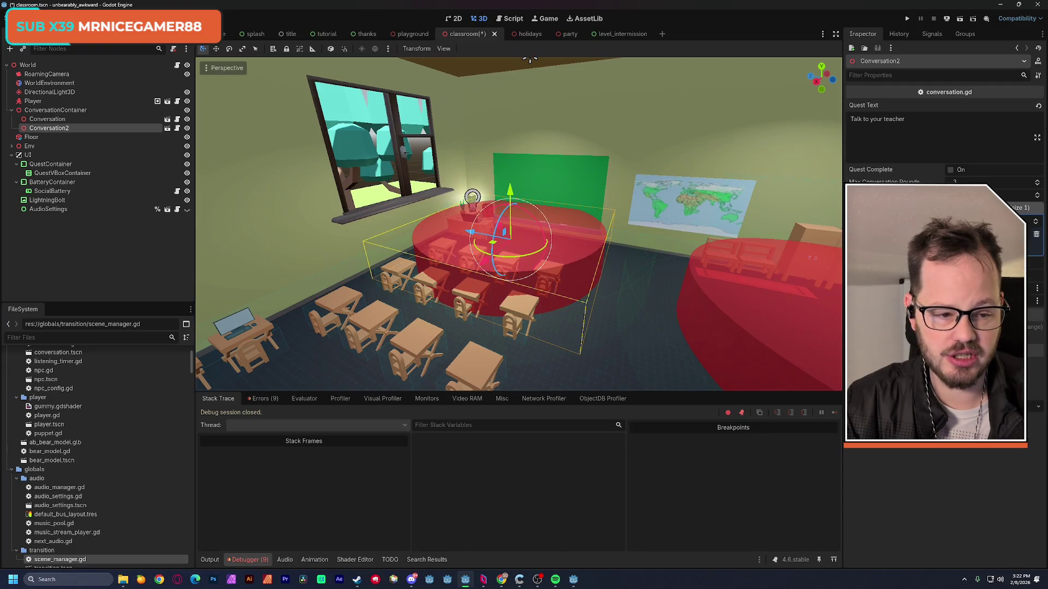
click(963, 182)
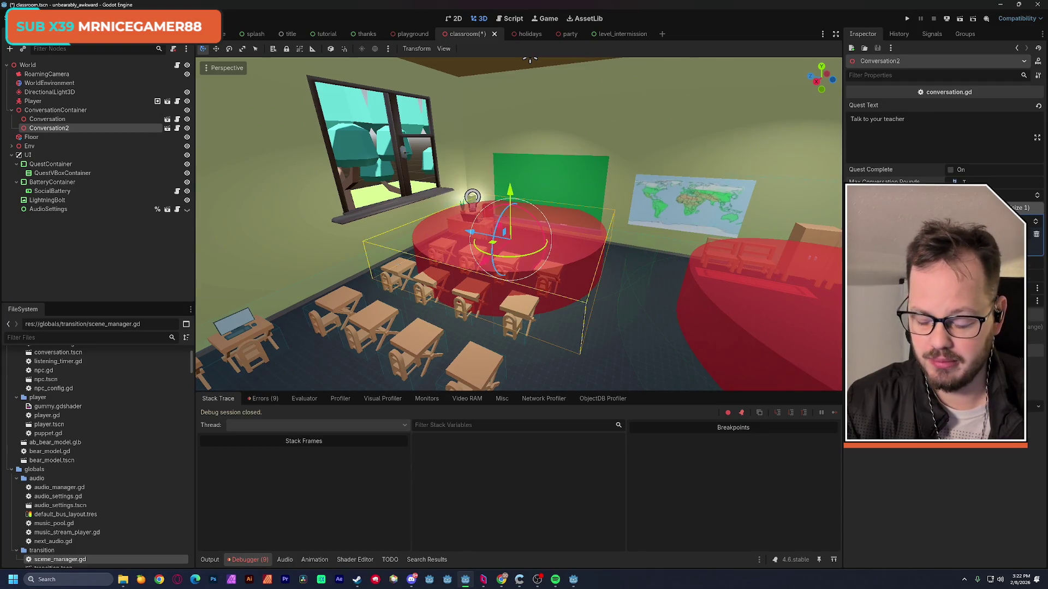
text(2)
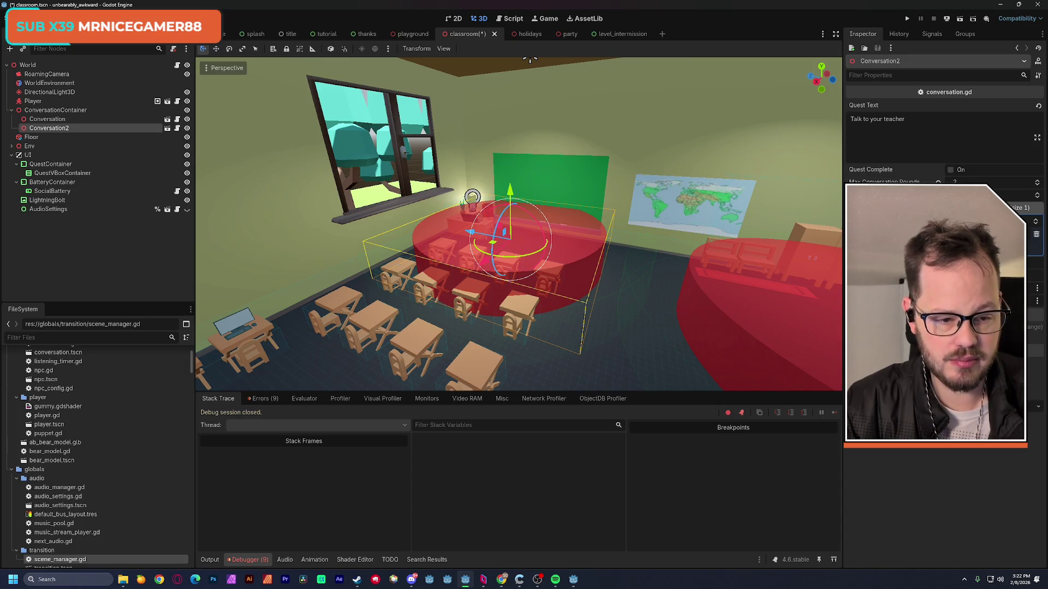
key(ctrl+s)
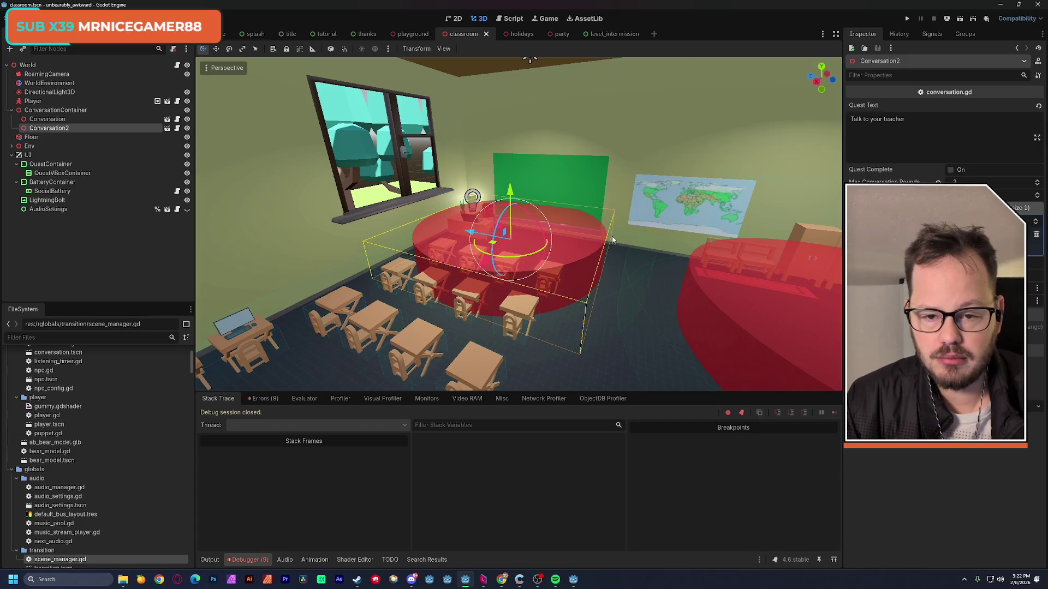
click(417, 36)
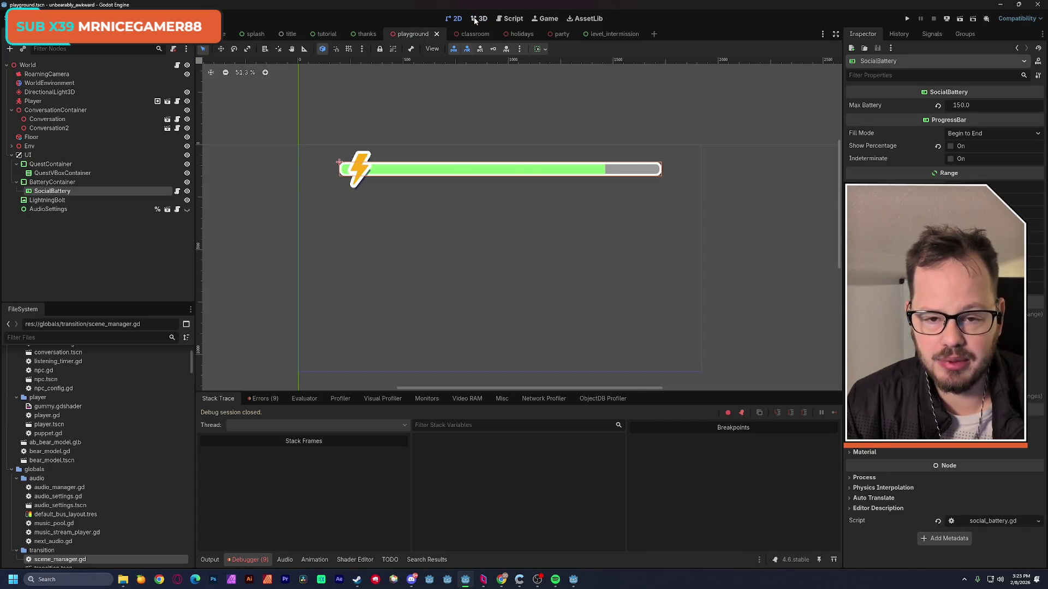
Check Conversation and Conversation2 in the playground's 3D view, save it, and return to the classroom.
click(479, 18)
click(656, 104)
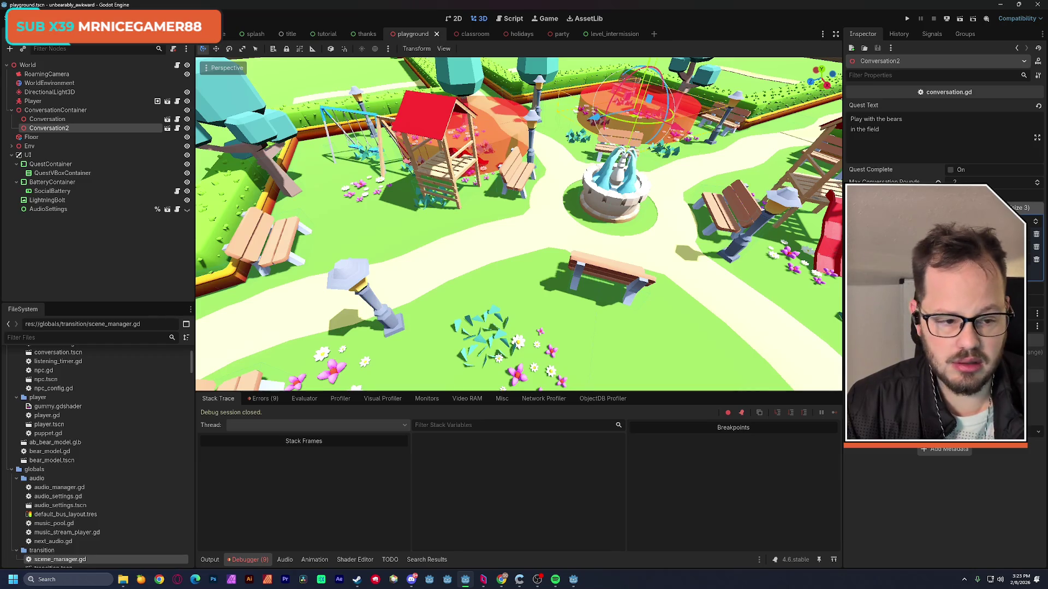
click(496, 124)
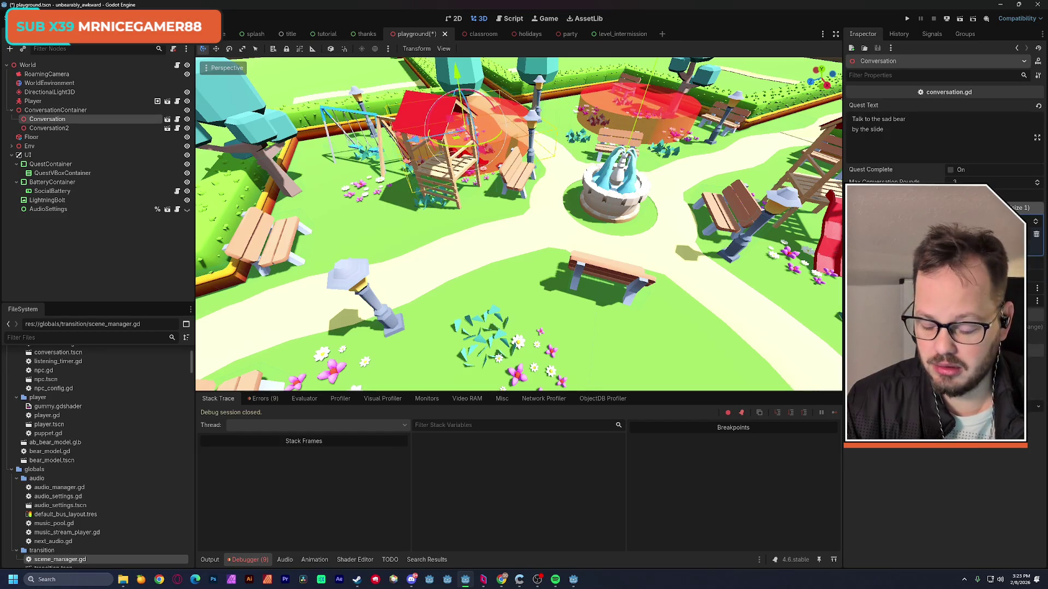
key(ctrl+s)
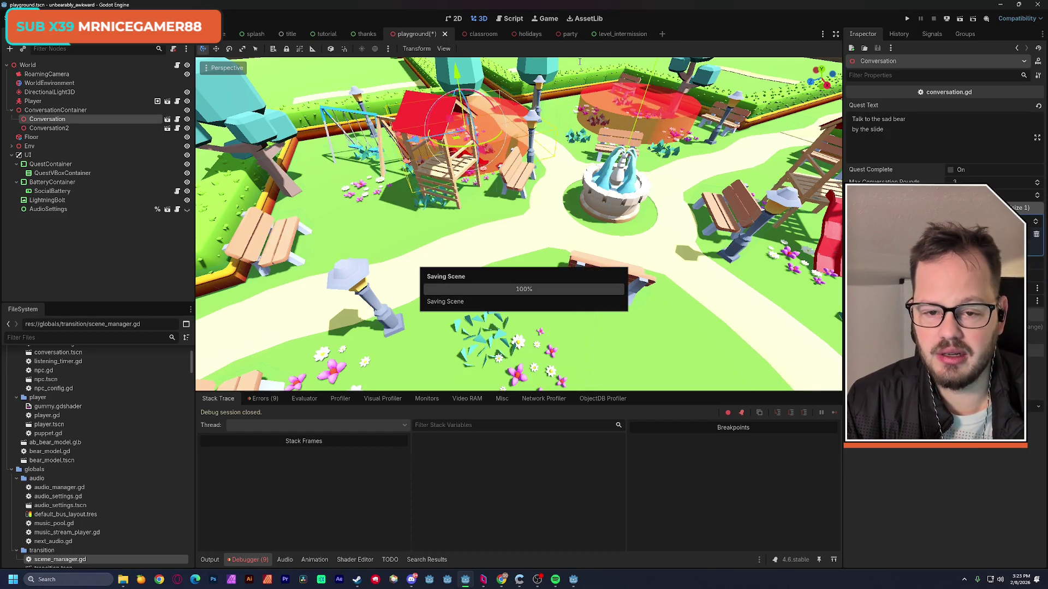
click(466, 34)
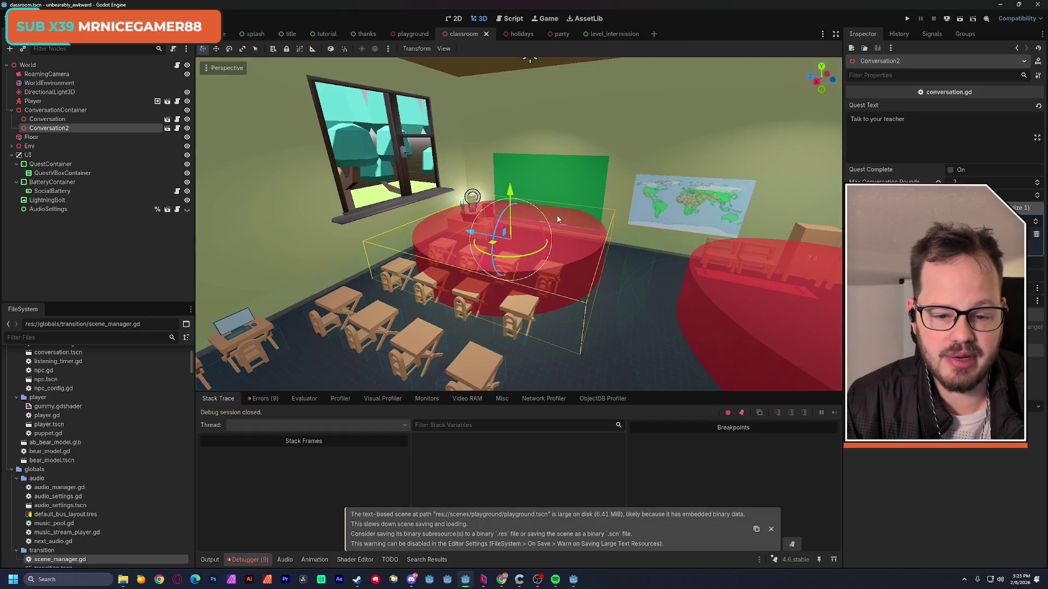
drag(518, 218, 573, 247)
Instance conversation.tscn under ConversationContainer as Conversation3.
click(74, 112)
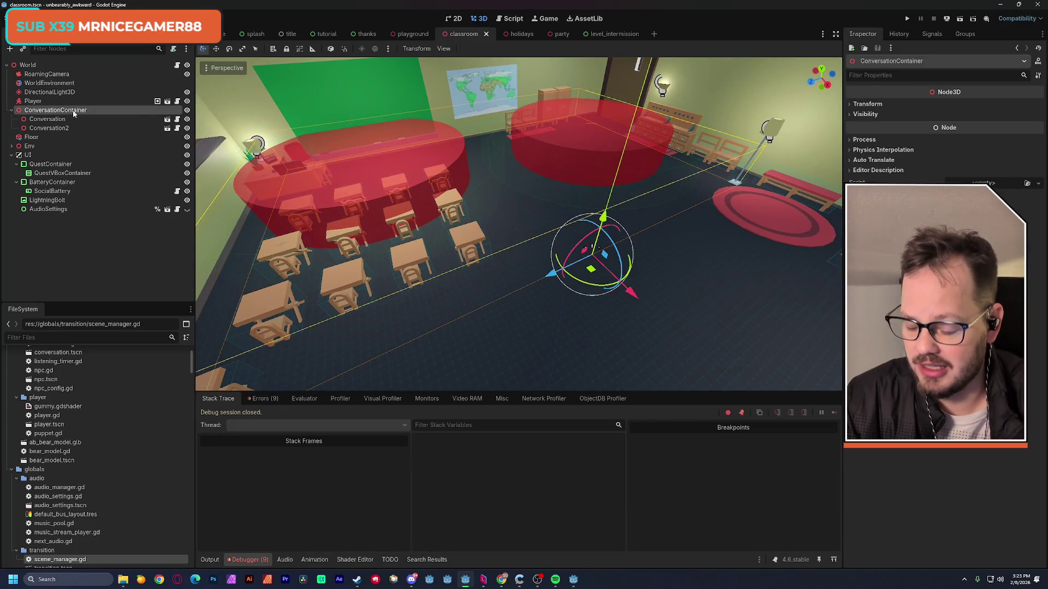
key(ctrl+shift+a)
text(conv)
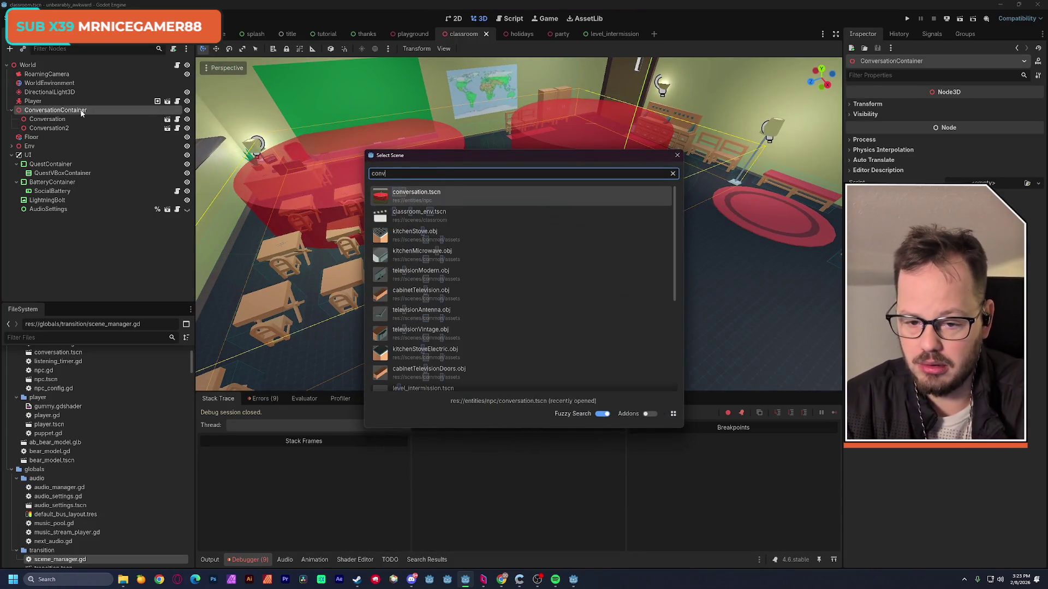
key(Return)
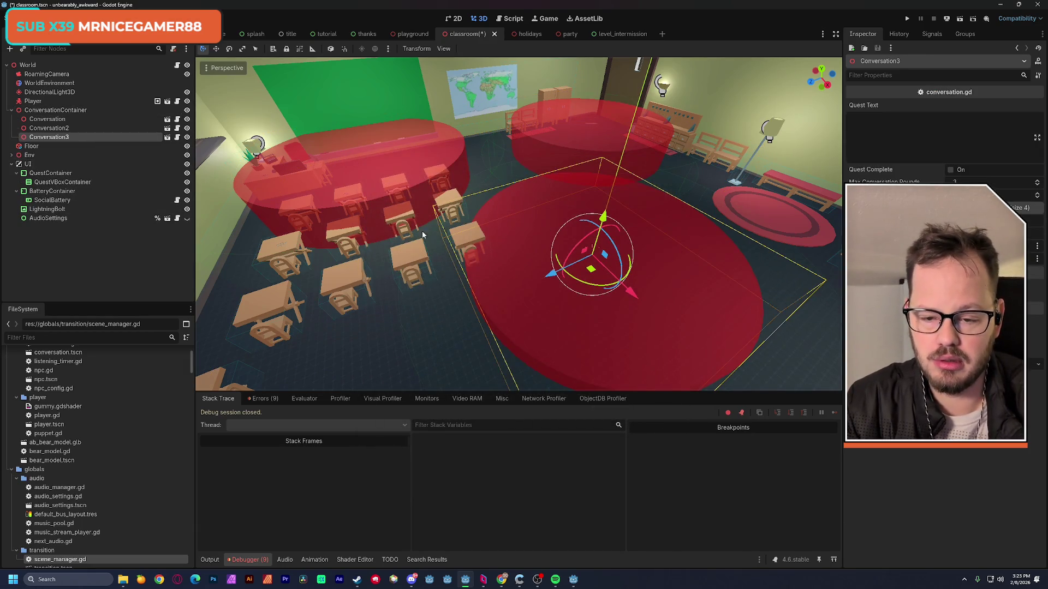
Move Conversation3 with the gizmo arrows until it sits over the rows of desks.
click(49, 102)
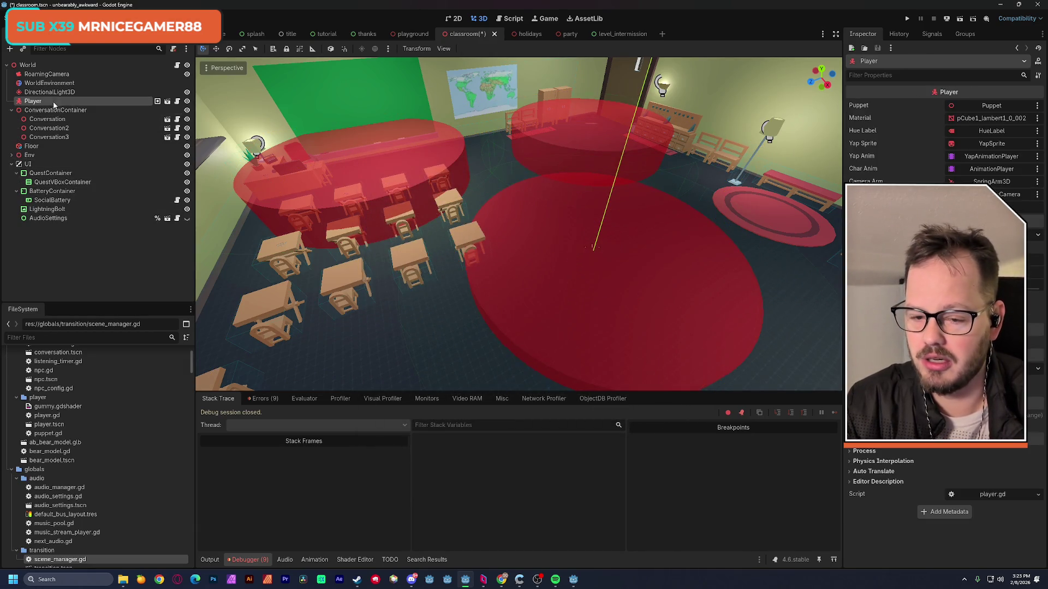
click(85, 137)
drag(602, 219, 604, 180)
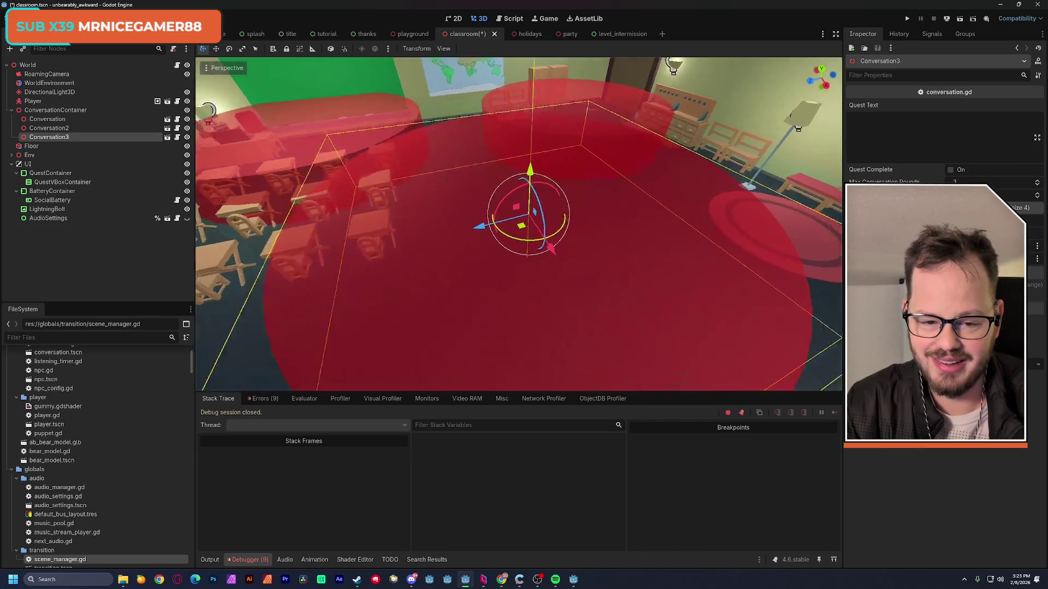
key(s)
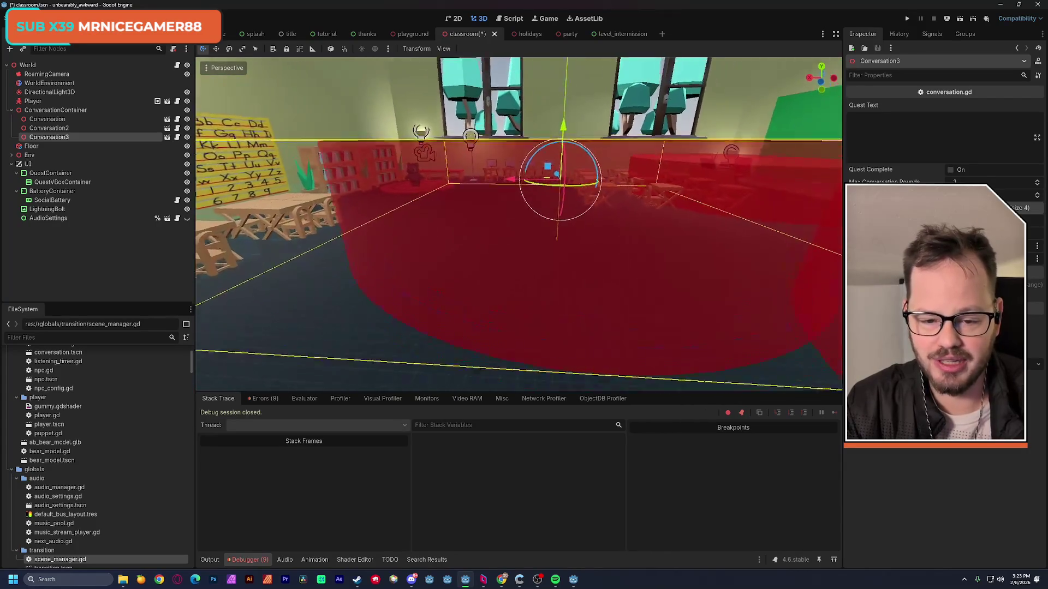
drag(551, 150, 551, 180)
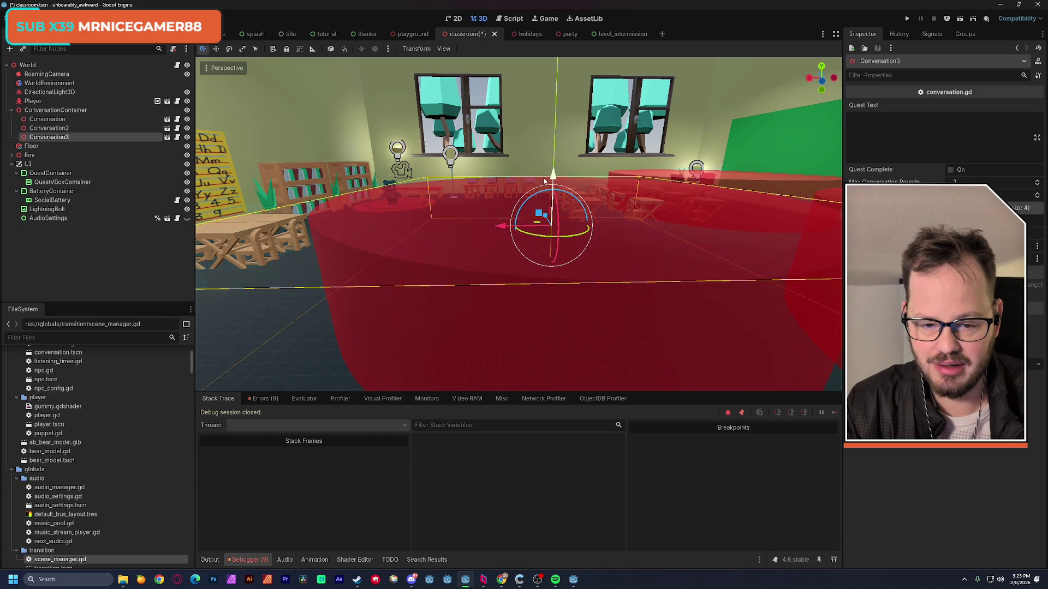
drag(513, 224, 394, 224)
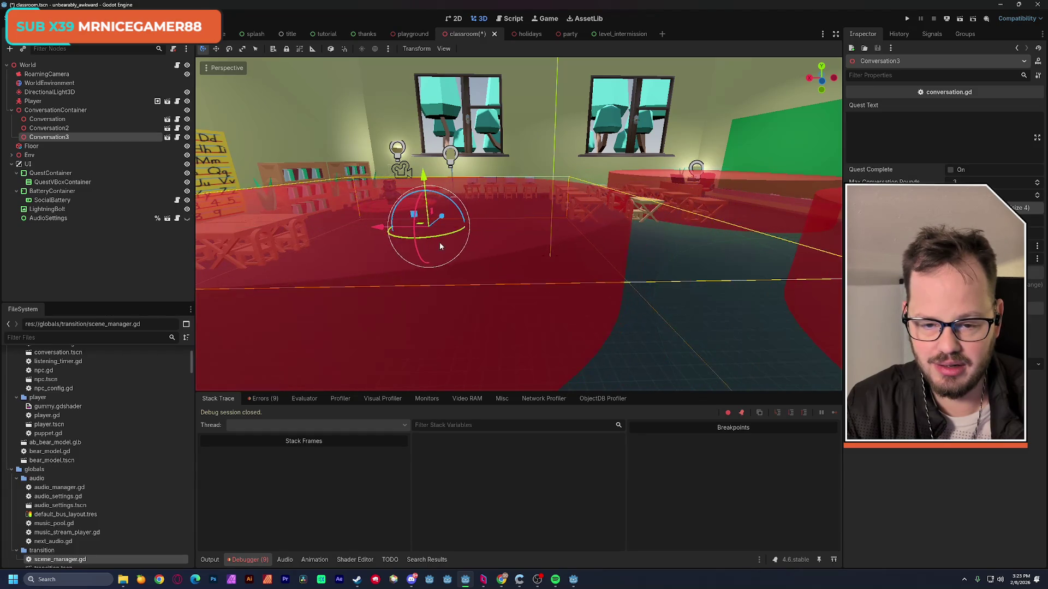
key(s)
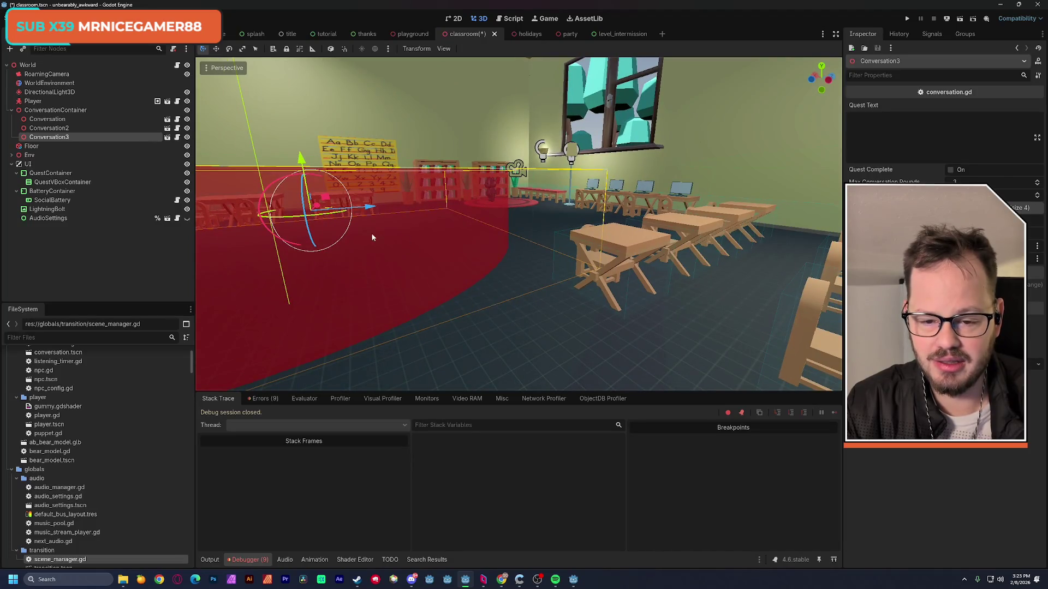
key(f)
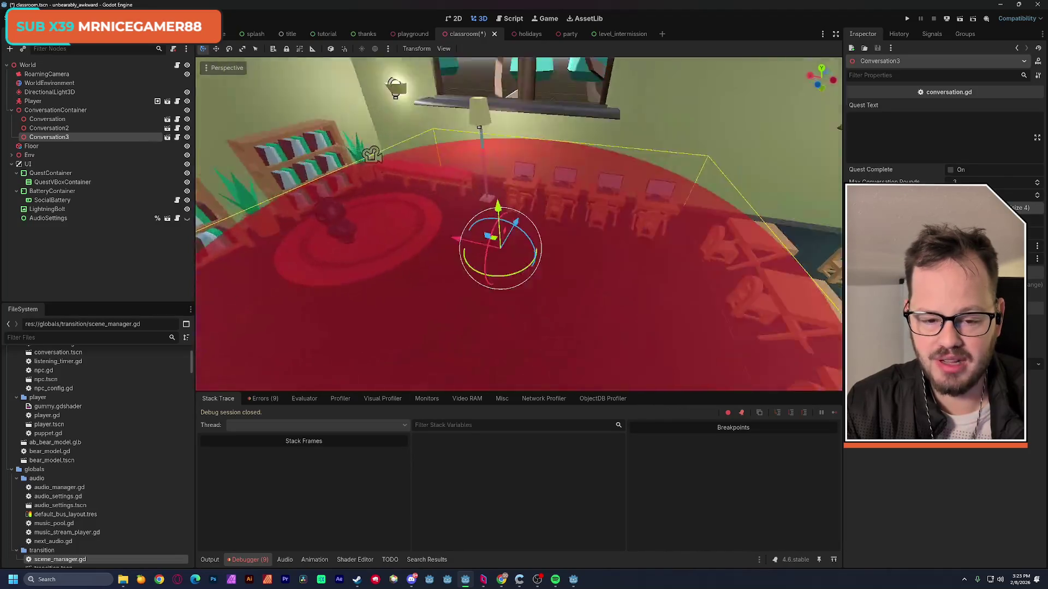
mouse_move(453, 225)
mouse_down()
mouse_move(444, 224)
mouse_move(548, 219)
mouse_move(574, 182)
mouse_move(524, 164)
mouse_move(537, 168)
mouse_up()
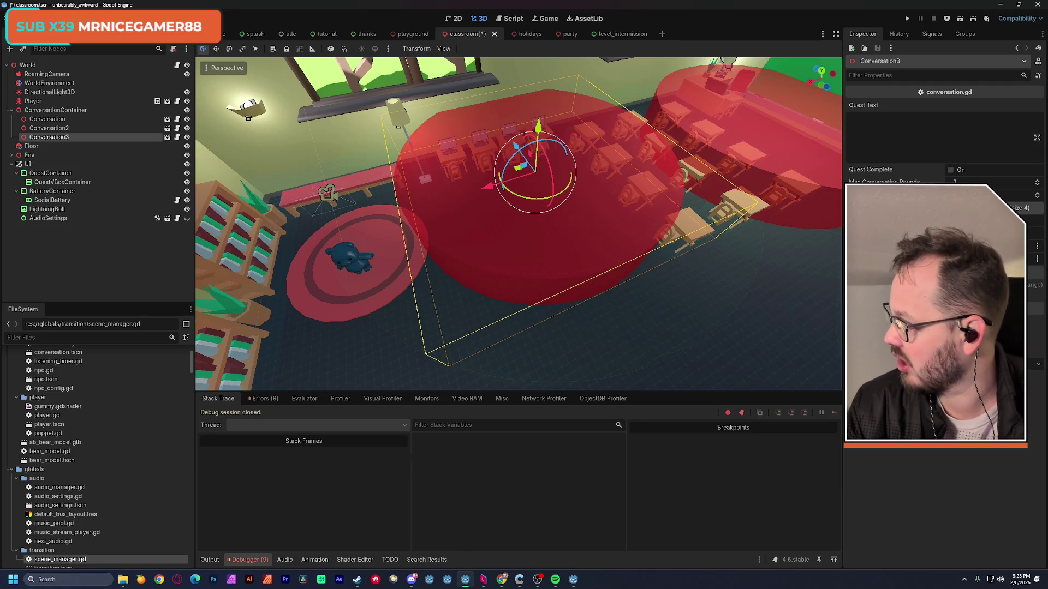
Orbit and zoom around Conversation3 to check its placement over the desks.
drag(485, 273, 437, 251)
key(f)
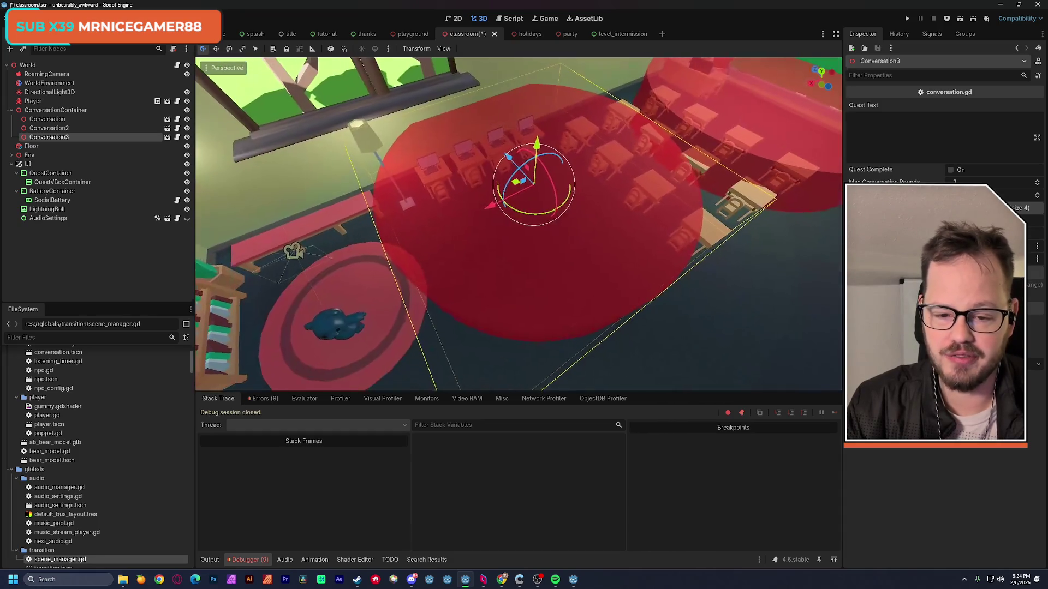
scroll(295, 245, up, 3)
scroll(447, 283, down, 5)
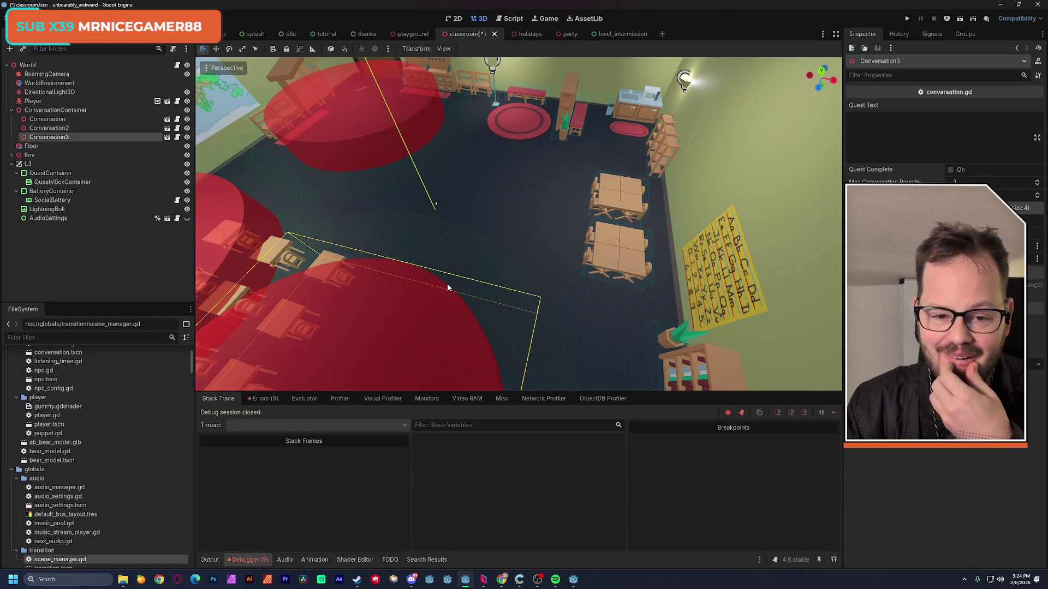
key(f)
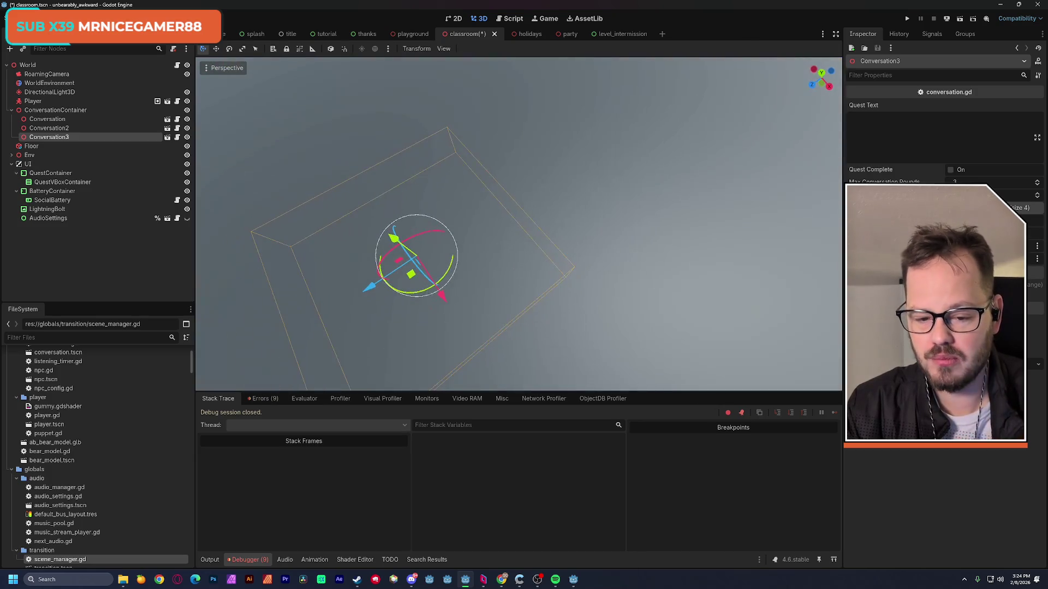
scroll(518, 224, down, 4)
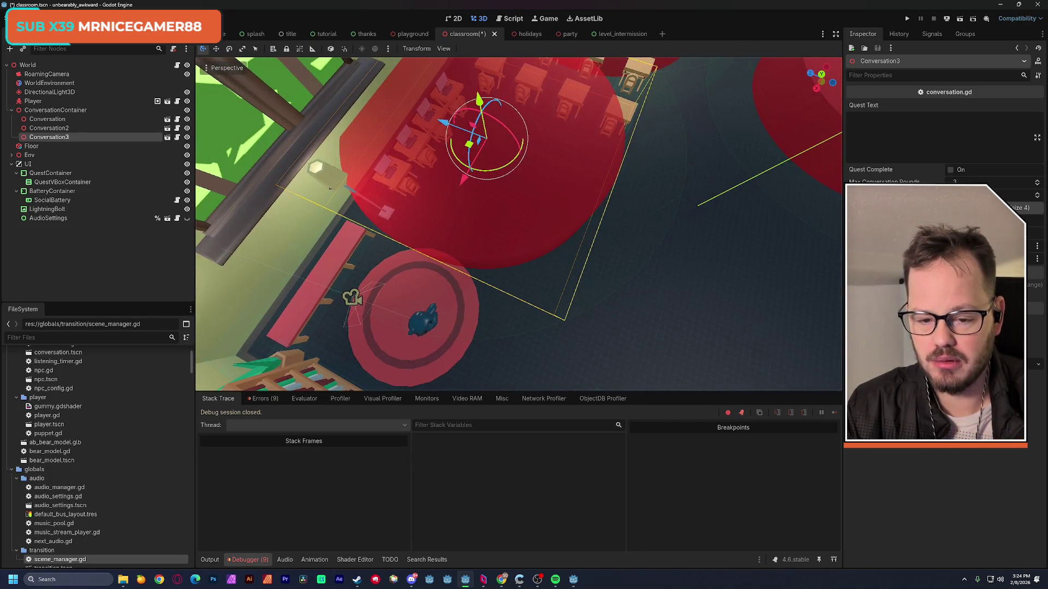
scroll(518, 223, up, 2)
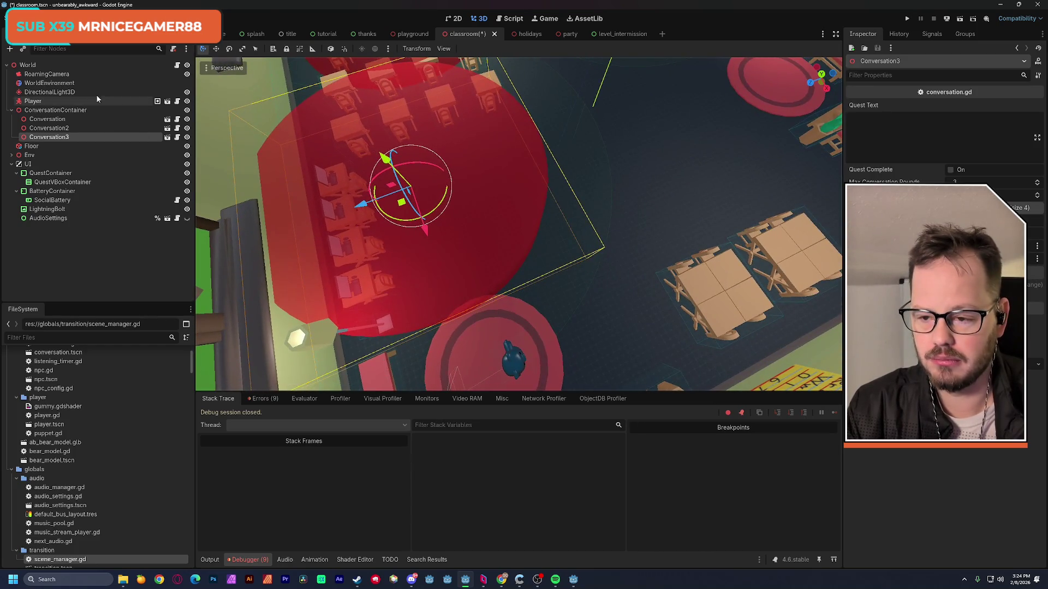
Playtest the classroom, confirm 'Meet classmates by the door' and 'Talk to your teacher' are listed, then stop.
click(68, 103)
scroll(518, 224, up, 3)
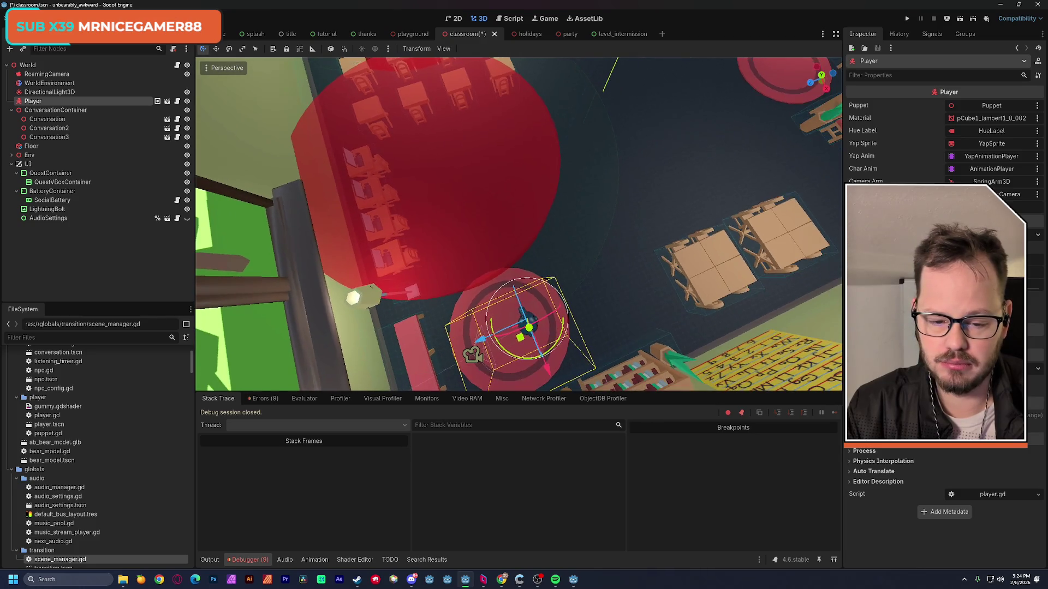
scroll(518, 223, down, 6)
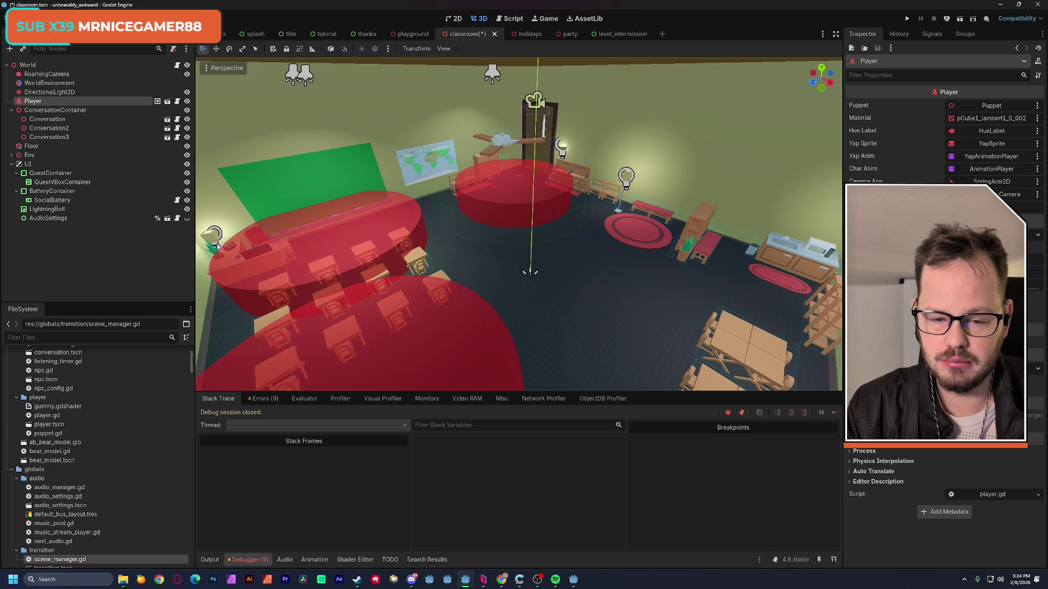
scroll(562, 288, up, 3)
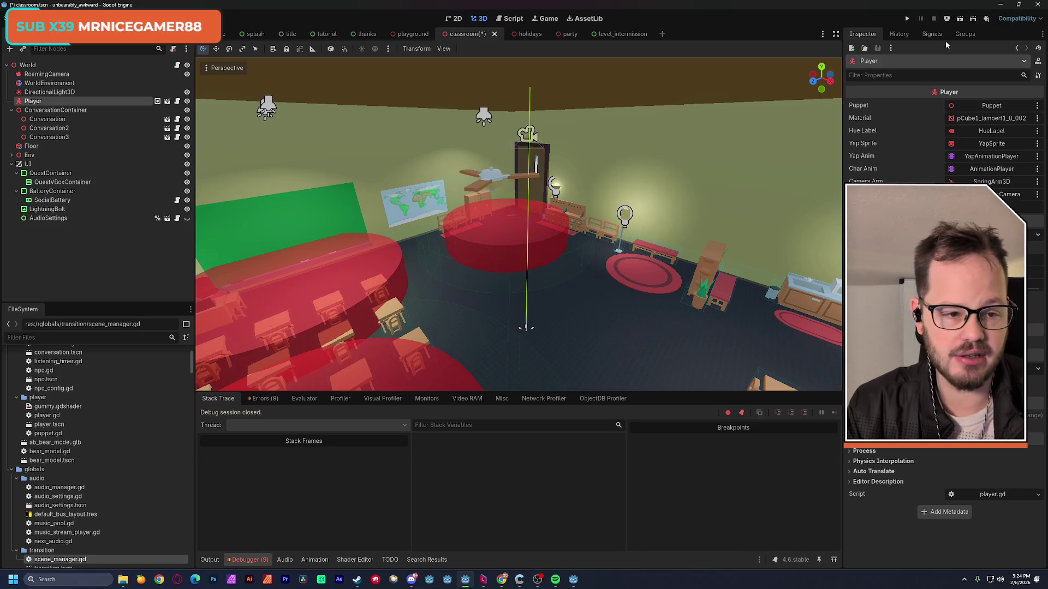
click(959, 18)
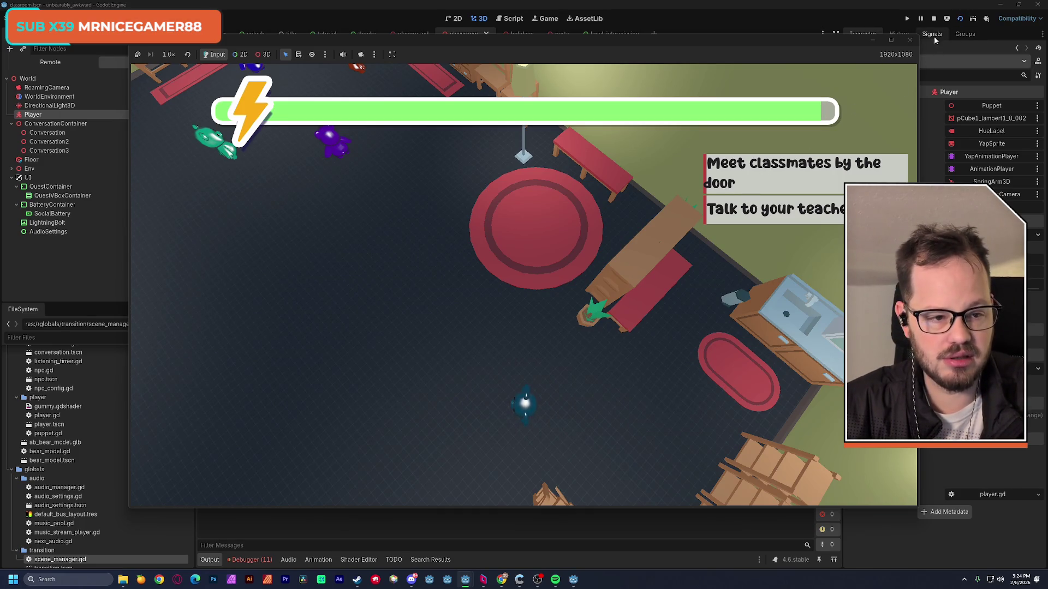
click(933, 18)
key(f)
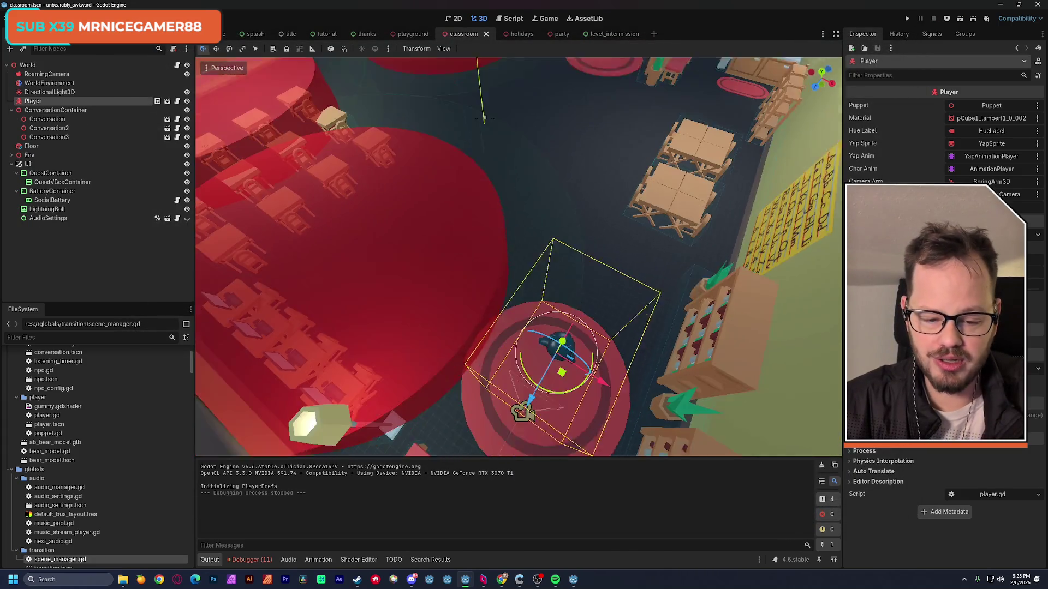
Move the Player toward the desks, then select Conversation3 and focus its empty Quest Text field.
mouse_move(543, 396)
mouse_down()
mouse_move(682, 175)
mouse_move(525, 286)
mouse_up()
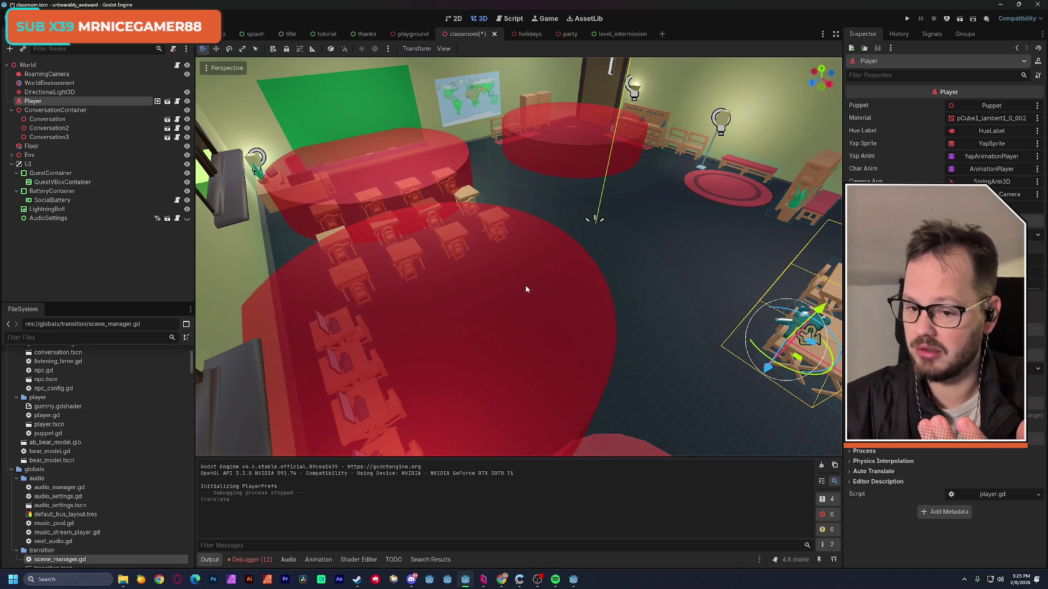
mouse_move(559, 310)
mouse_down()
mouse_move(535, 252)
mouse_move(532, 207)
mouse_up()
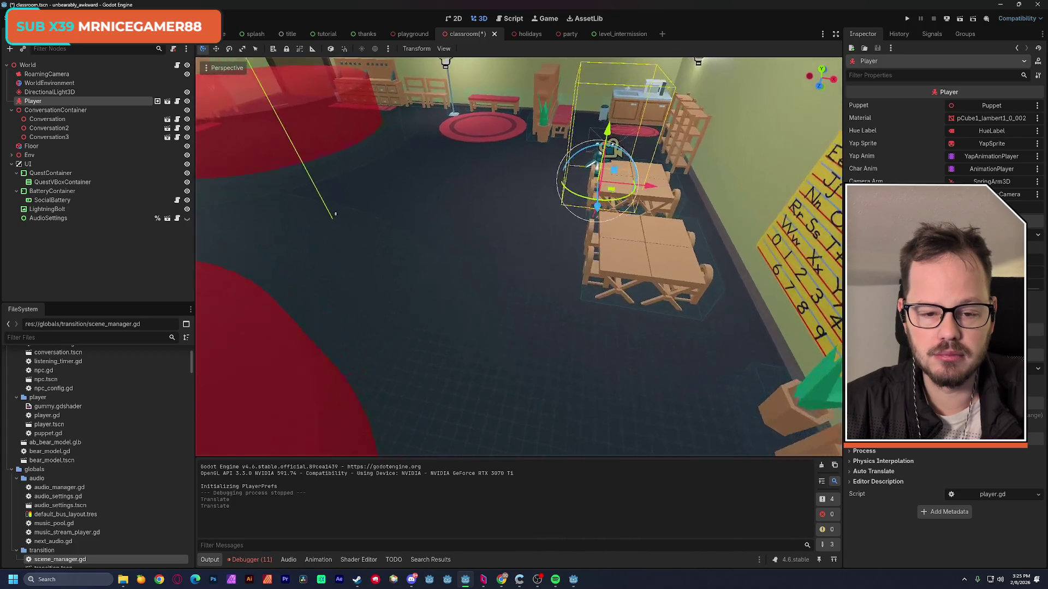
drag(622, 302, 534, 276)
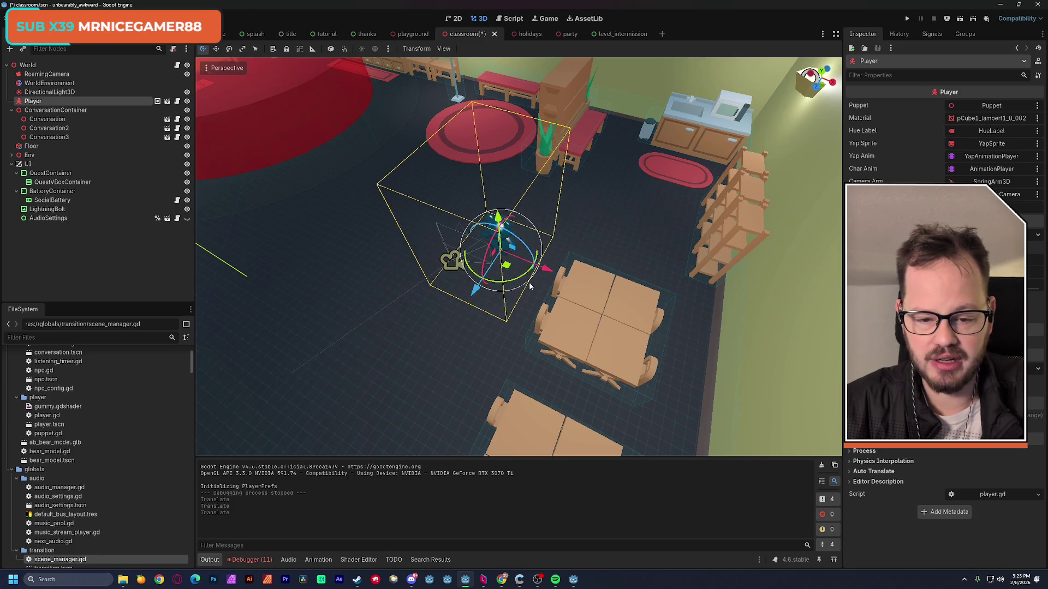
scroll(518, 256, down, 5)
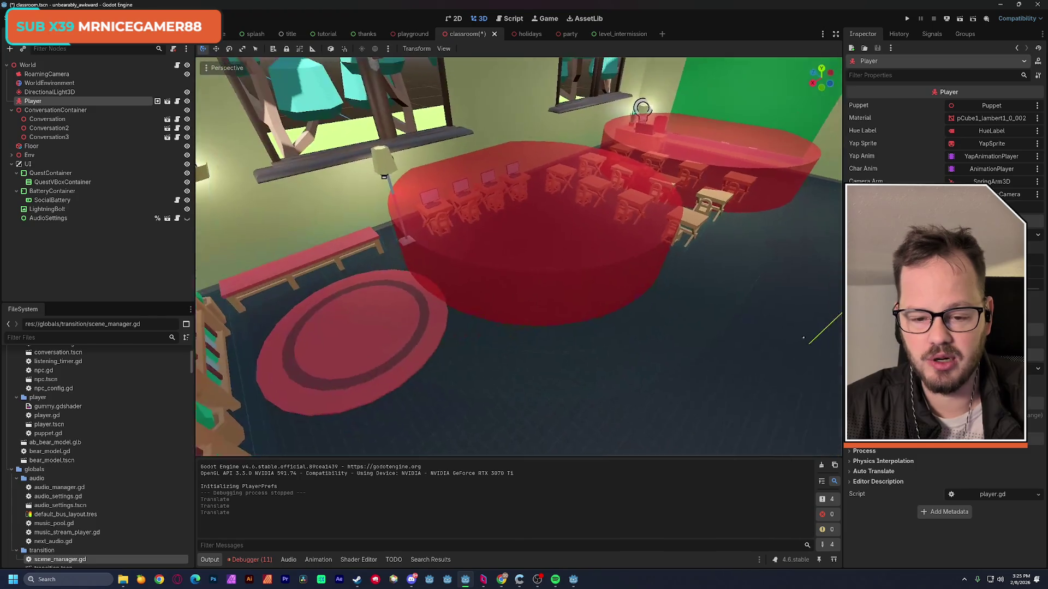
click(49, 137)
click(867, 144)
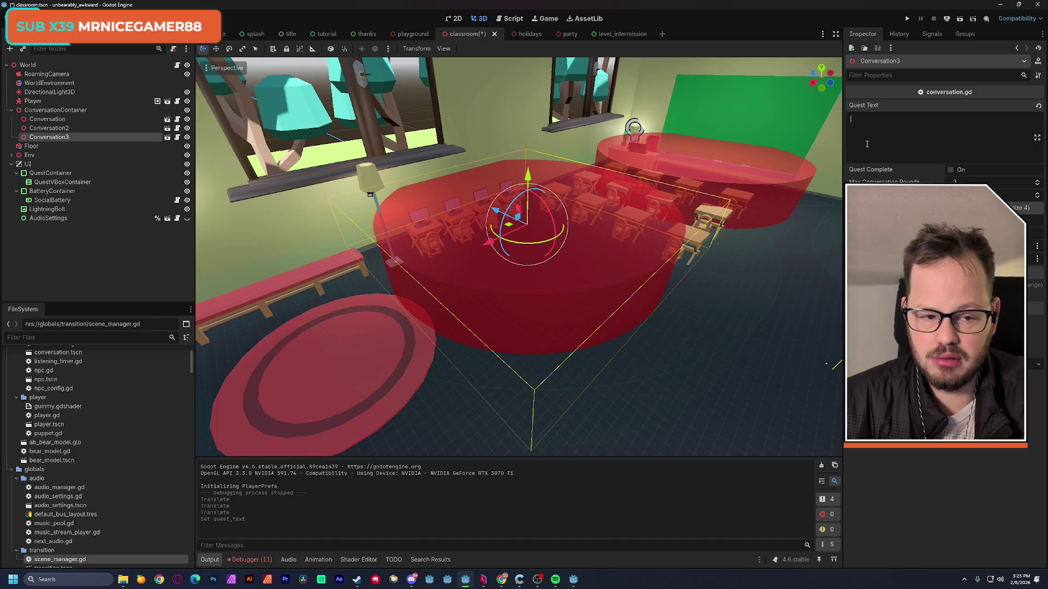
Enter the quest 'Why are there angry kids by the computers?' with 2 NPC configs and 2 max rounds.
text(Wy)
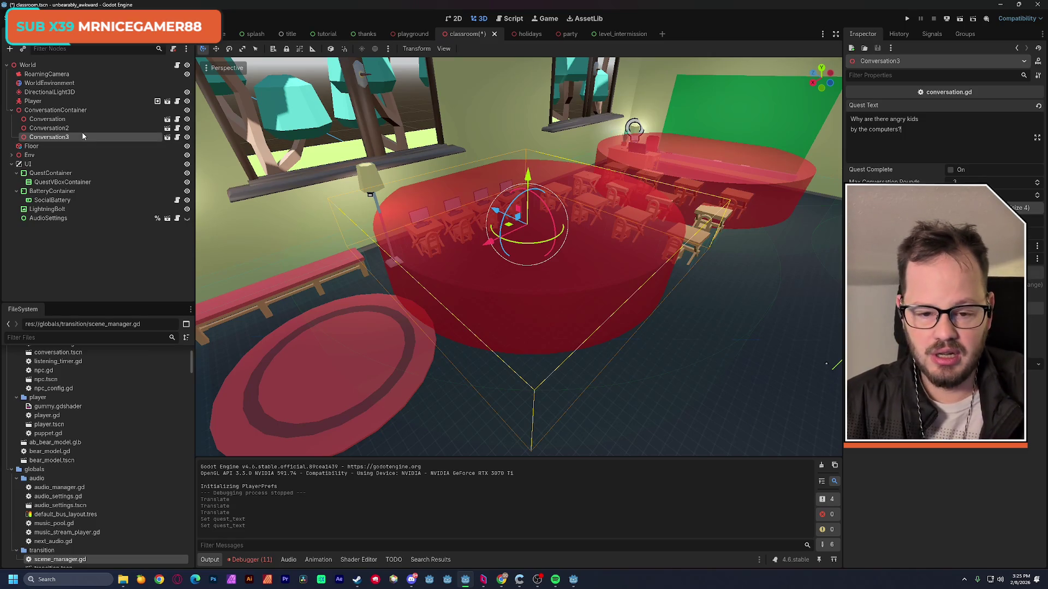
click(1026, 207)
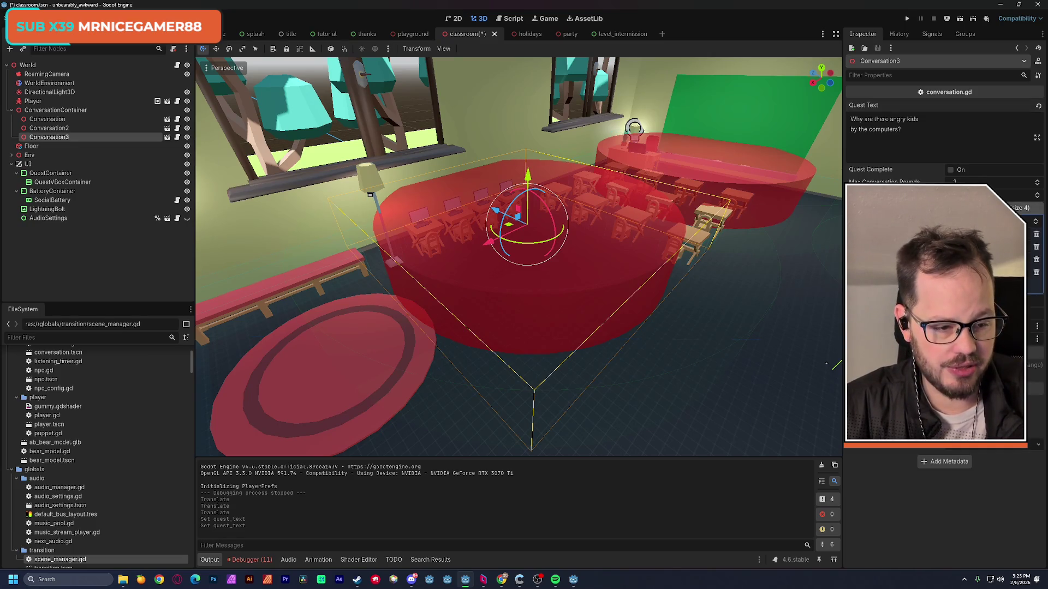
text(2)
key(Return)
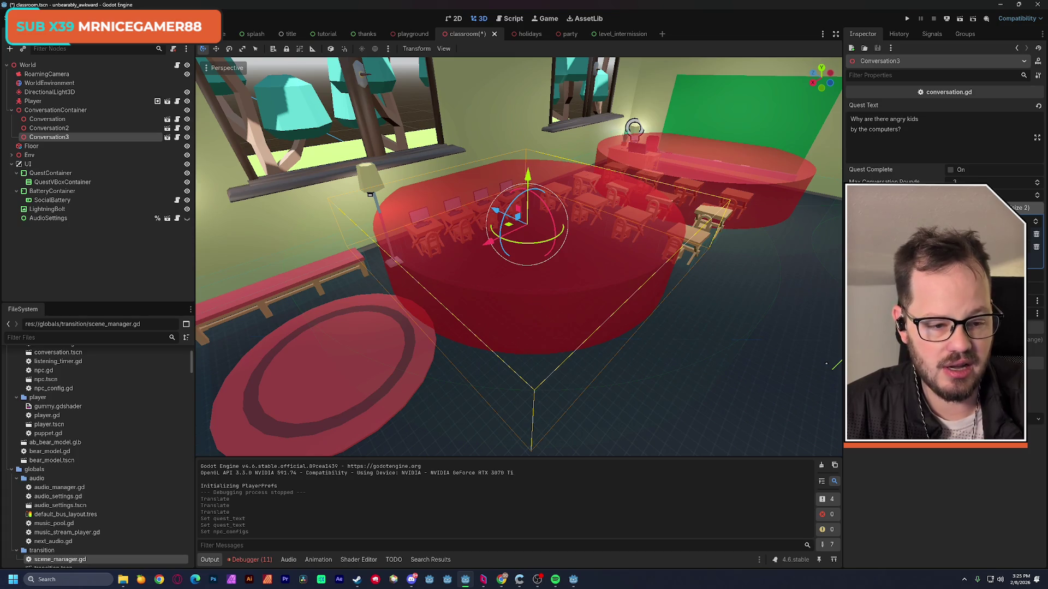
click(968, 183)
text(2)
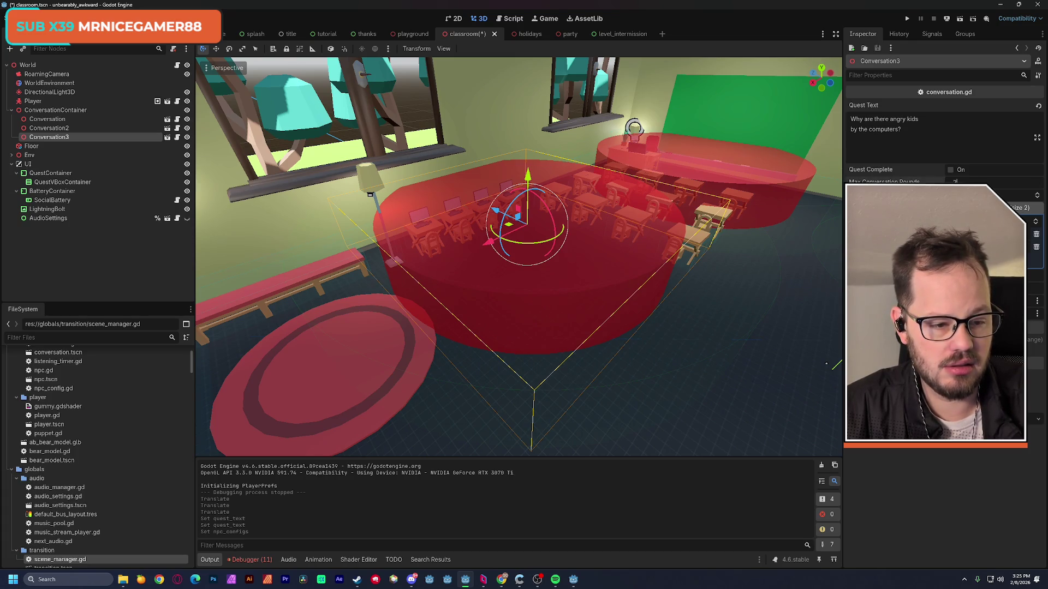
key(Return)
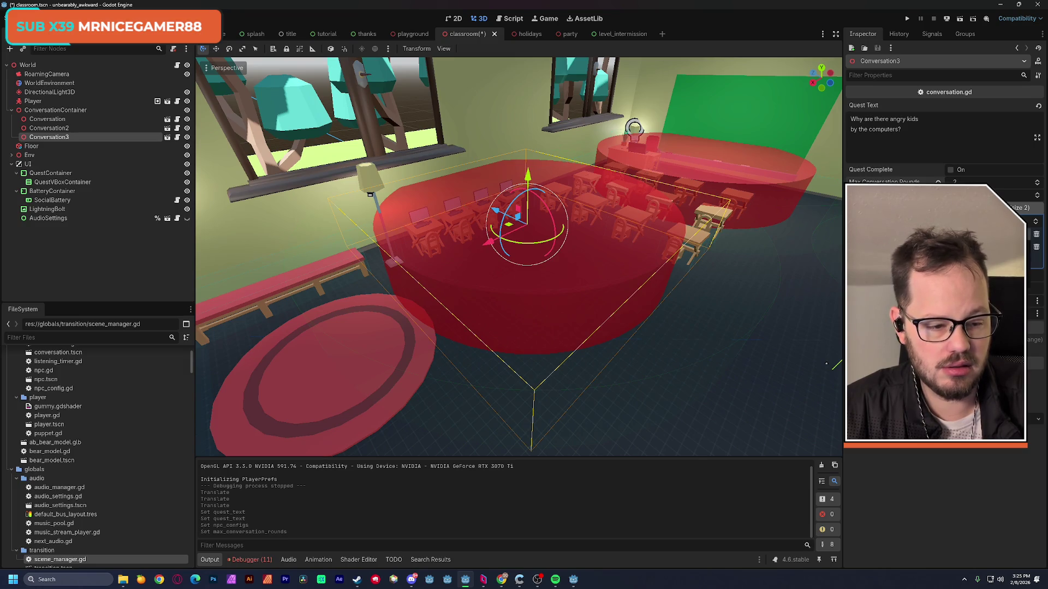
Set the starting vibe to red ff0000, failing vibe to purple cc00ff, update success vibe, and save.
click(977, 234)
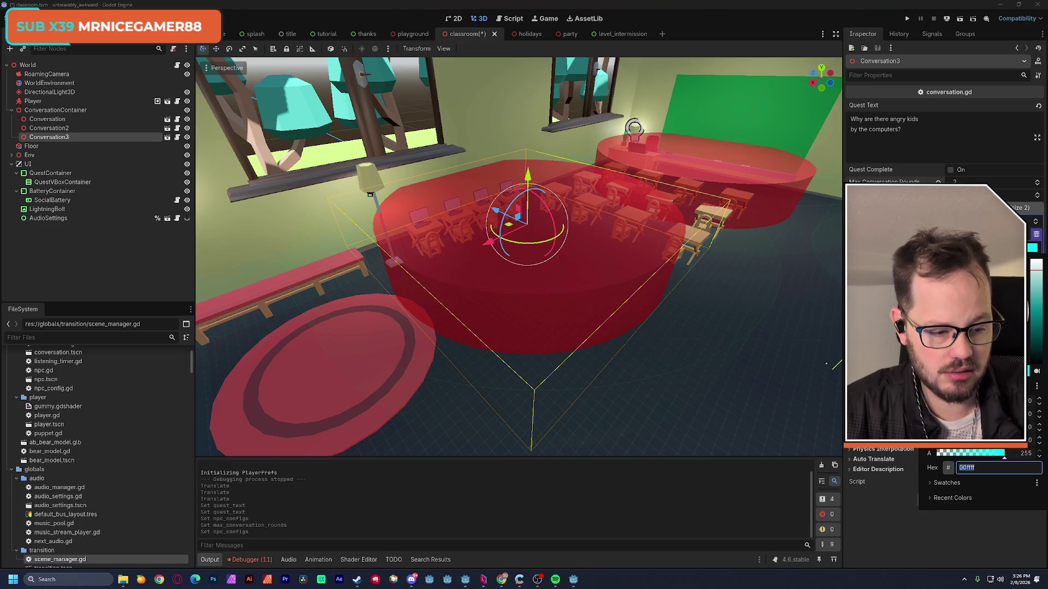
text(ff0004)
key(Return)
key(BackSpace)
text(0)
key(Return)
text(cc00ff)
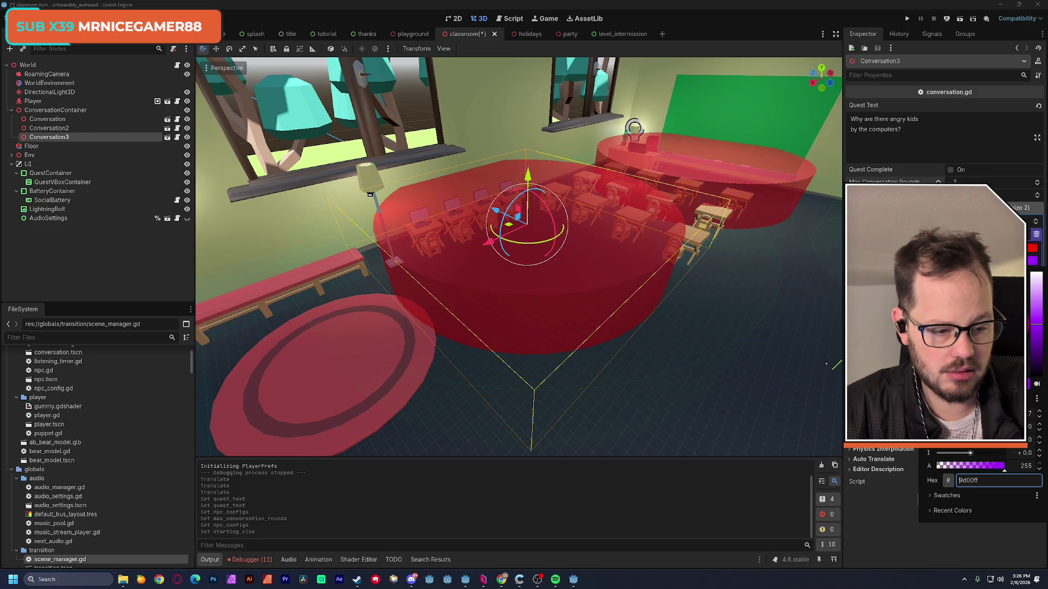
key(Escape)
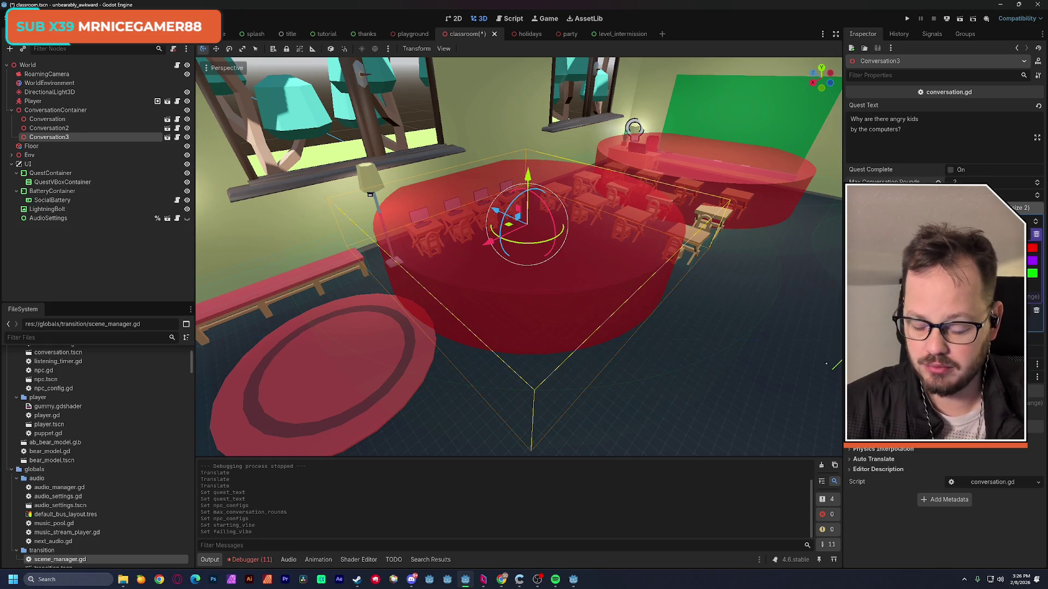
key(Return)
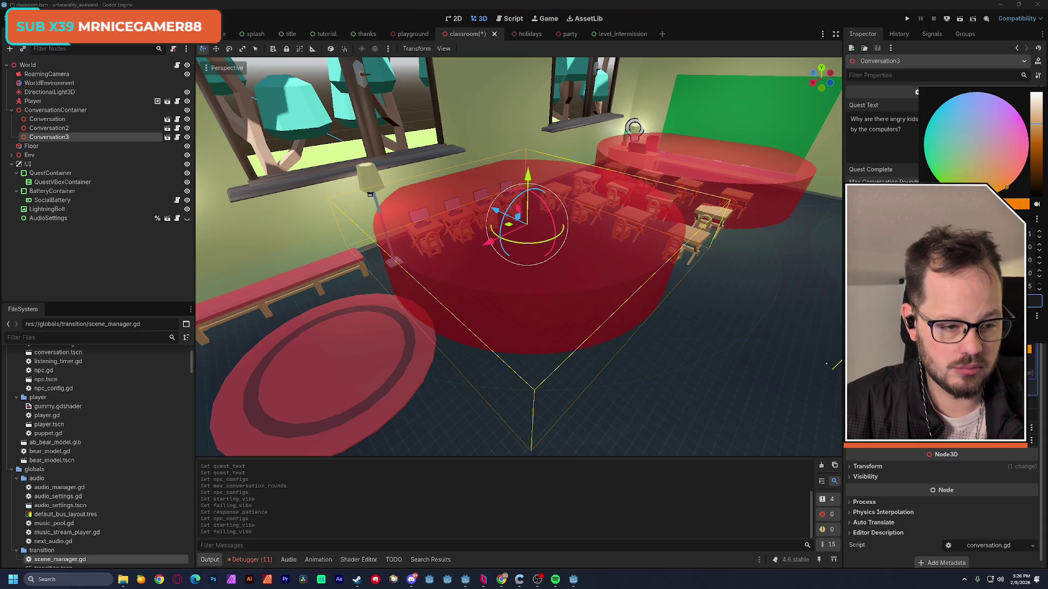
key(Escape)
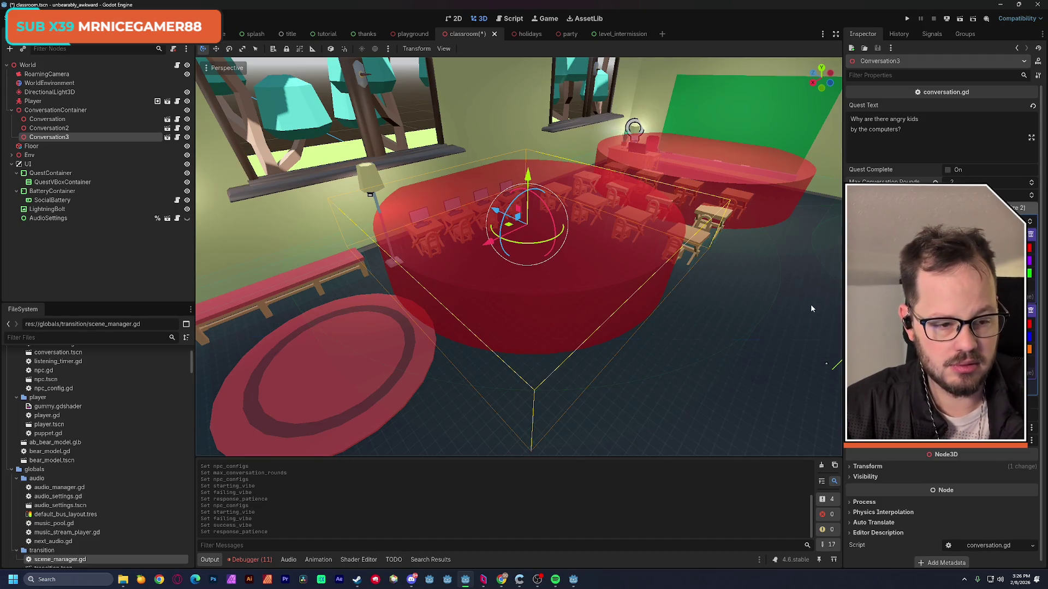
click(950, 182)
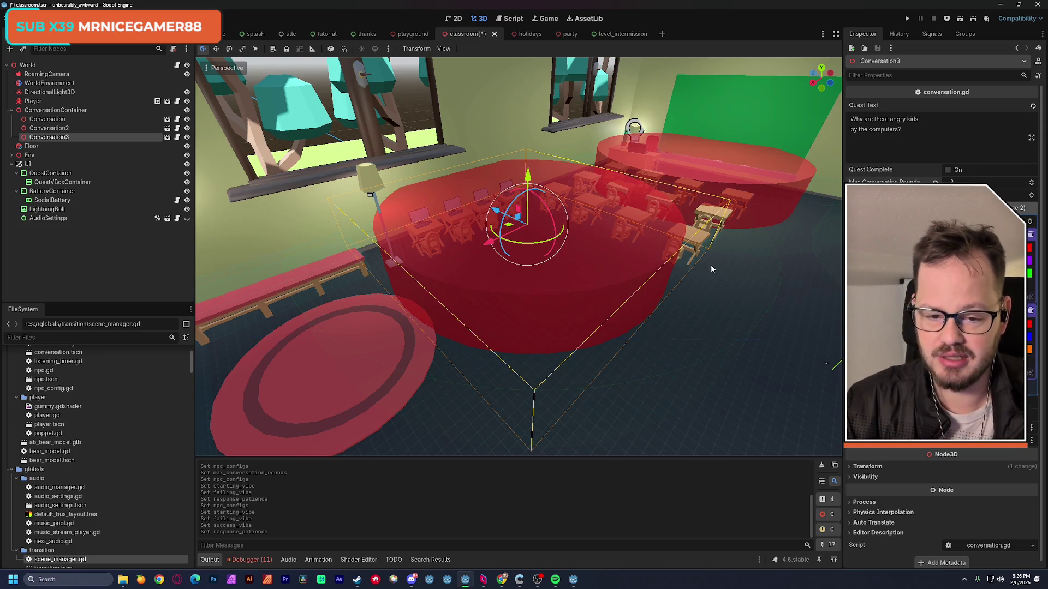
key(ctrl+s)
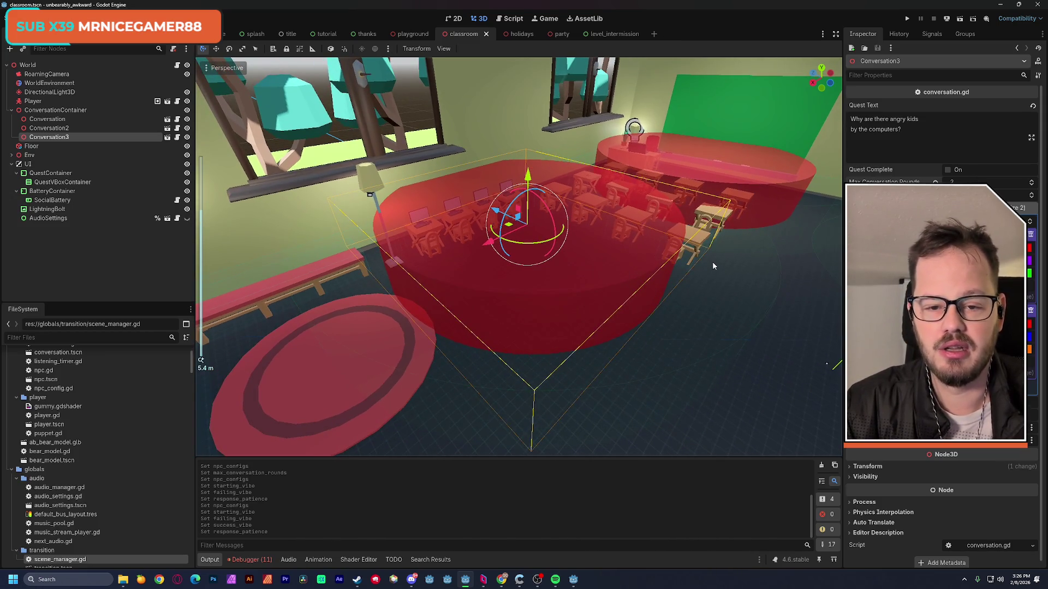
click(959, 19)
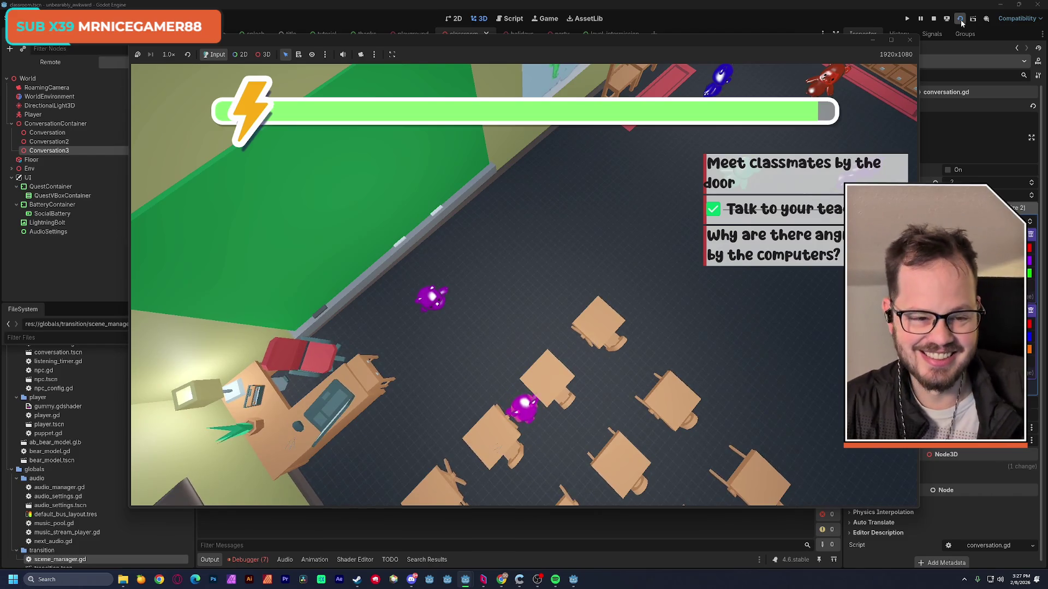
click(909, 40)
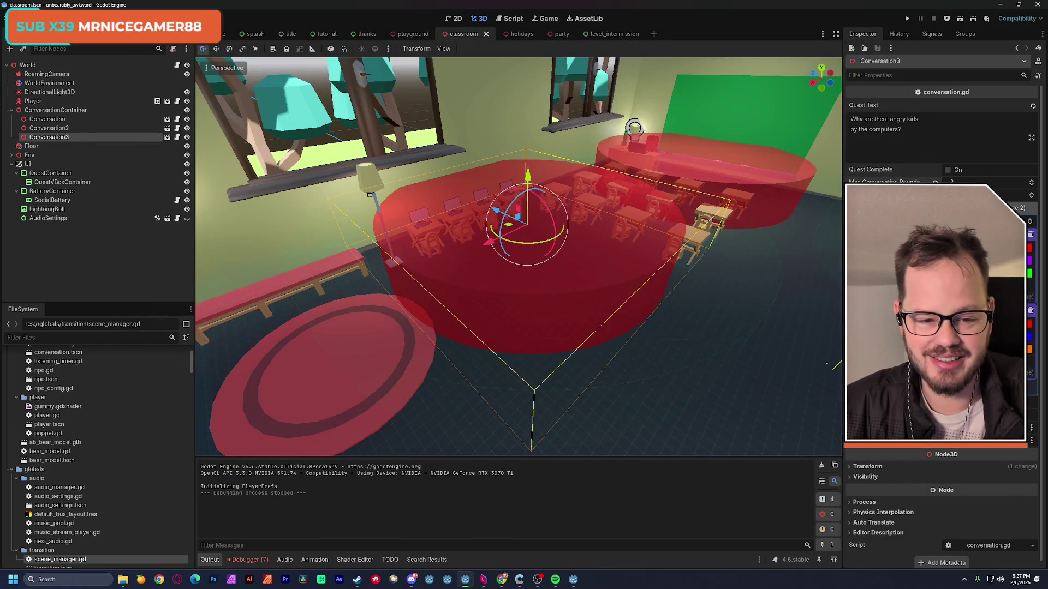
key(w)
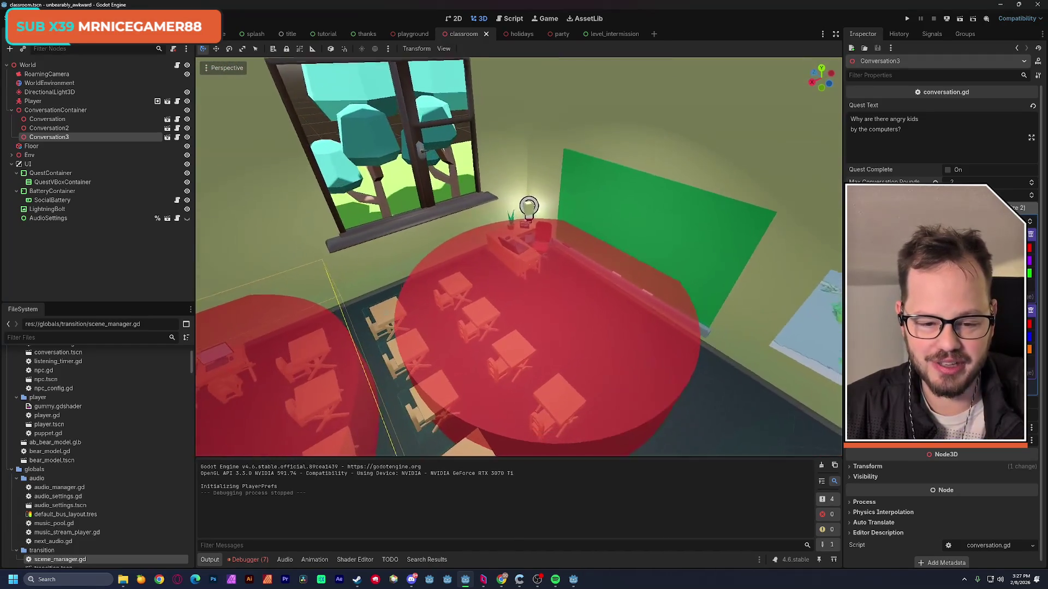
key(w)
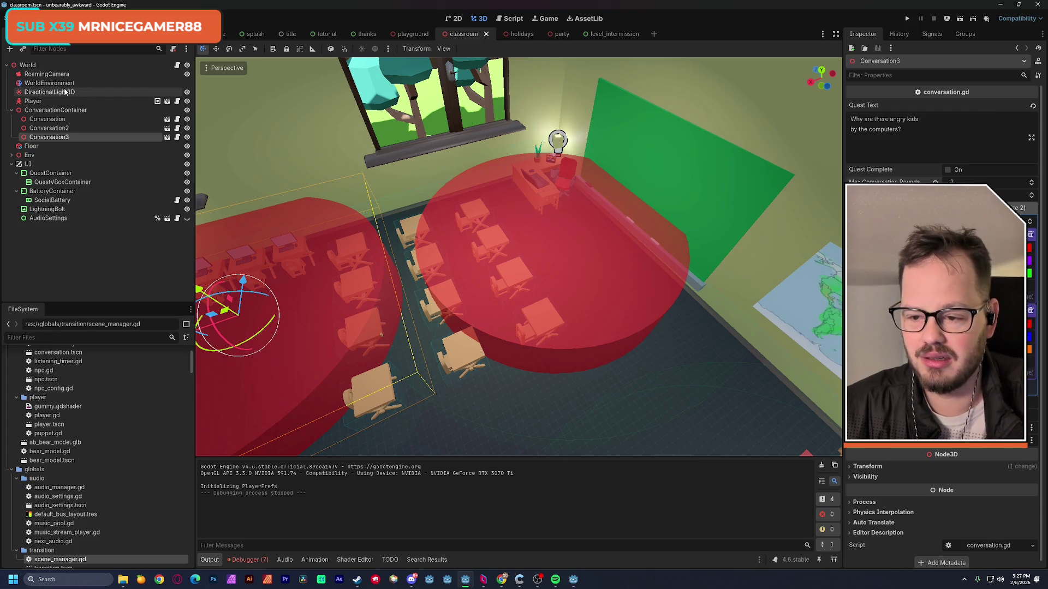
click(959, 20)
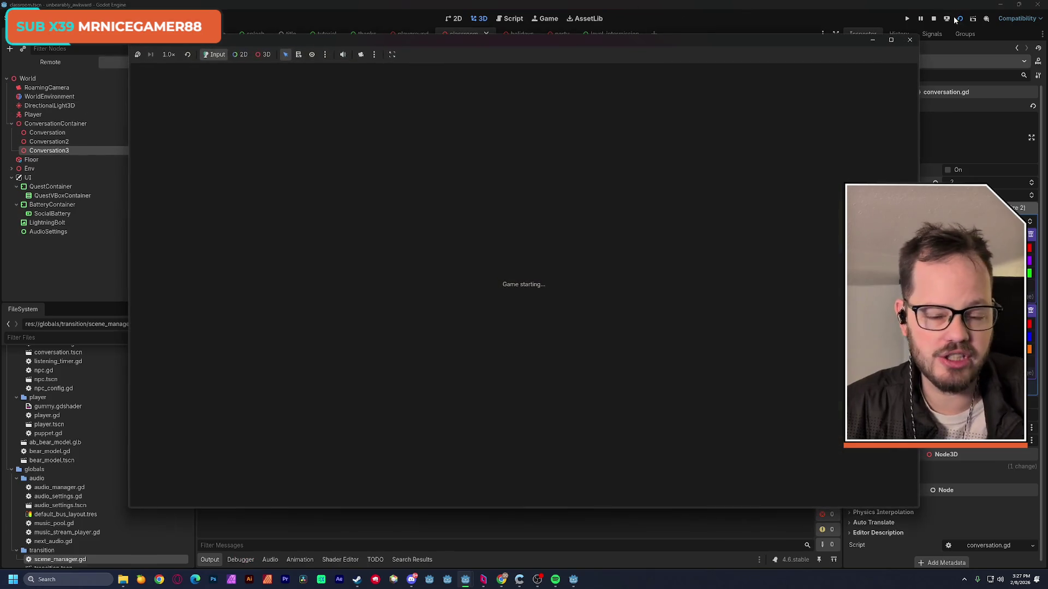
key(w)
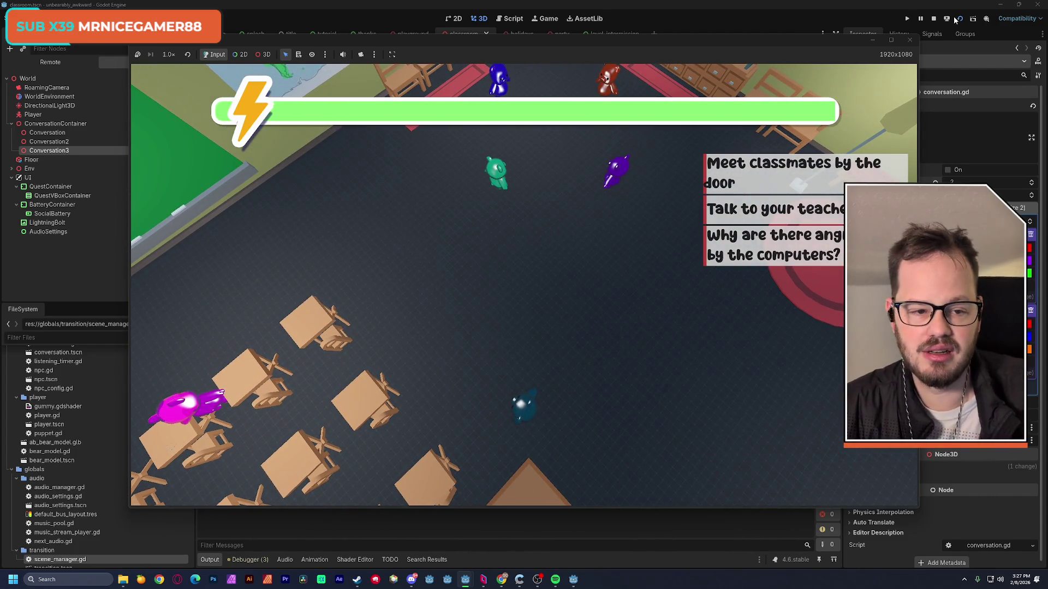
click(909, 39)
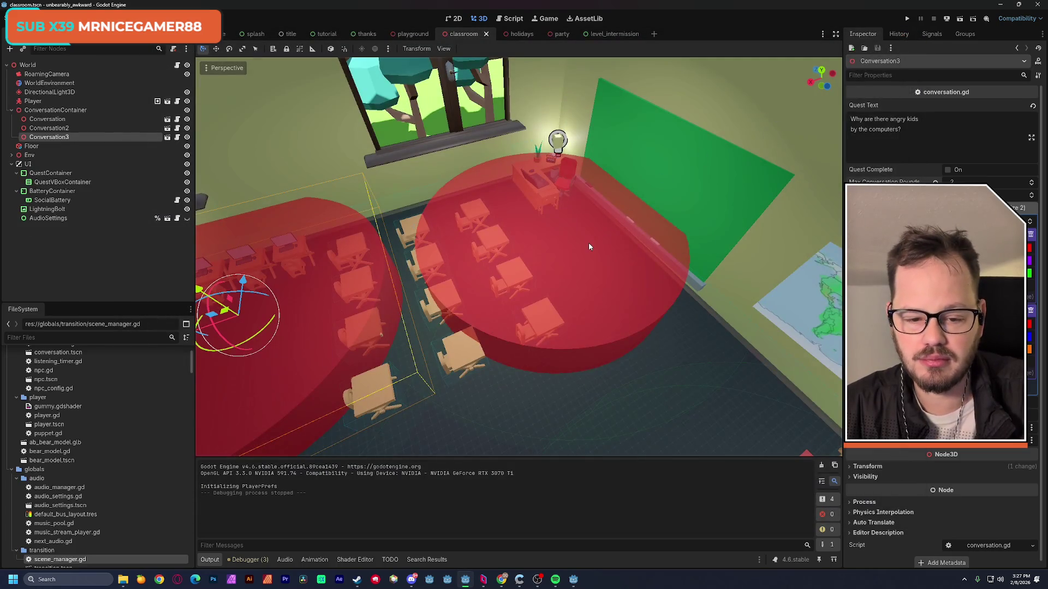
Slide Conversation2 along X toward the teacher's desk, then playtest and trigger that conversation.
click(588, 242)
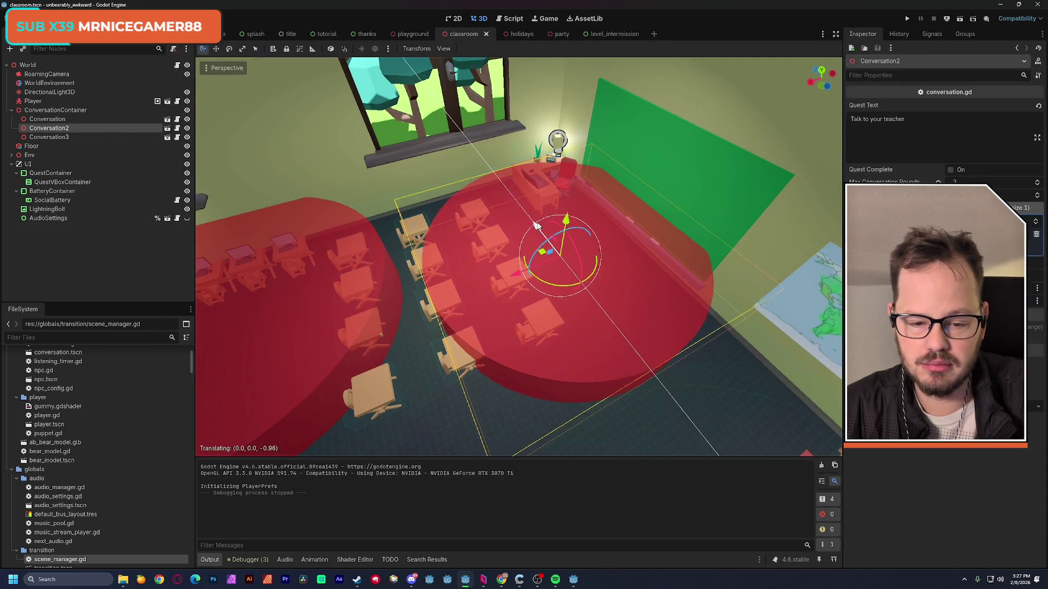
drag(504, 256, 604, 274)
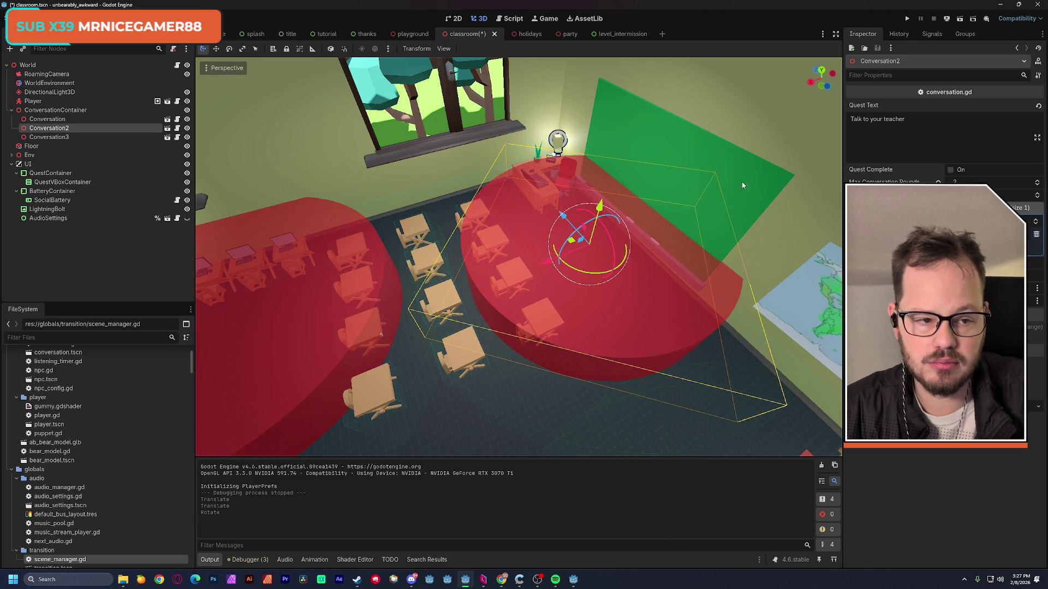
click(960, 18)
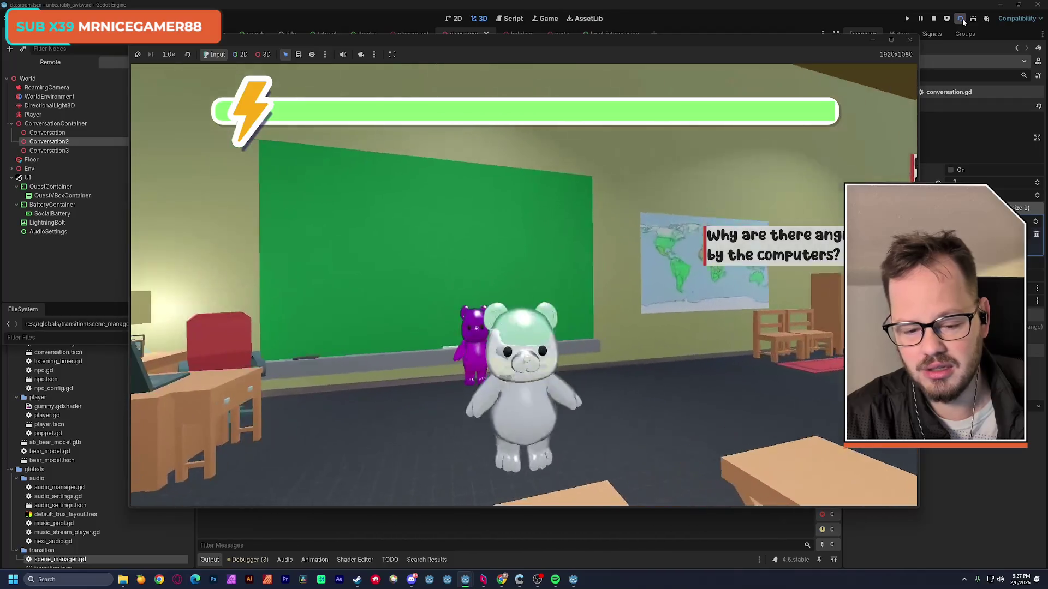
key(x)
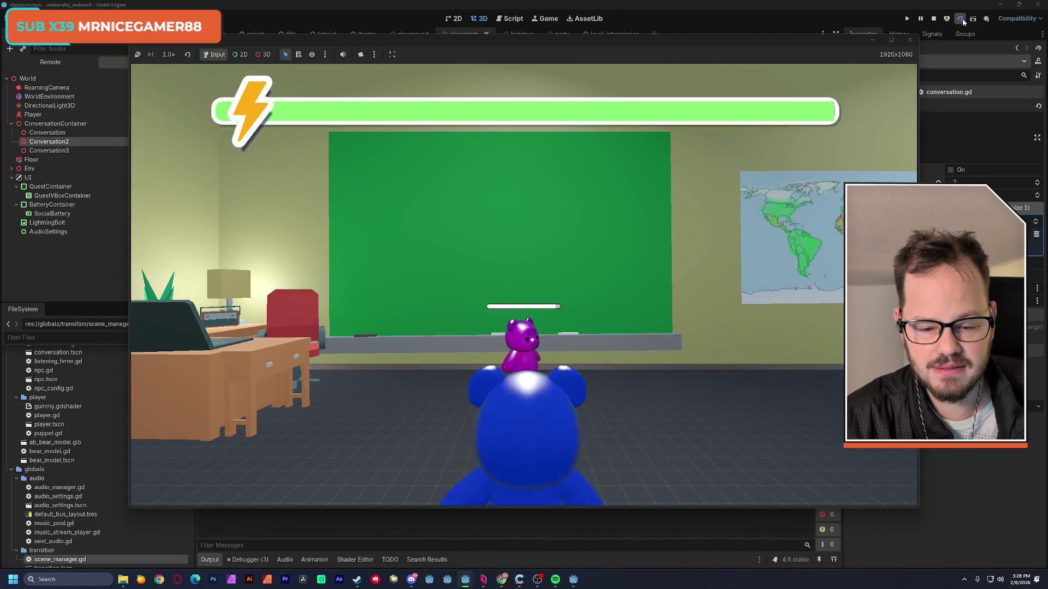
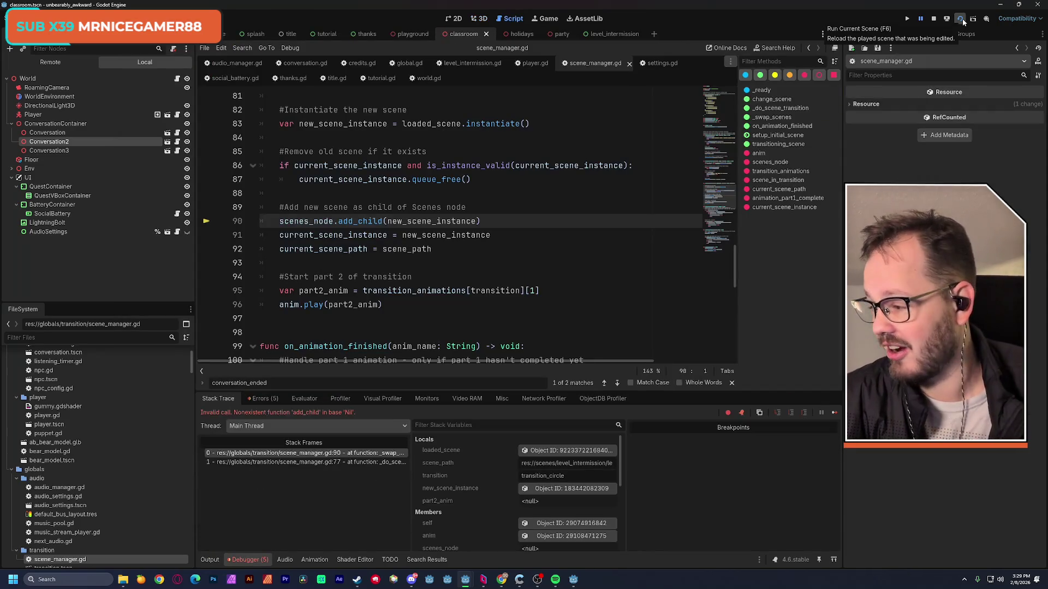
Stop the running game and select the Talk to your teacher conversation zone in 3D.
click(933, 20)
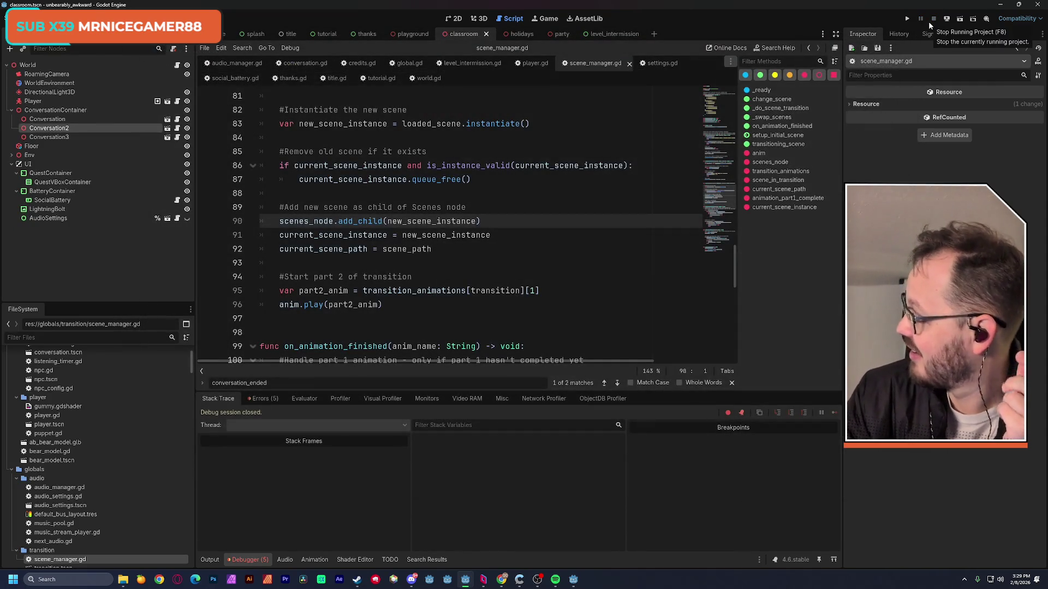
click(477, 20)
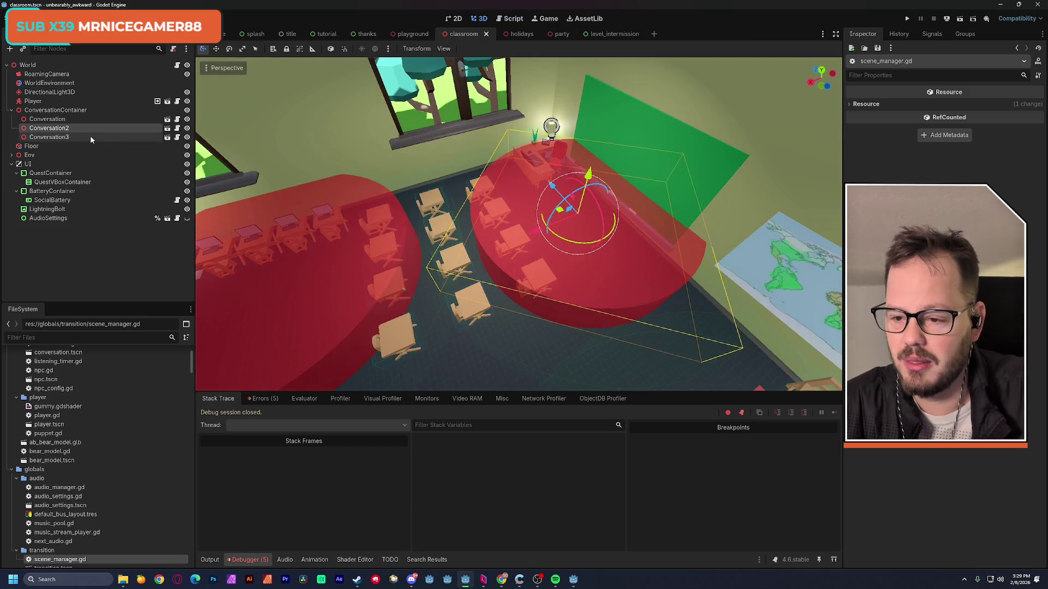
click(60, 120)
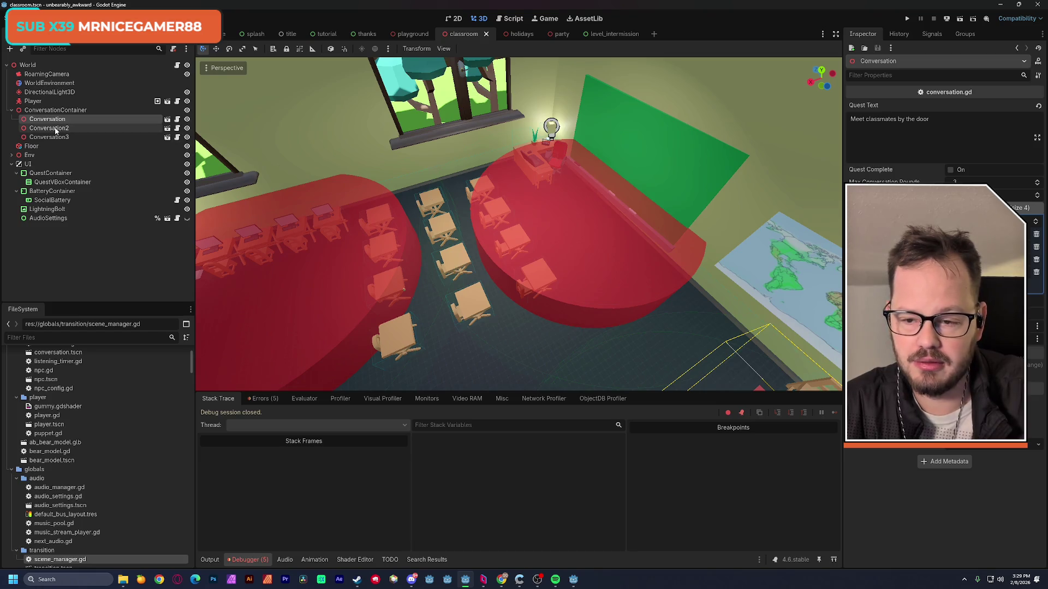
click(56, 129)
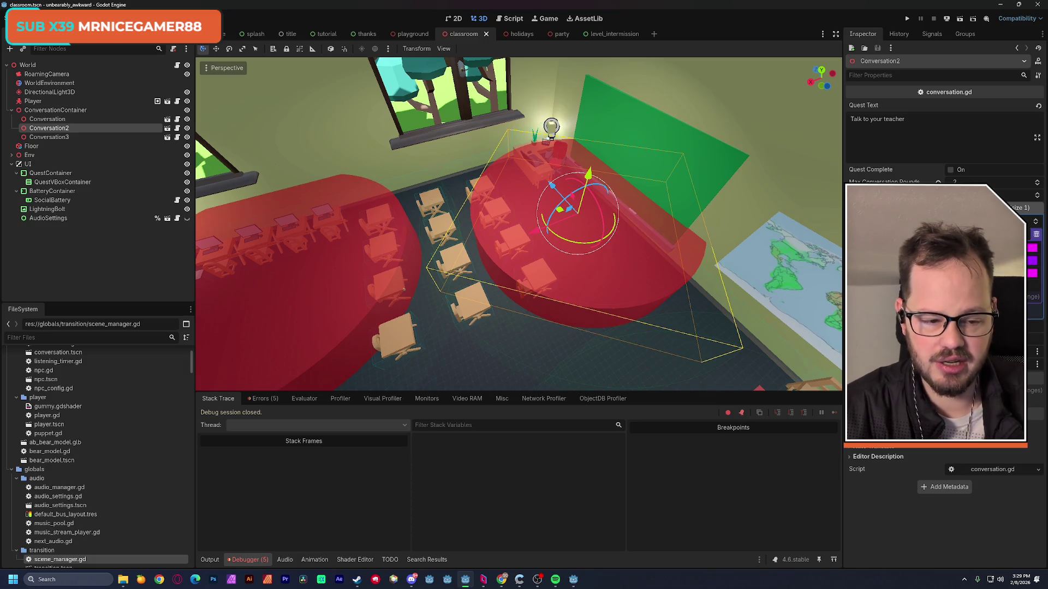
Set Conversation2's colour to magenta ff00fb and save the classroom scene.
click(1032, 261)
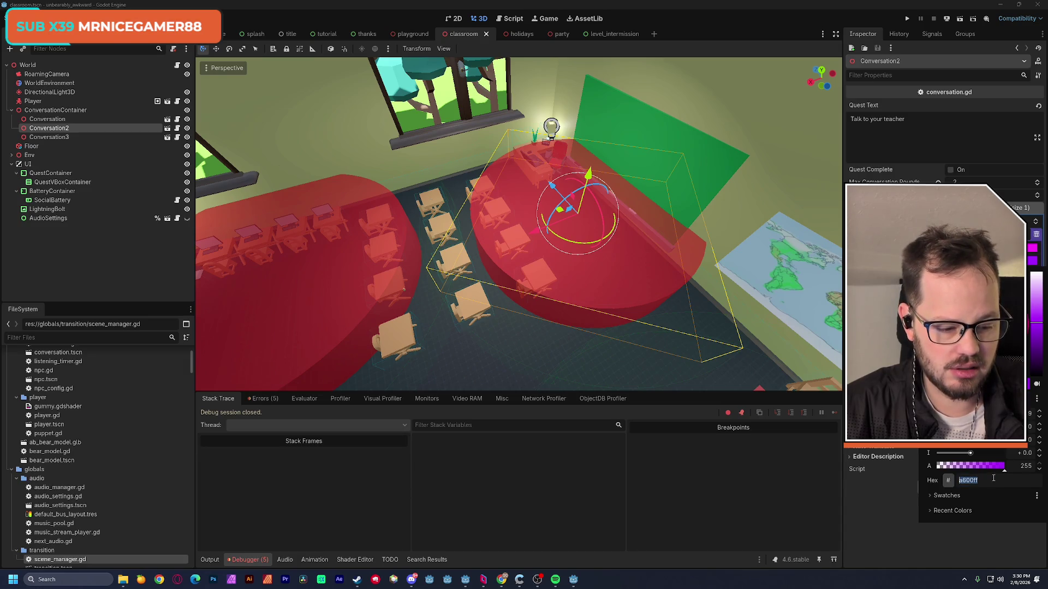
text(ff00fb)
key(Return)
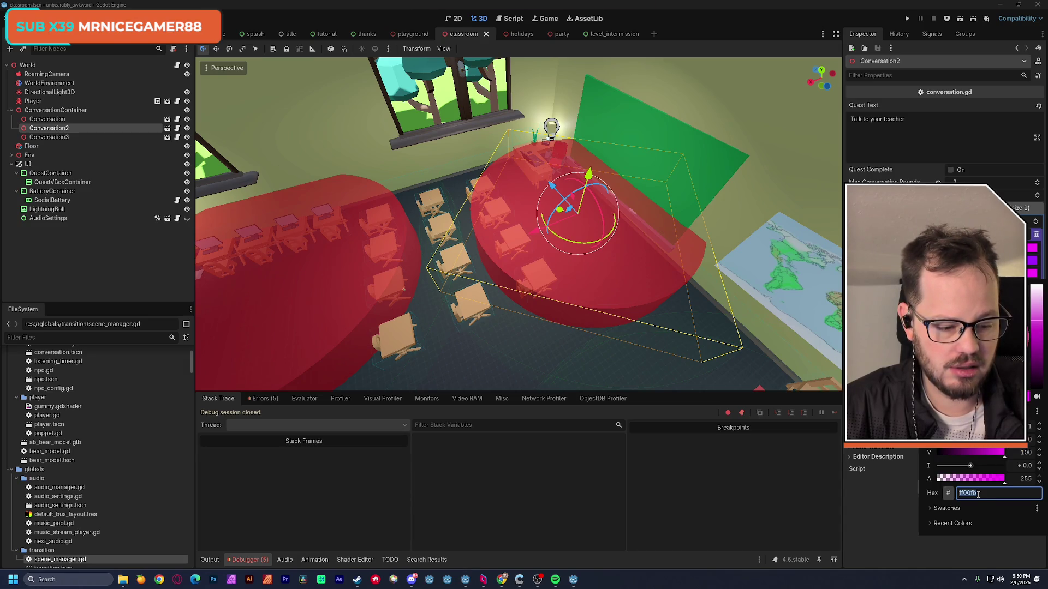
key(Return)
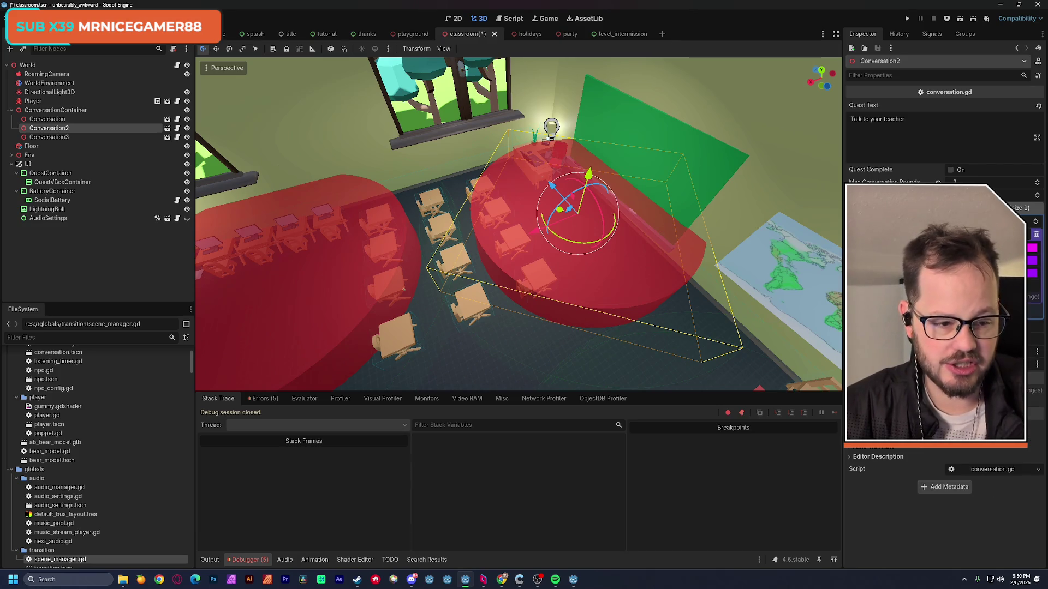
key(ctrl+s)
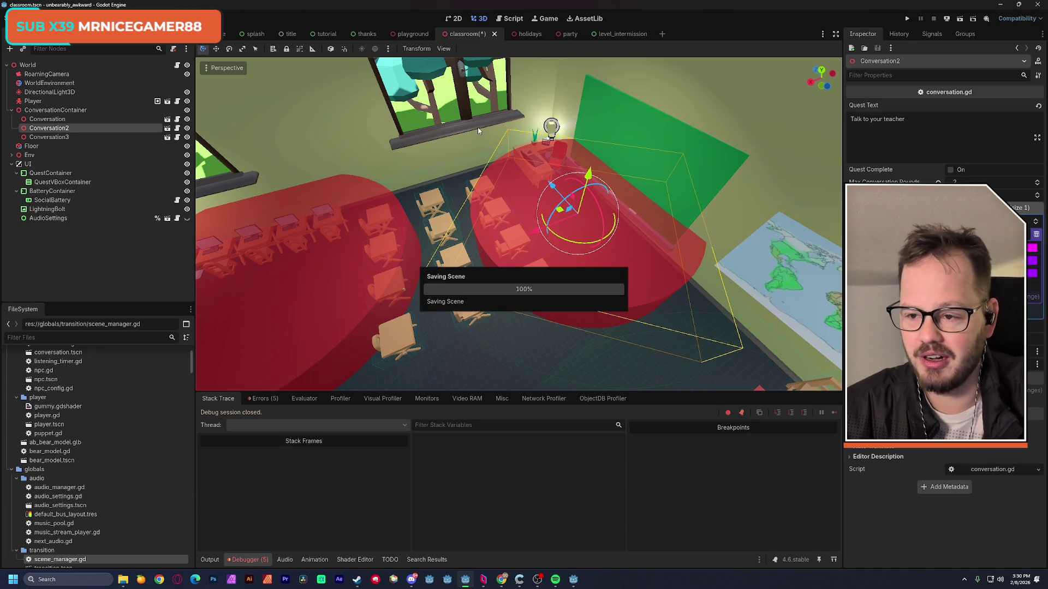
Set the SocialBattery's Max Battery to 150 and save.
click(74, 200)
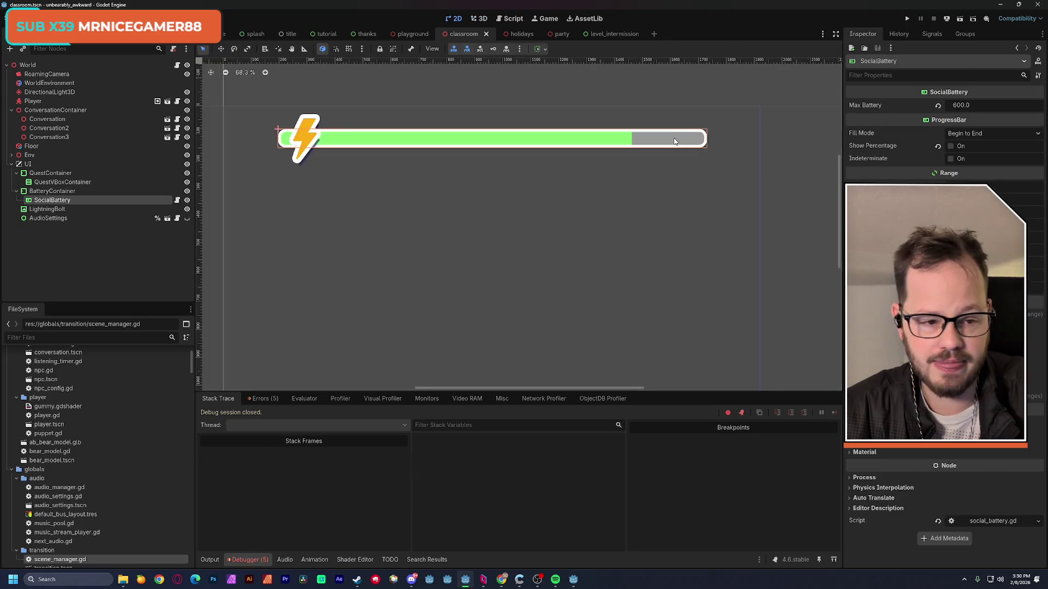
click(971, 107)
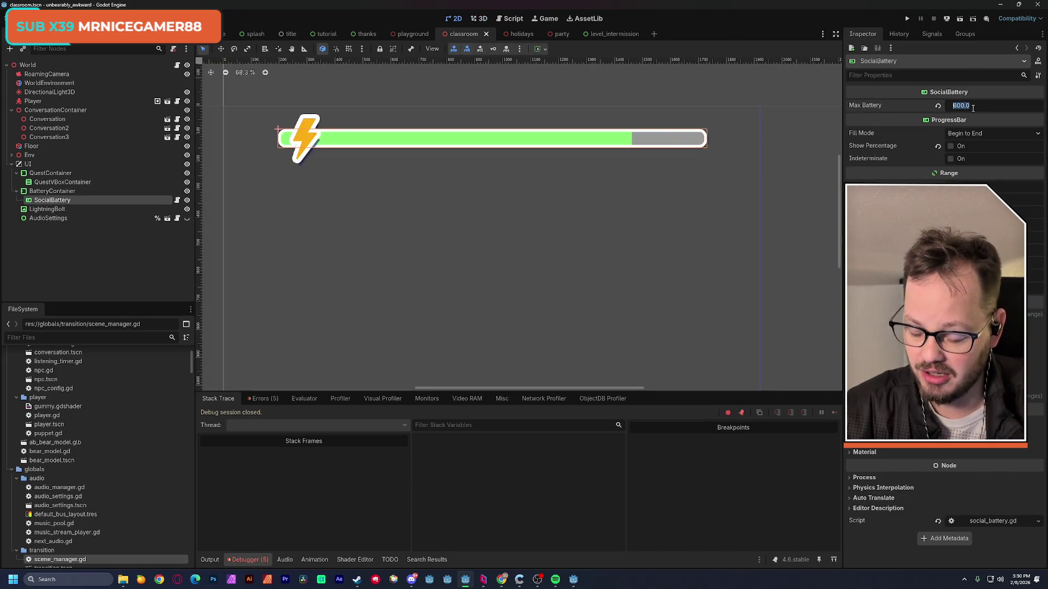
text(150)
key(Return)
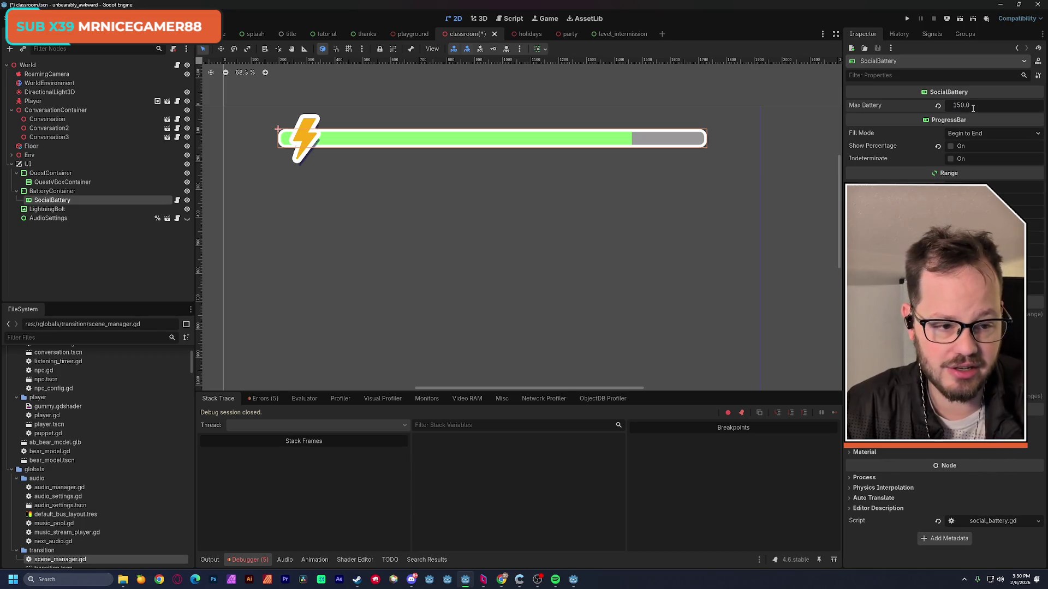
key(ctrl+s)
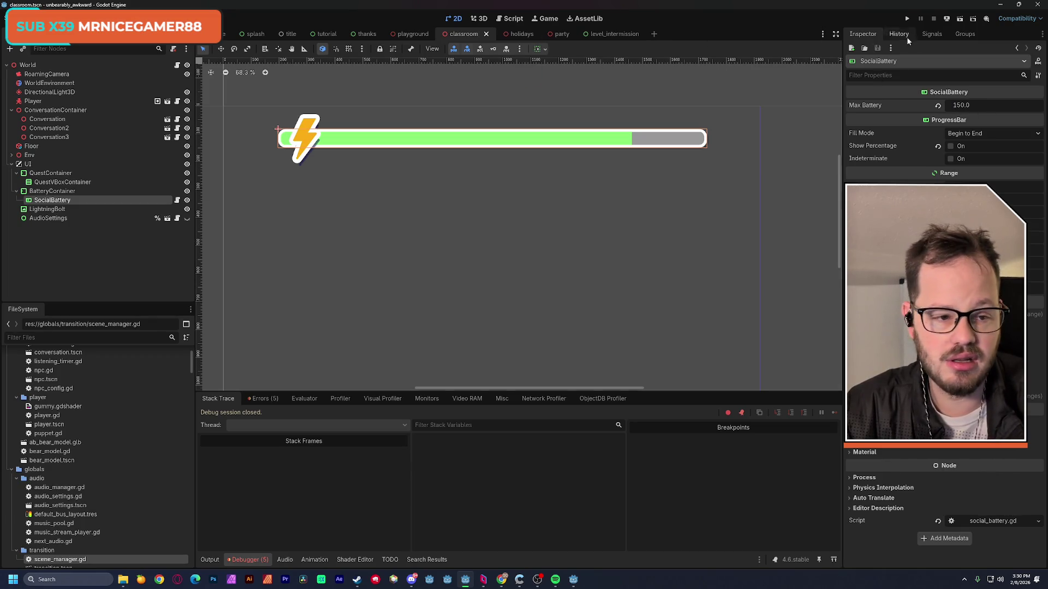
Playtest the classroom scene by talking to classmates, then close the game.
click(958, 22)
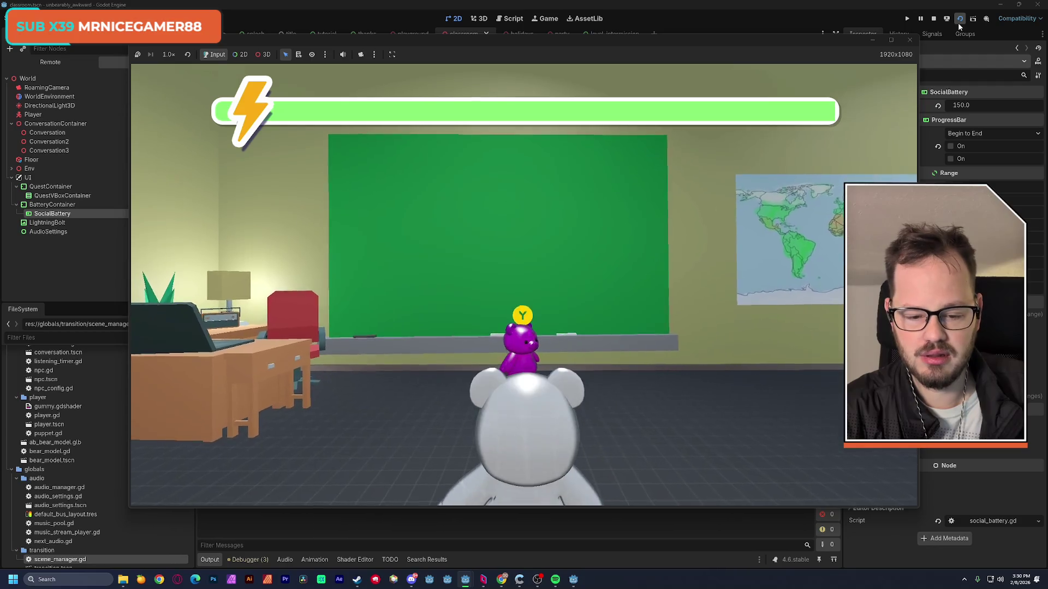
key(y)
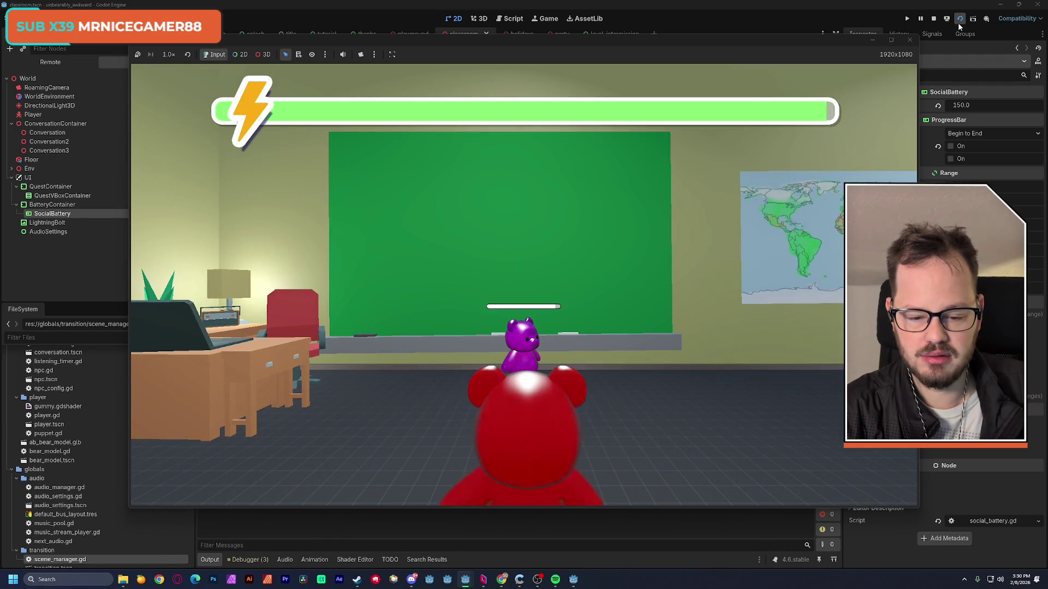
key(y)
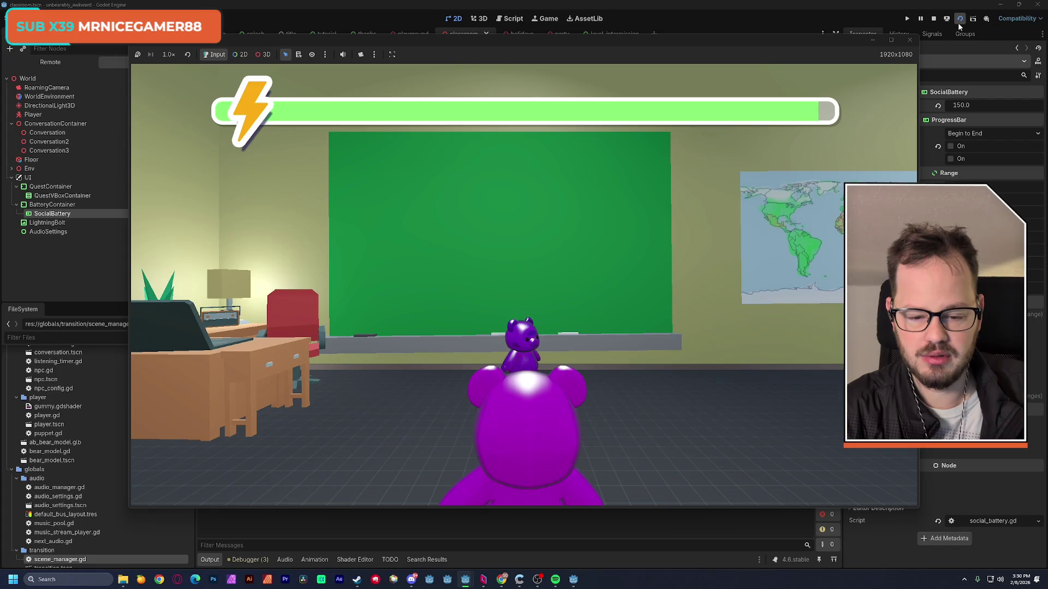
key(x)
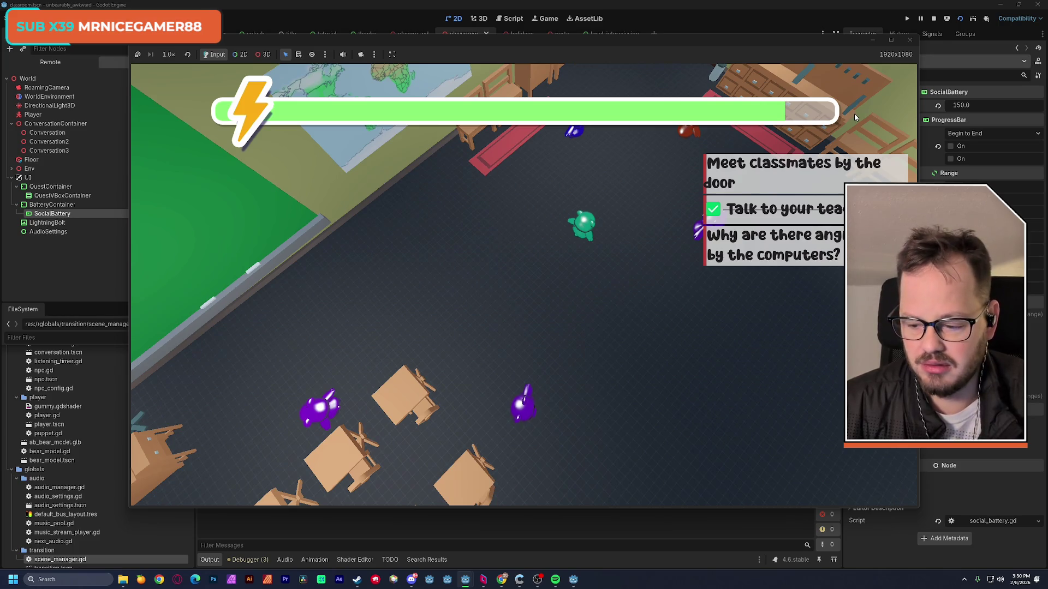
click(911, 41)
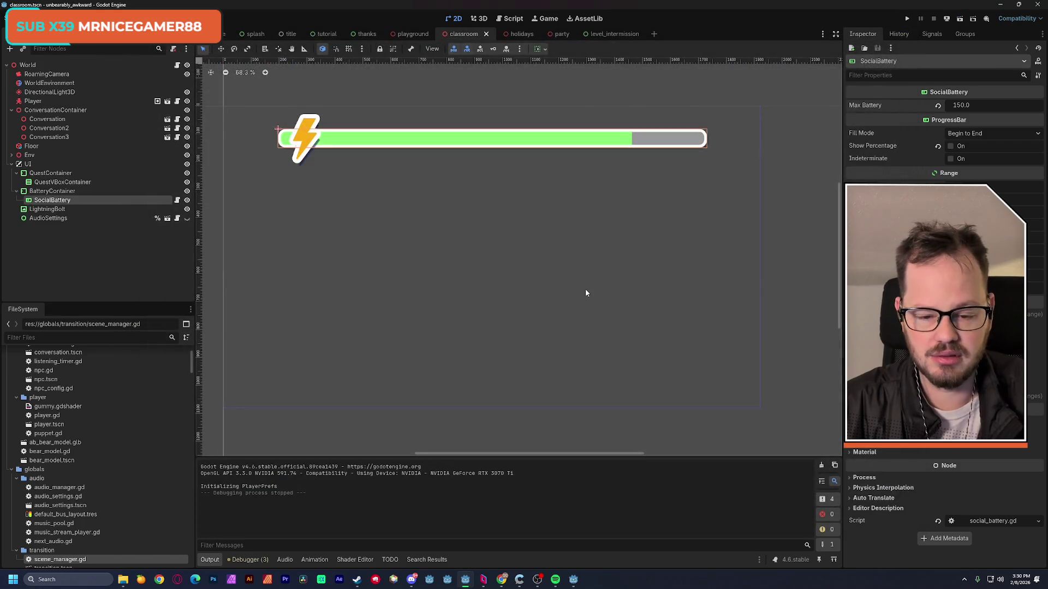
click(479, 19)
Playtest the classroom and inspect the Meet classmates by the door conversation's quest text.
click(961, 19)
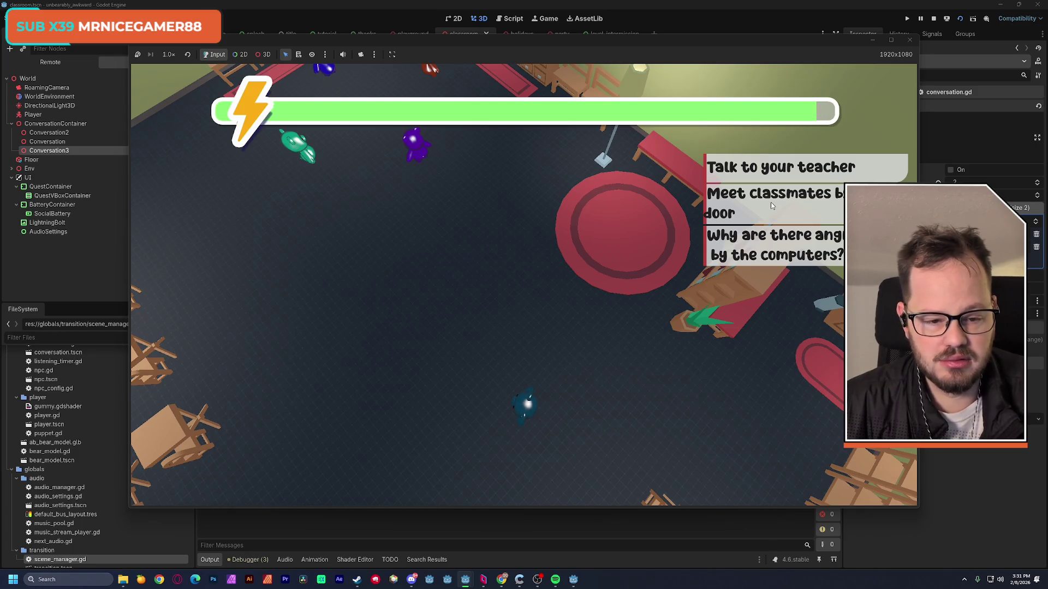
click(909, 40)
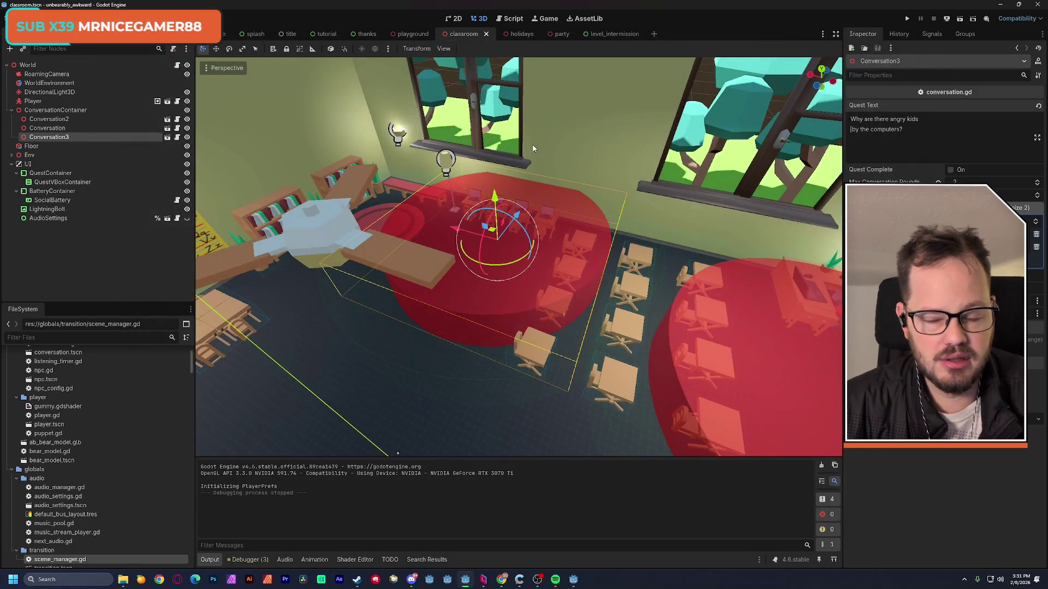
click(83, 130)
click(83, 136)
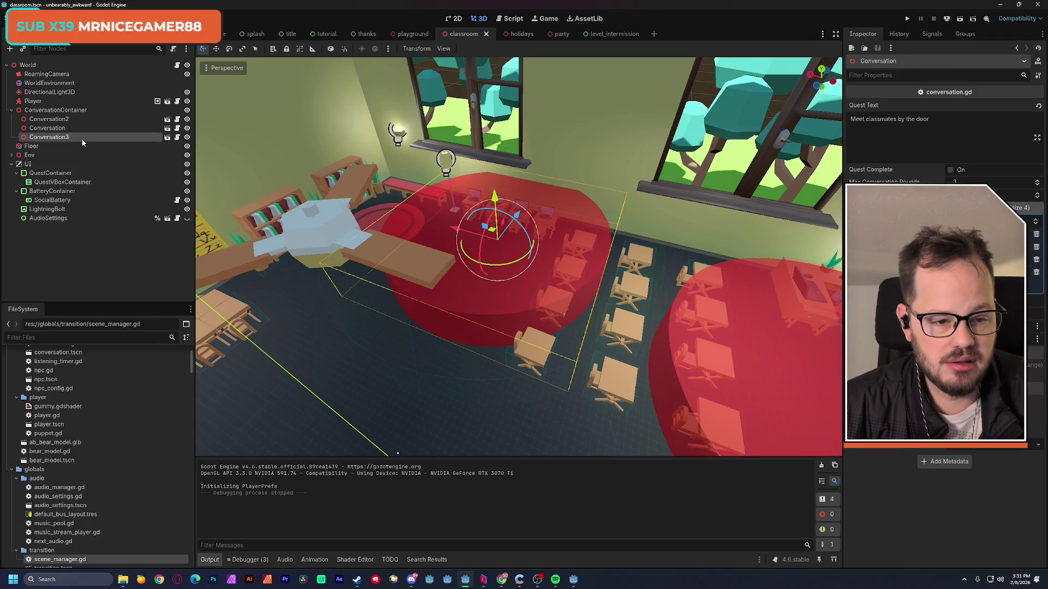
click(74, 128)
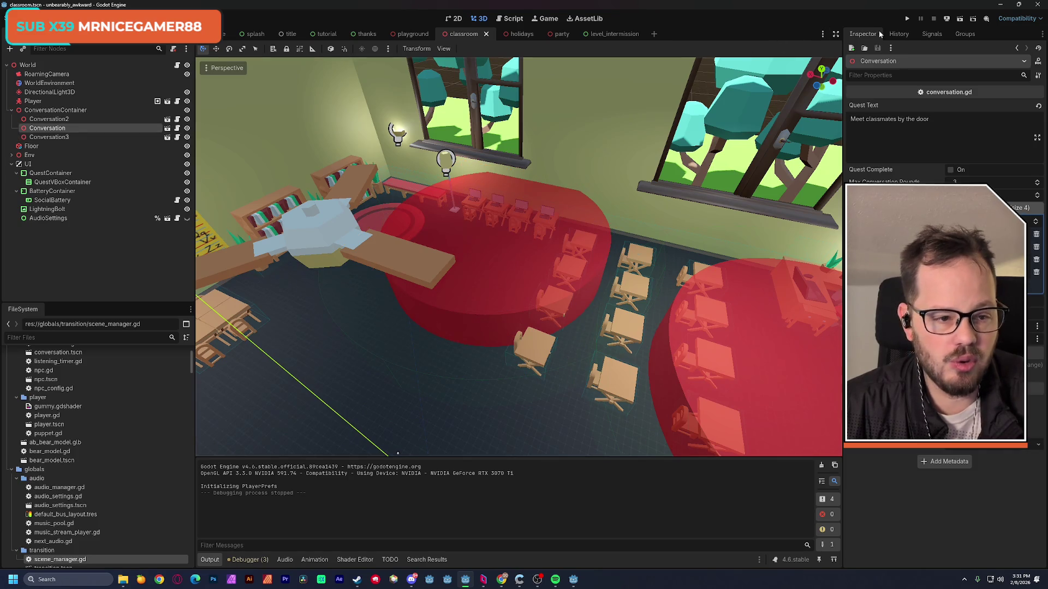
click(959, 19)
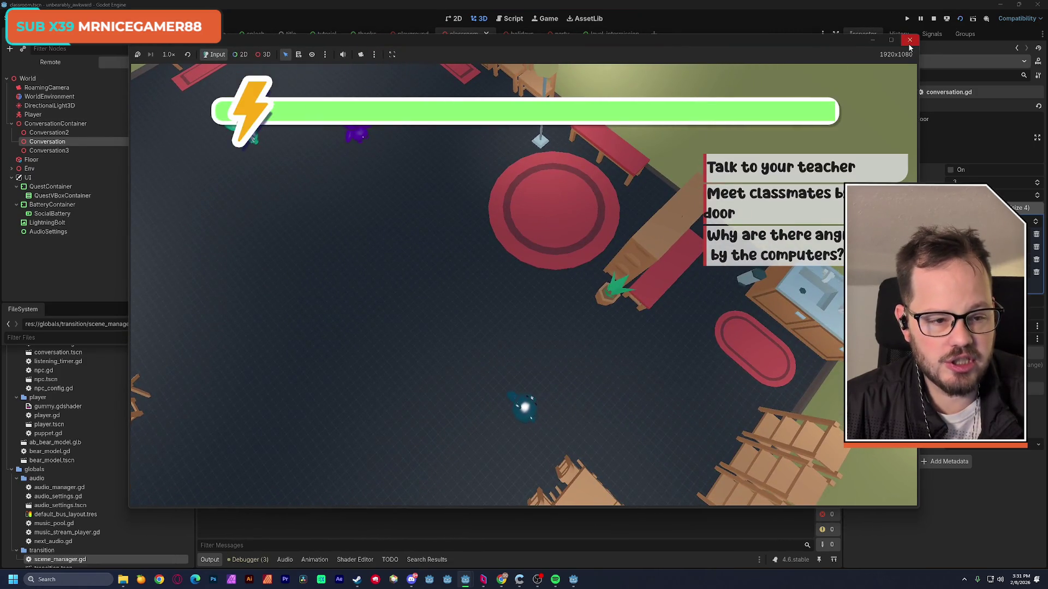
click(909, 41)
Break the door quest text onto a new line before 'door' and test the wrapping.
click(921, 119)
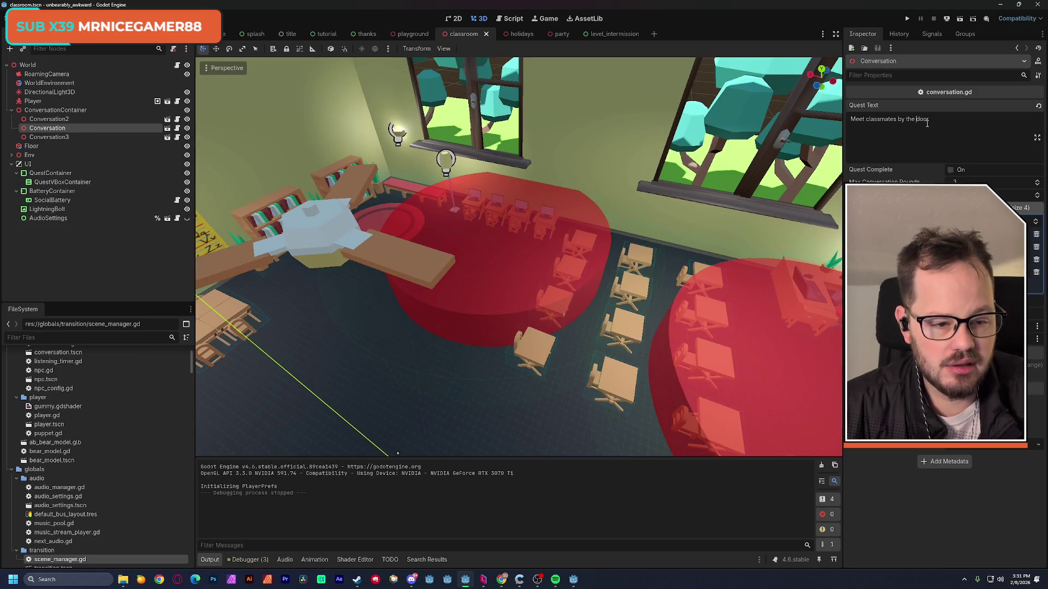
key(Return)
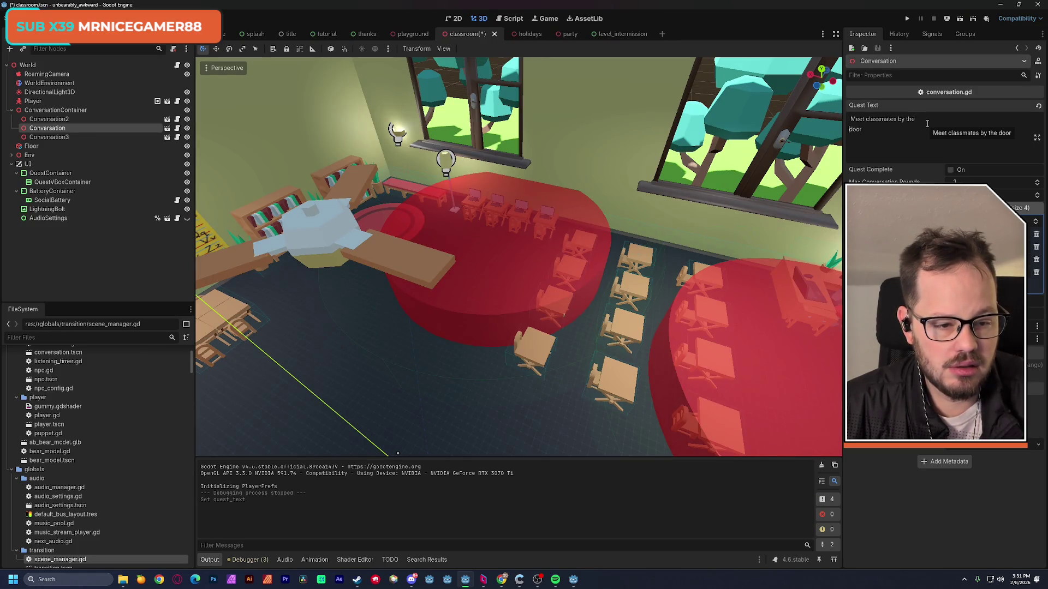
key(F6)
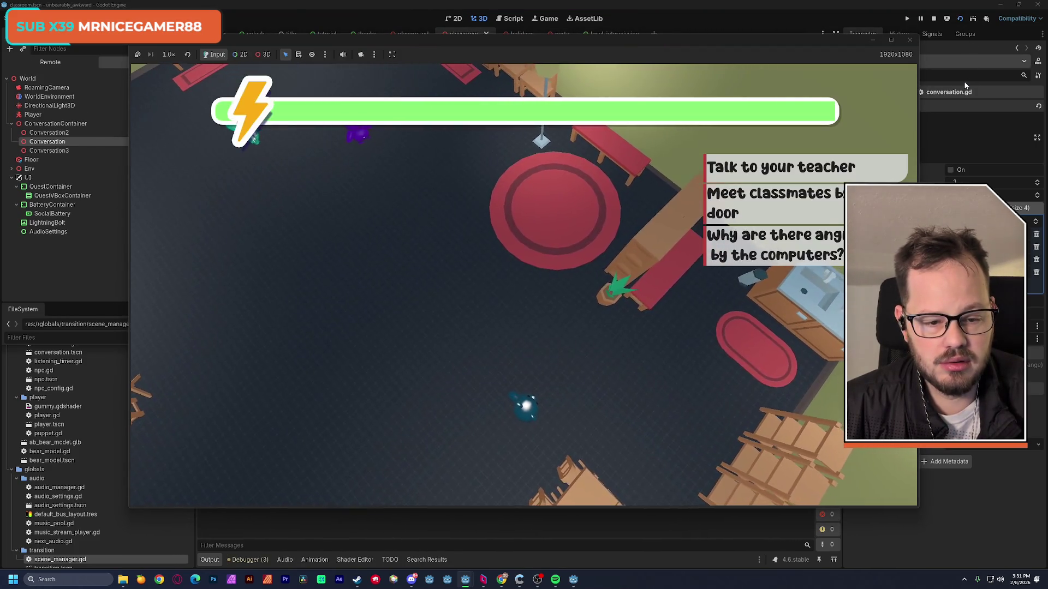
click(909, 40)
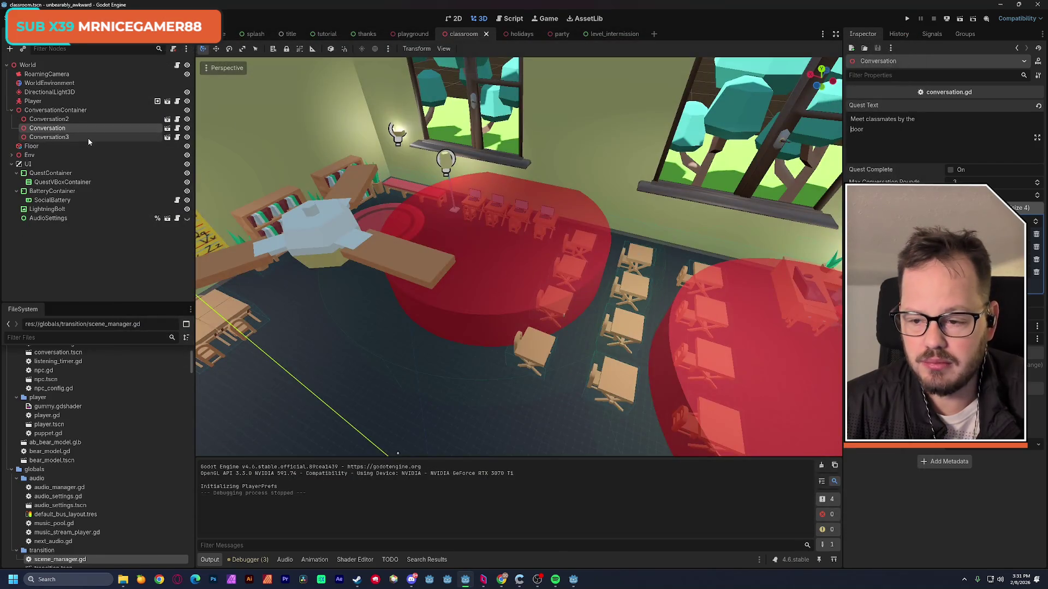
Change the angry-kids quest to 'at the computers?' and save the classroom scene.
click(49, 137)
click(854, 130)
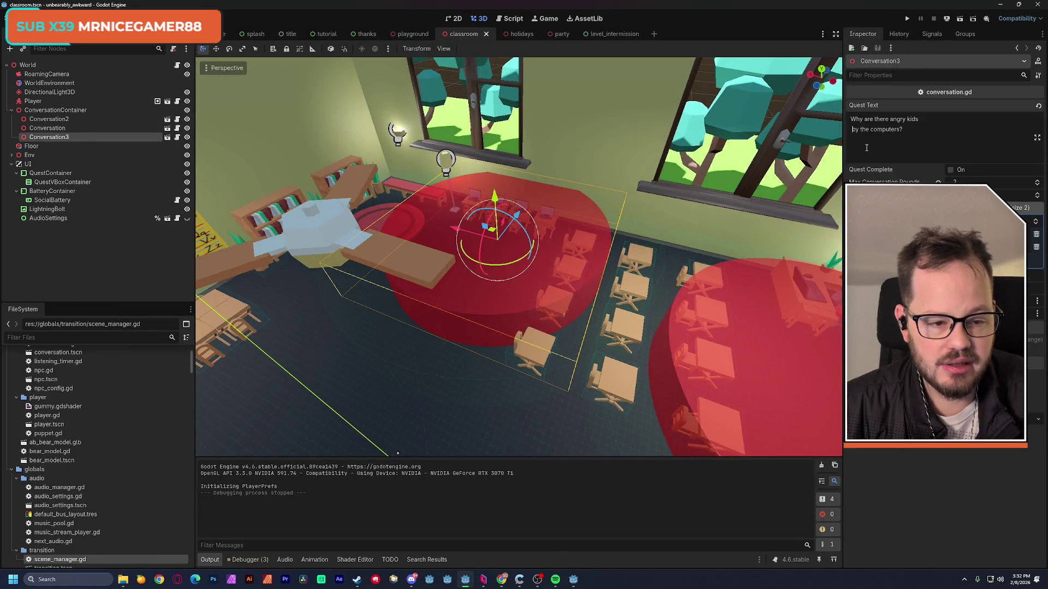
key(BackSpace)
key(Delete)
key(Delete)
text(at)
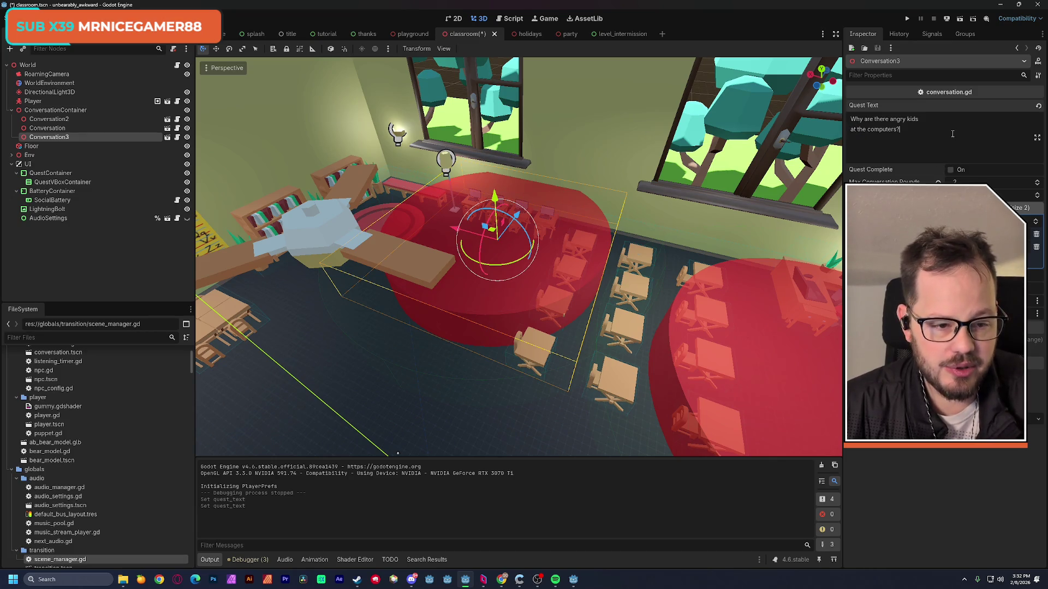
key(ctrl+s)
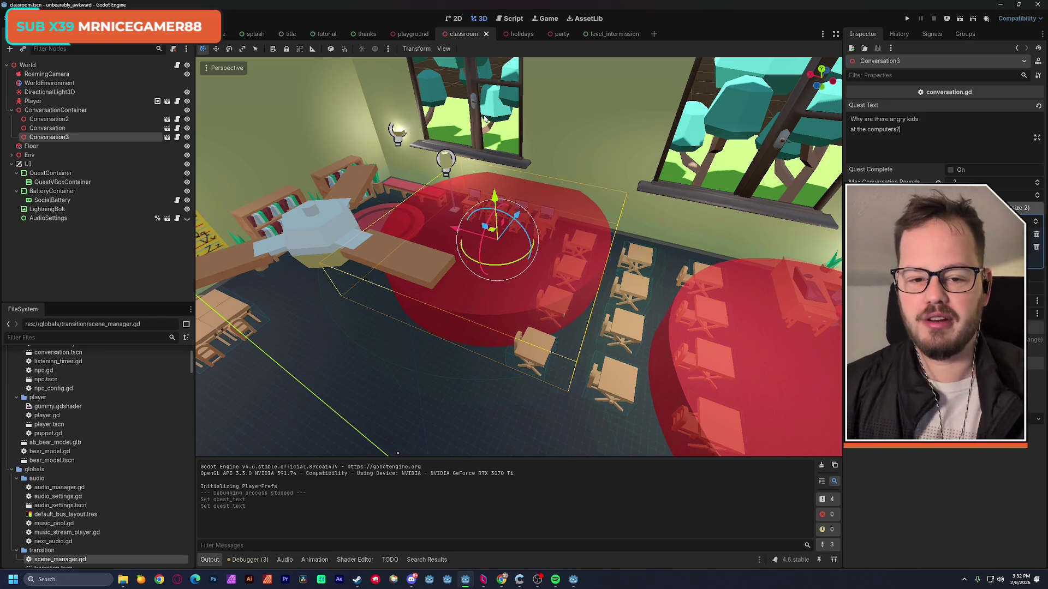
click(516, 34)
In the holidays scene, select the Conversation zone by the bench.
click(476, 18)
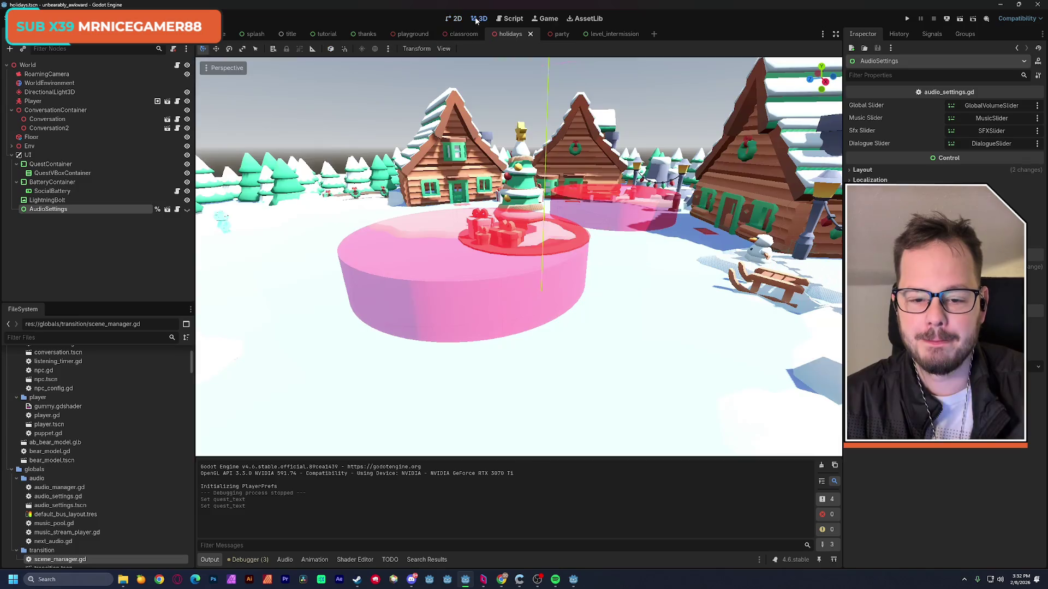
scroll(518, 257, up, 3)
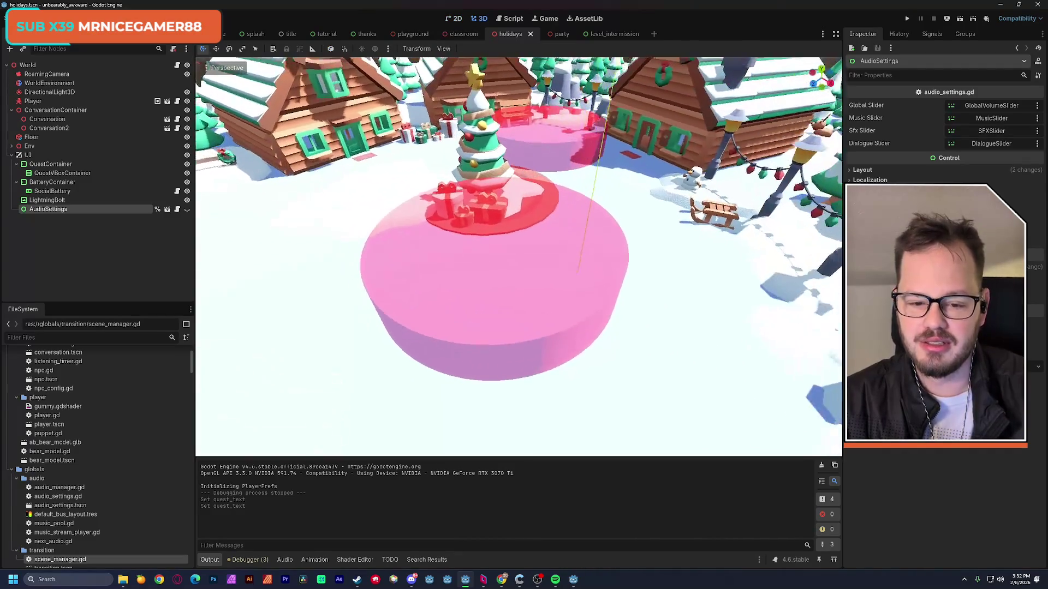
key(a)
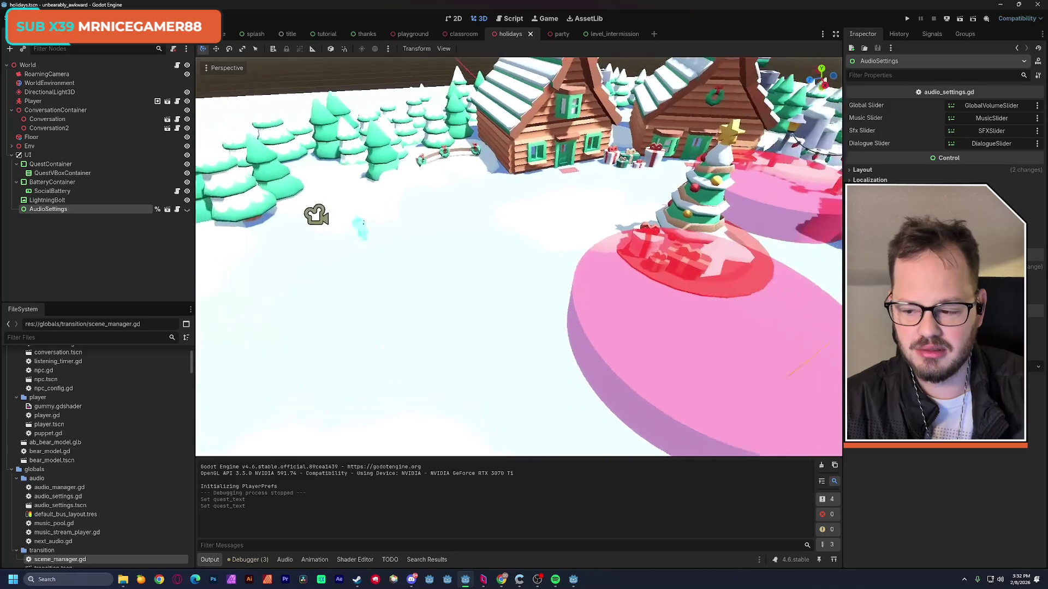
key(d)
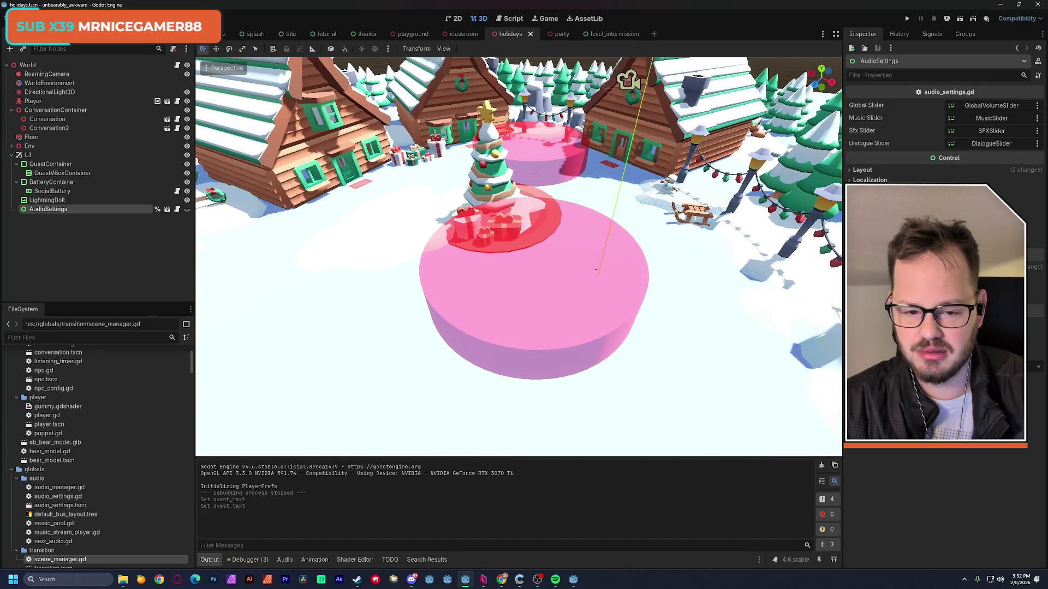
key(d)
key(w)
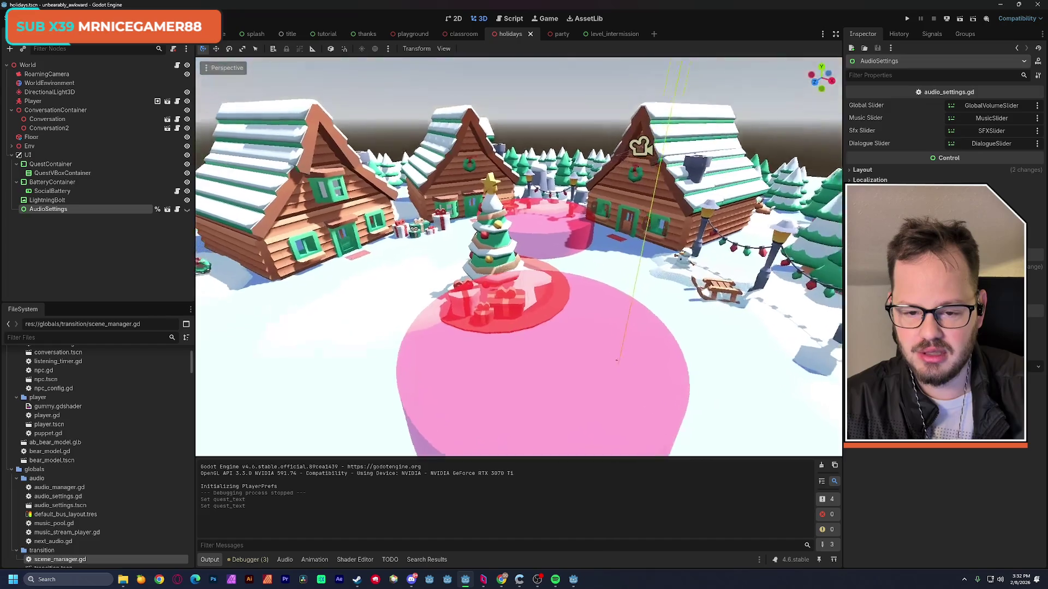
key(s)
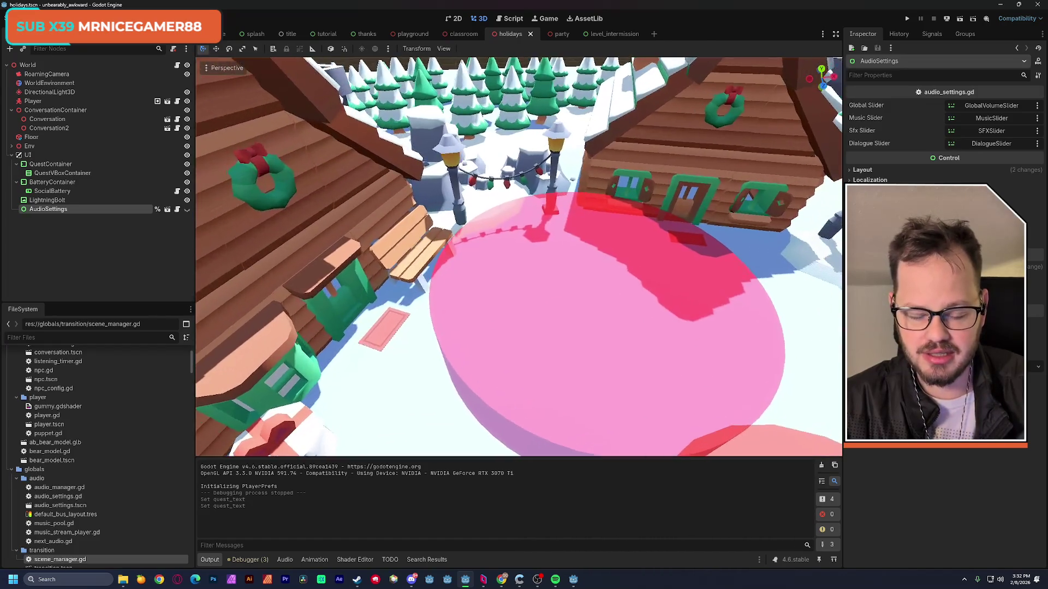
click(552, 243)
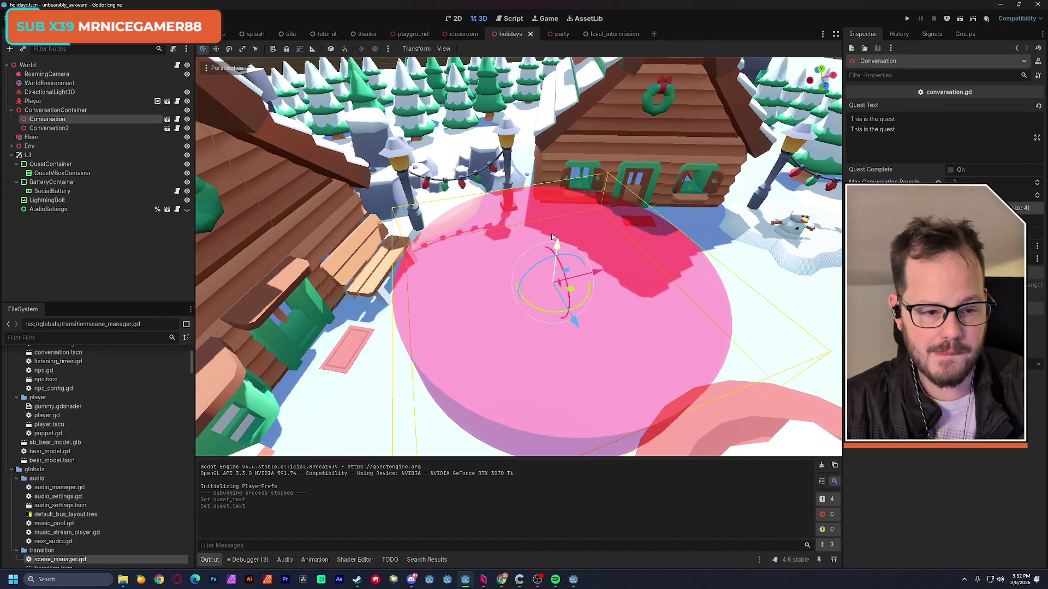
Rewrite the quest as 'Catch up with relatives' / 'by the bench.' and remove one NPC config, leaving three.
drag(897, 130, 835, 117)
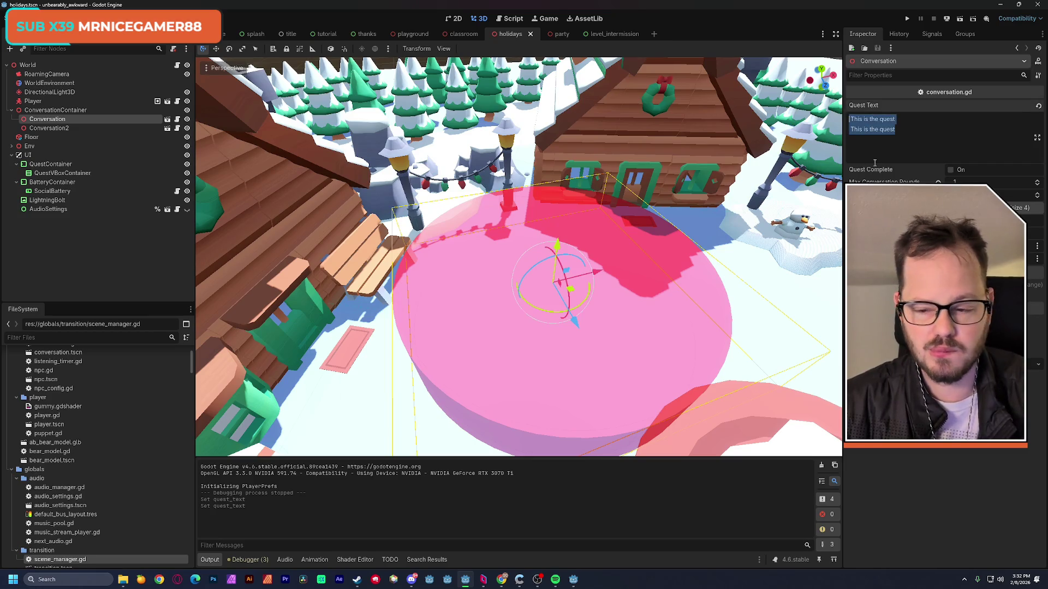
key(BackSpace)
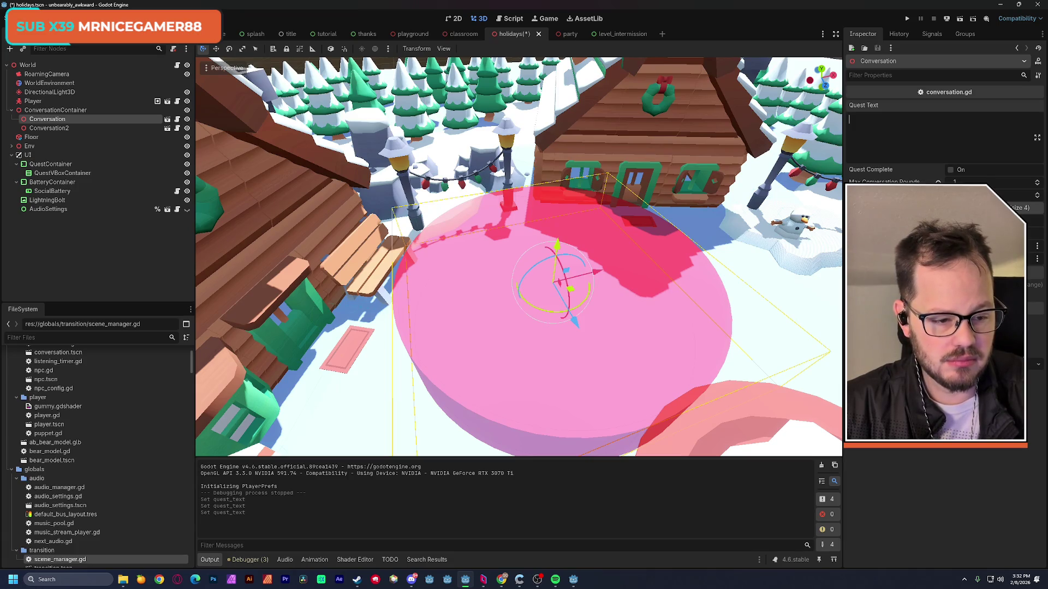
click(1031, 208)
click(1036, 259)
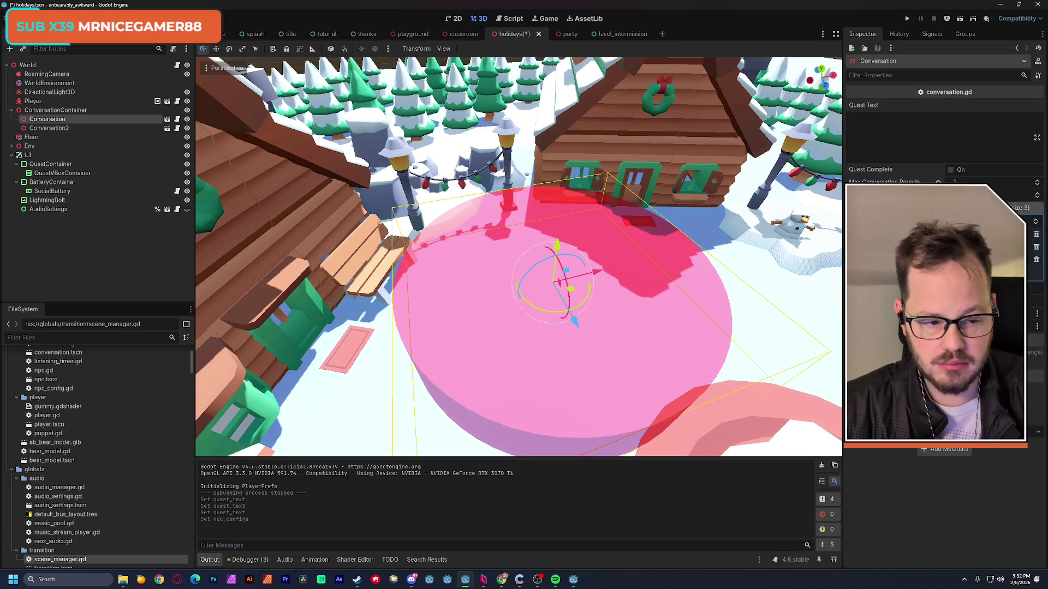
click(932, 135)
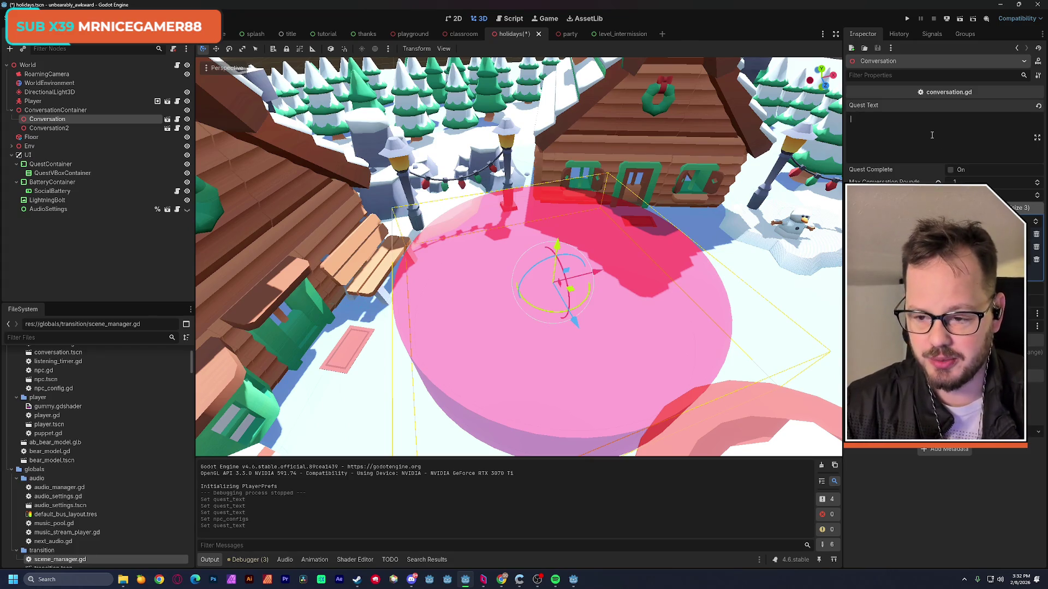
text(Catch up with relatives)
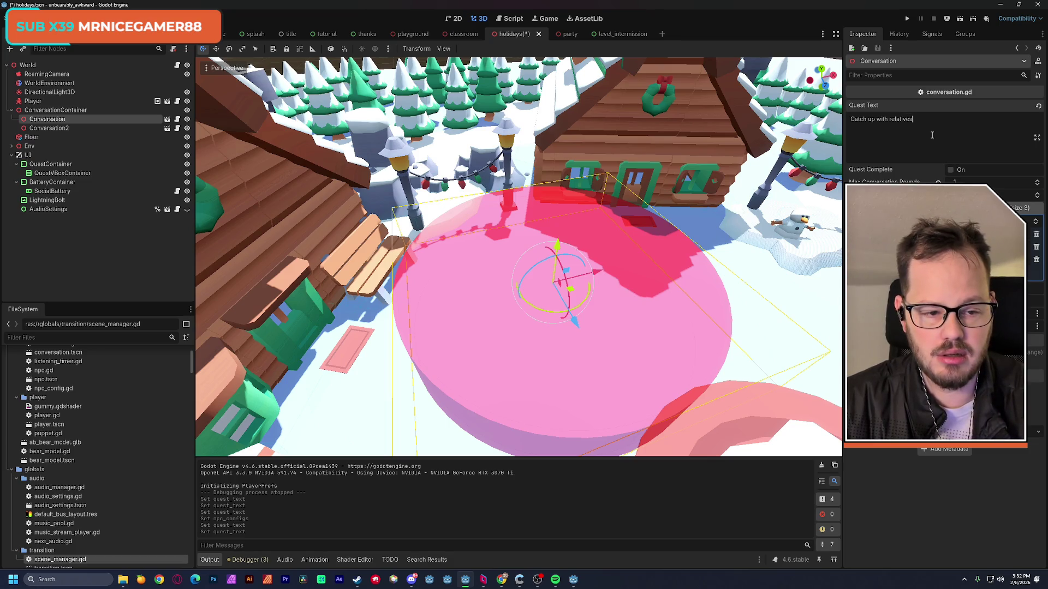
key(Return)
text(y the bench)
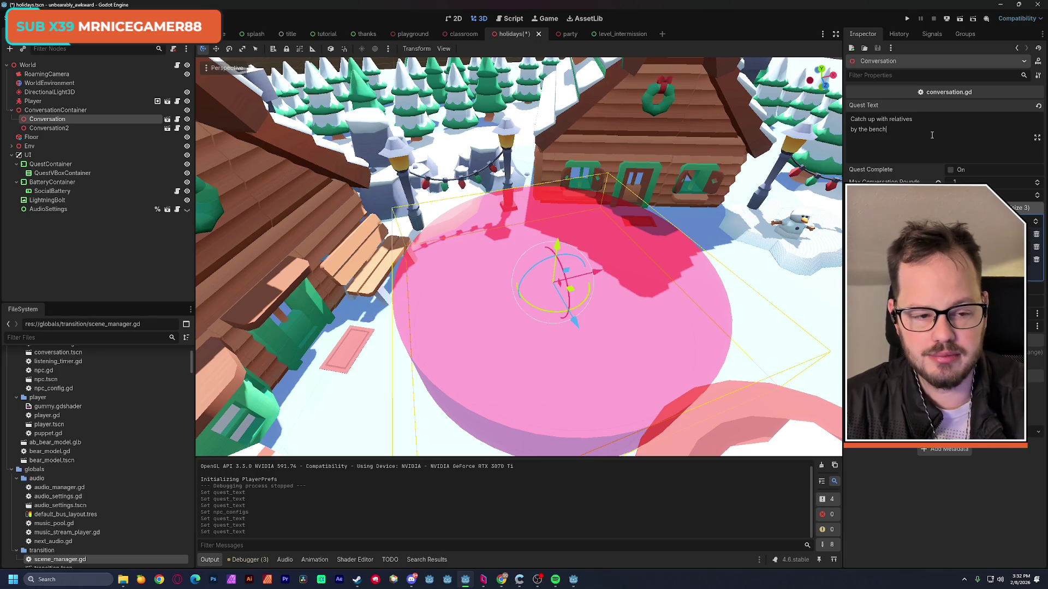
text(.)
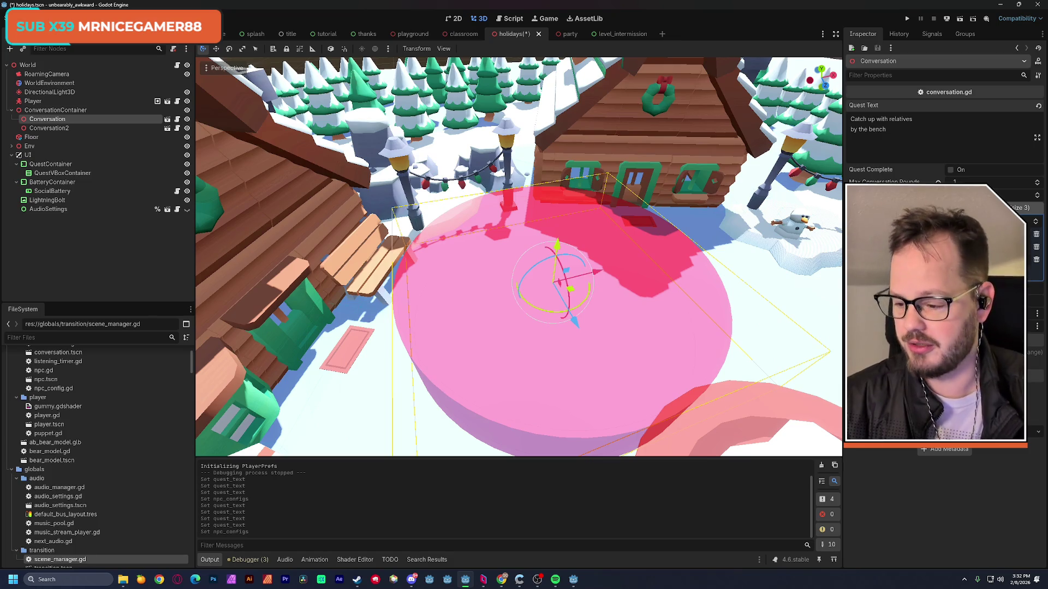
Set the first NPC config's vibe colours to red ff0000, green 00ff00 and orange ff6f00.
click(928, 234)
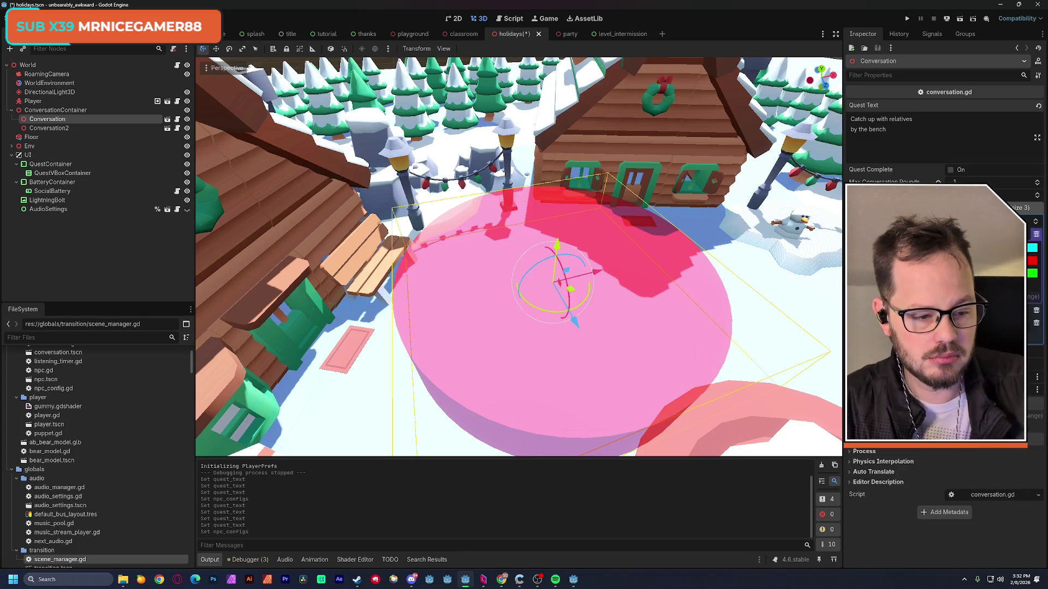
click(1031, 247)
drag(1035, 301, 1035, 315)
text(ff0000)
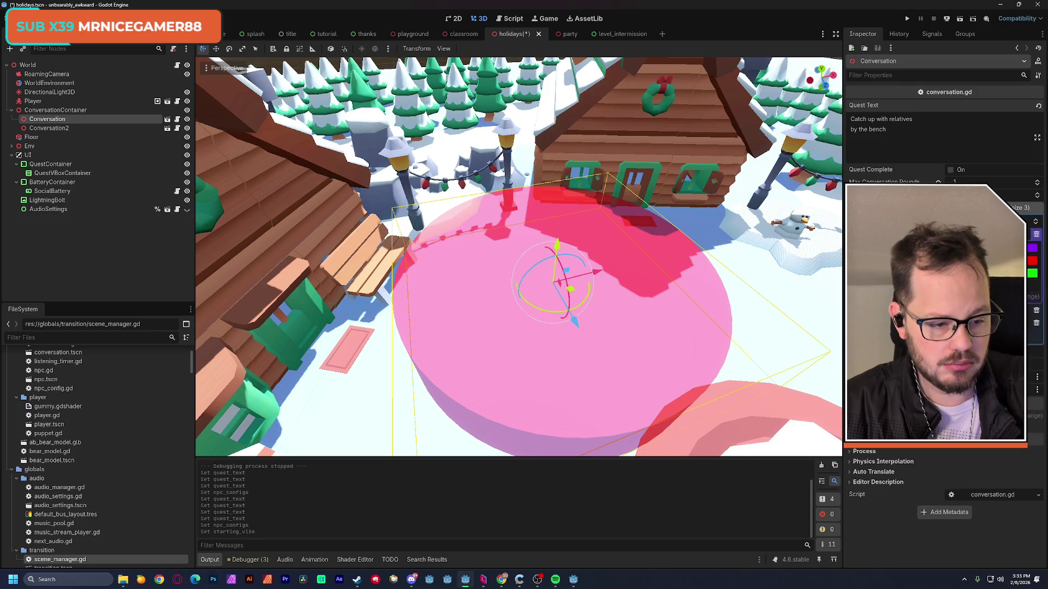
key(Return)
text(00fff2)
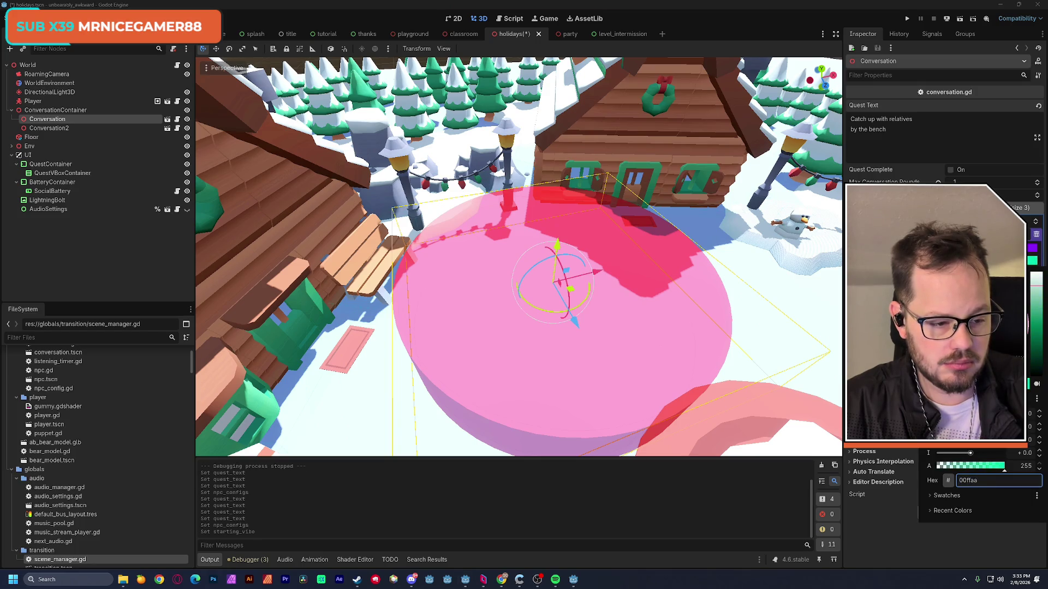
text(00ff00)
key(Return)
text(ff6f00)
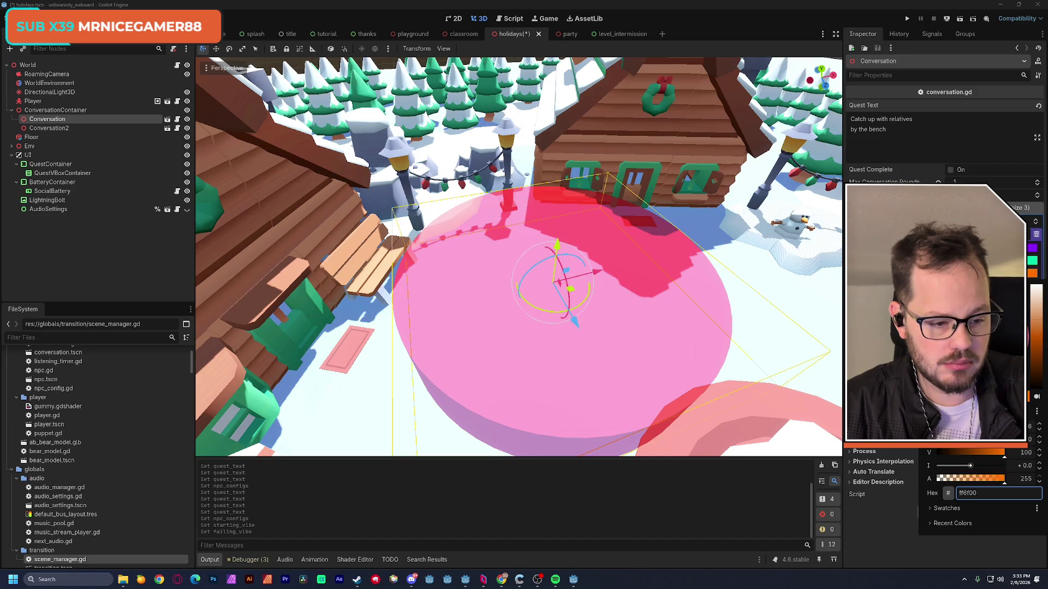
key(Escape)
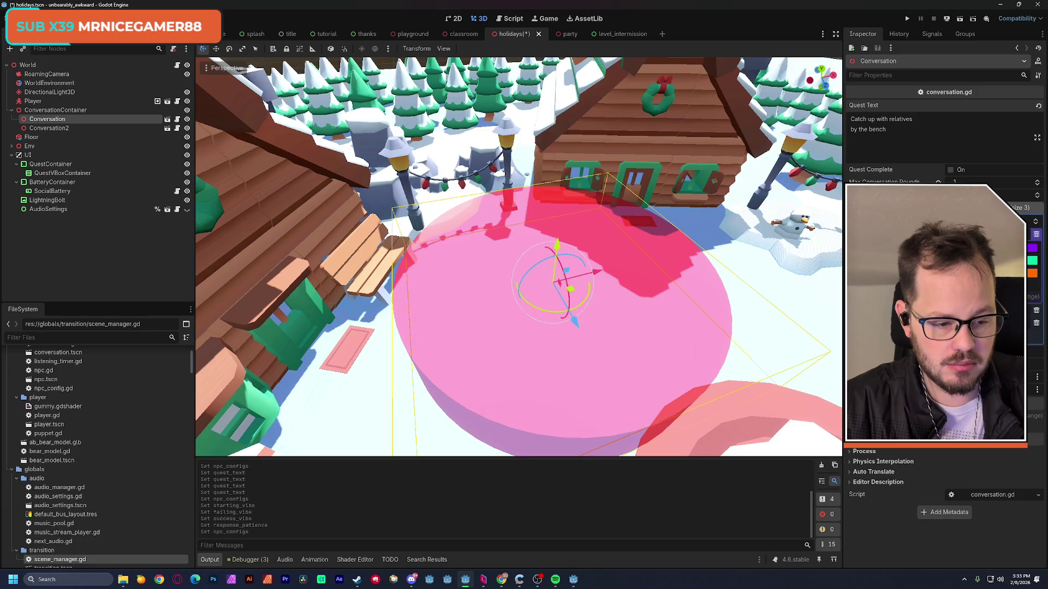
Recolour the remaining vibes, turning the cyan one orange and a green one purple.
scroll(944, 327, up, 3)
click(1030, 324)
drag(988, 170, 1007, 163)
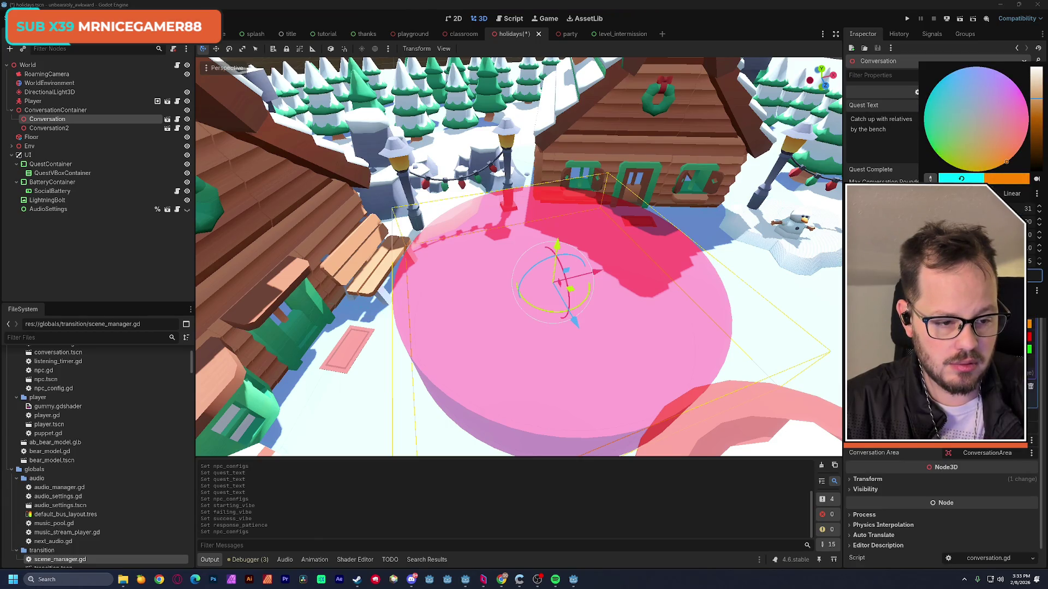
key(Escape)
click(1029, 349)
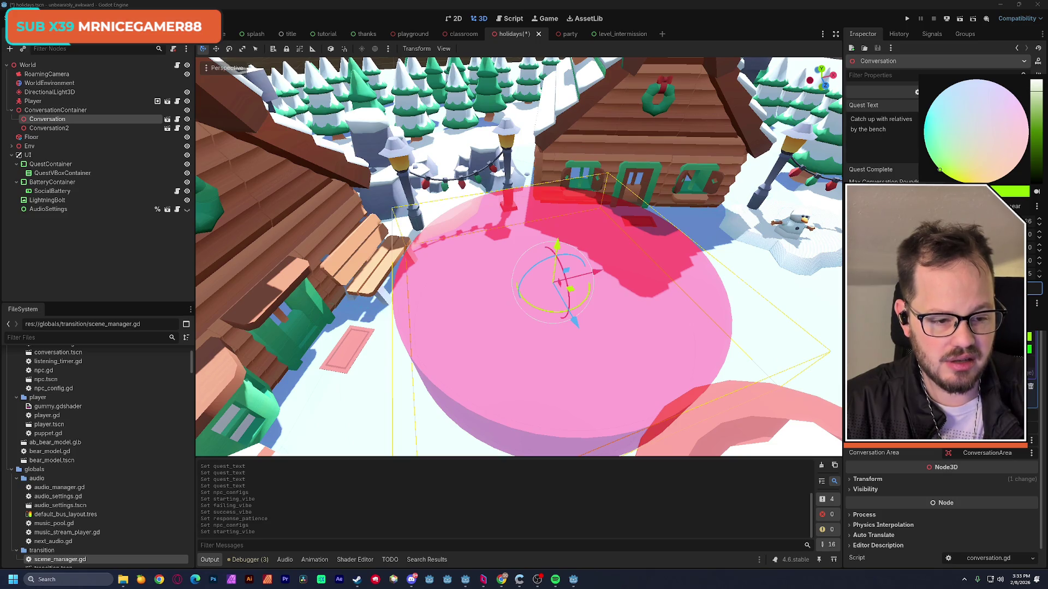
key(Escape)
click(1030, 349)
mouse_move(934, 176)
mouse_down()
mouse_move(1008, 103)
mouse_move(999, 97)
mouse_up()
key(Escape)
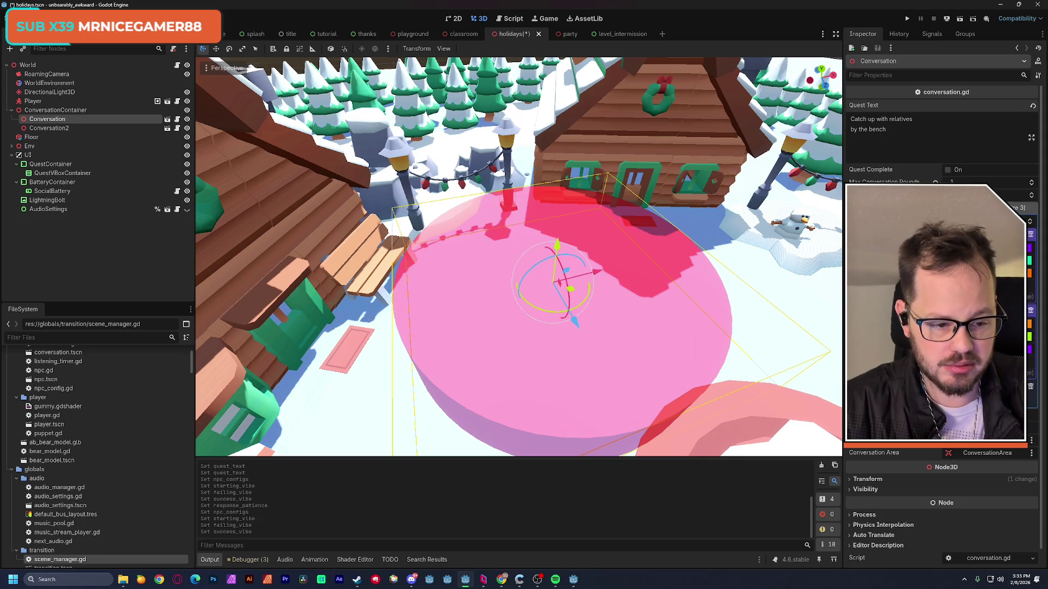
scroll(941, 137, down, 1)
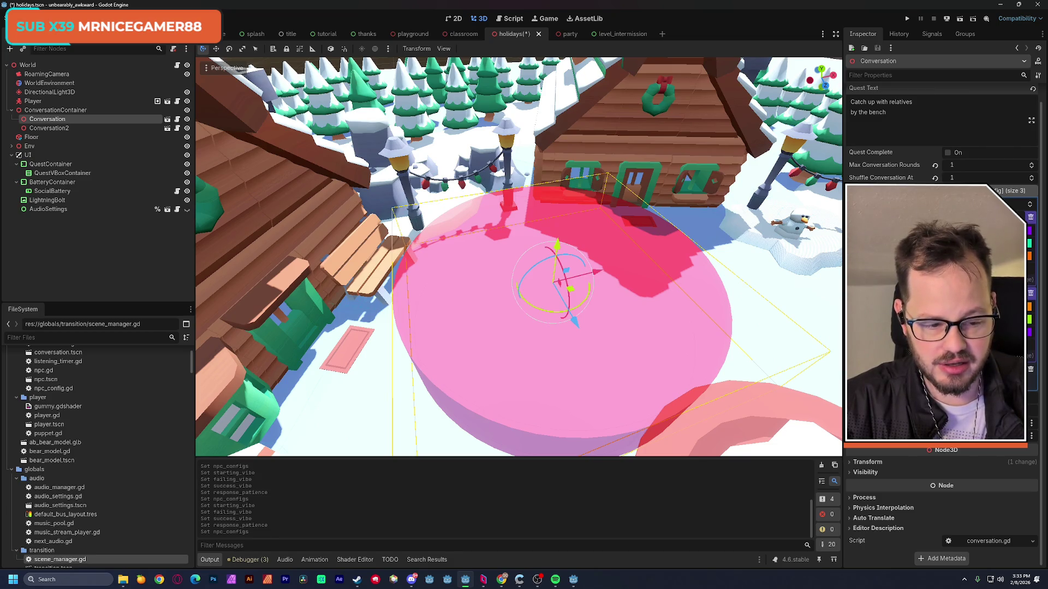
scroll(873, 322, down, 3)
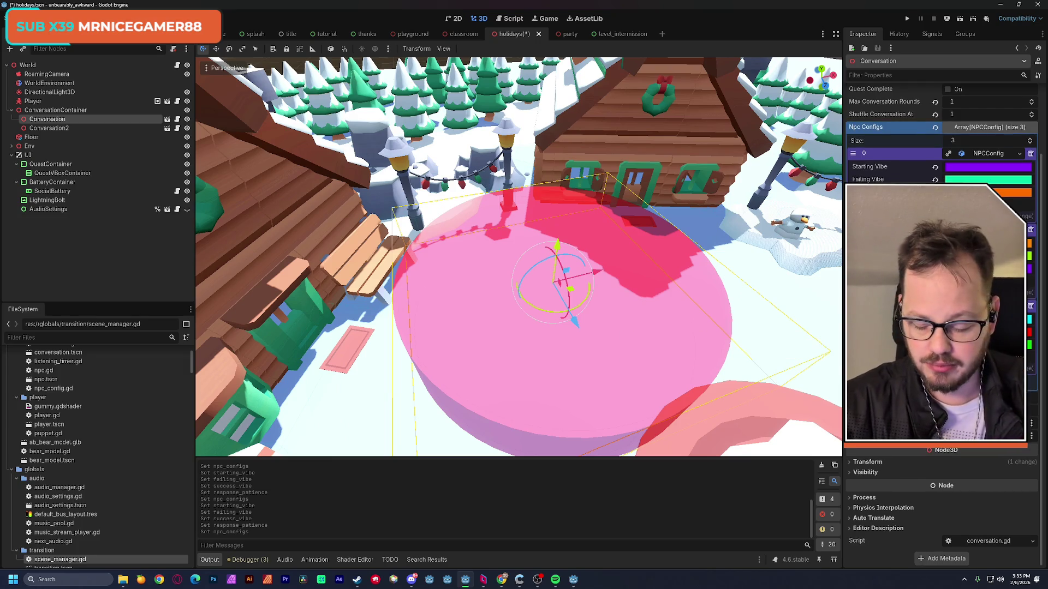
Shift the Failing Vibe to a teal-green and the orange vibe toward magenta.
click(987, 179)
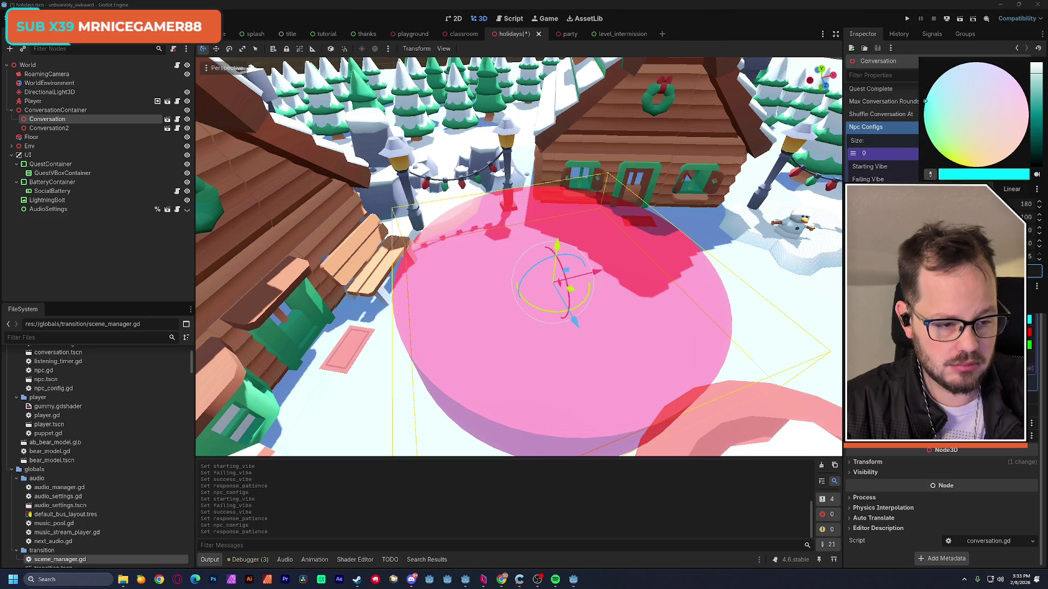
drag(925, 101, 924, 121)
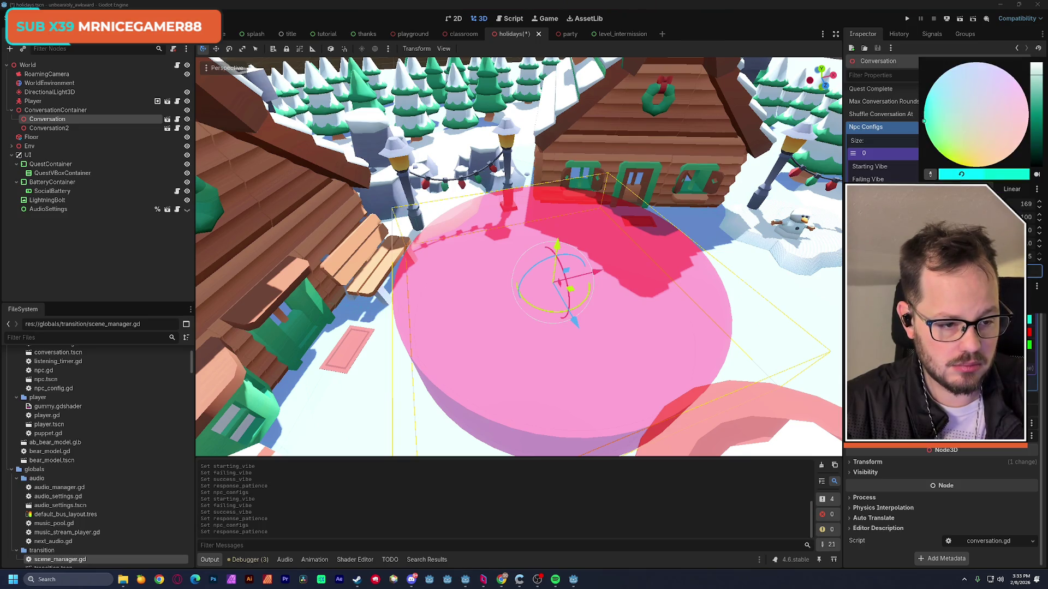
key(Escape)
click(1009, 192)
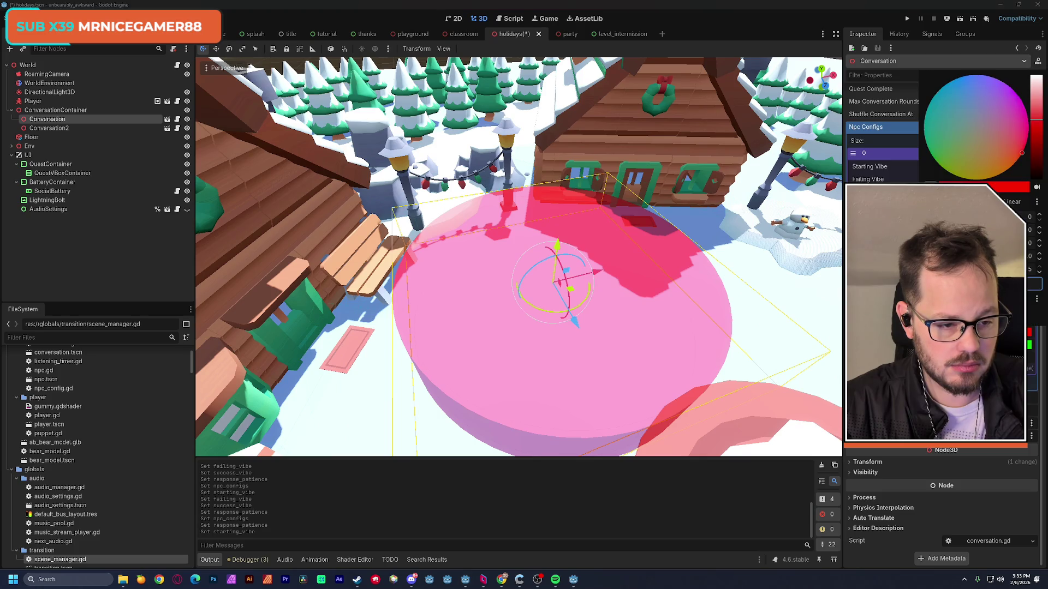
mouse_move(1021, 153)
mouse_down()
mouse_move(1028, 120)
mouse_move(1015, 93)
mouse_move(1024, 108)
mouse_move(934, 171)
mouse_move(1009, 177)
mouse_move(1002, 186)
mouse_up()
key(Escape)
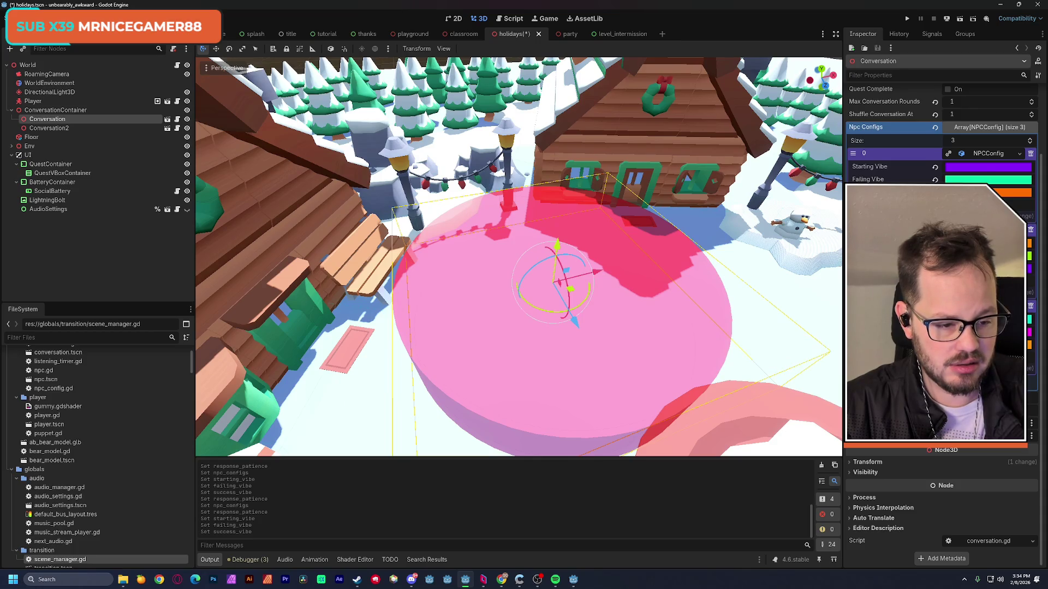
click(987, 180)
drag(924, 121, 926, 131)
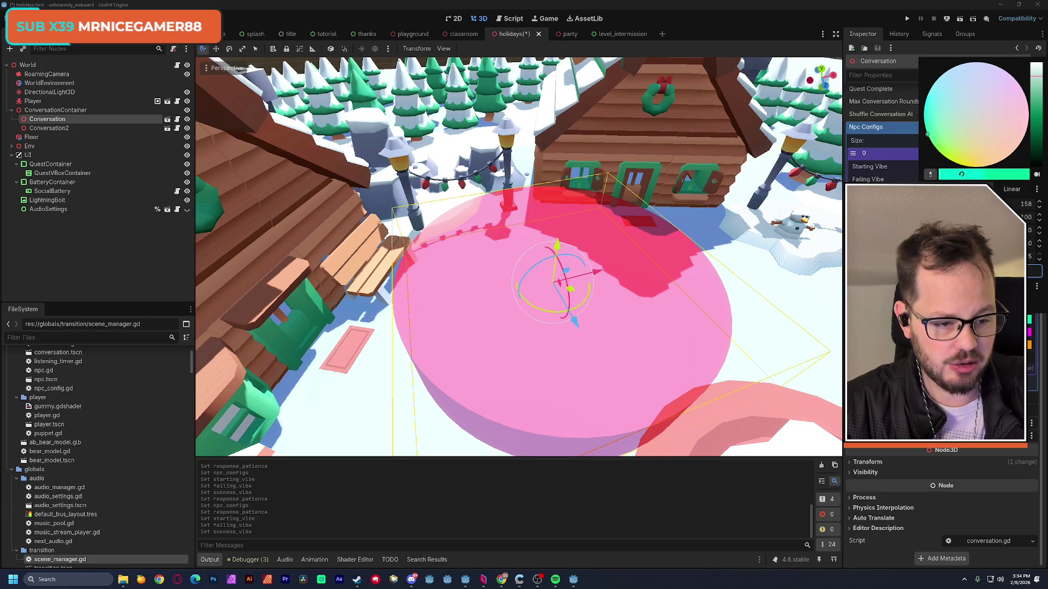
key(Escape)
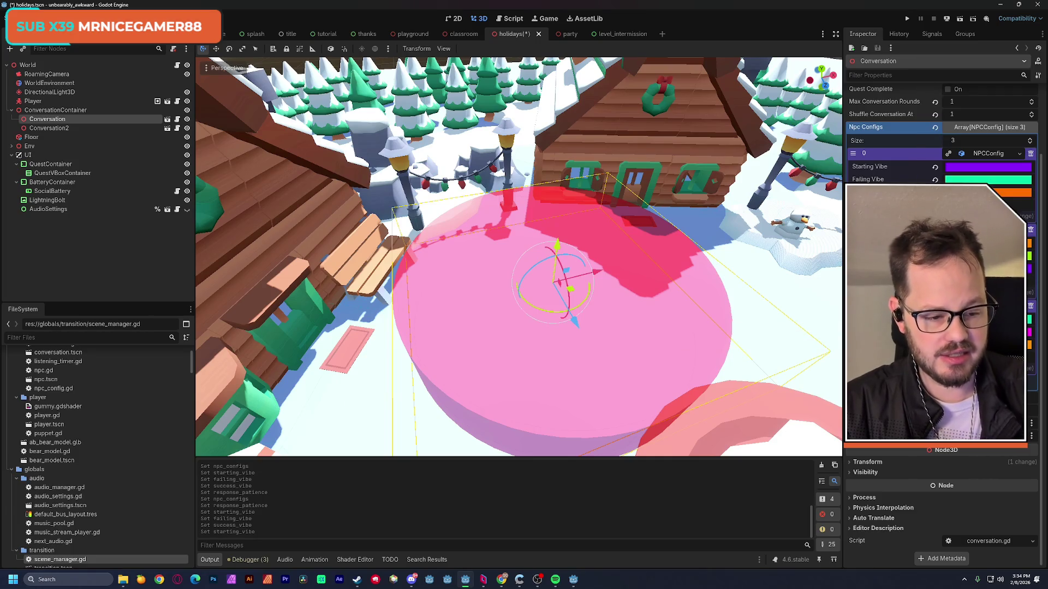
Set the bench Conversation's Max Conversation Rounds to 5.
scroll(941, 164, up, 2)
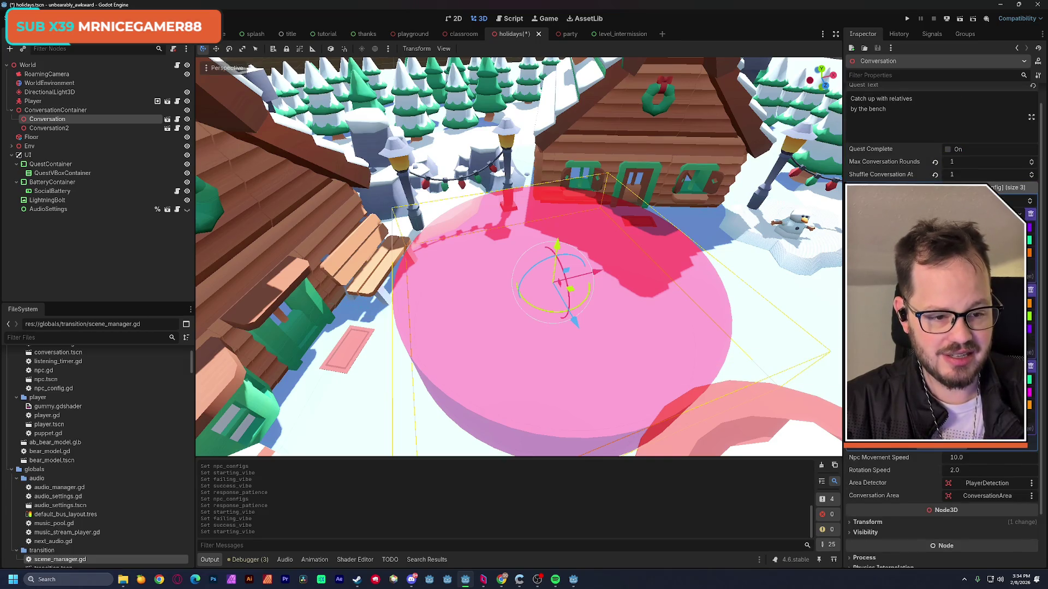
scroll(941, 164, up, 1)
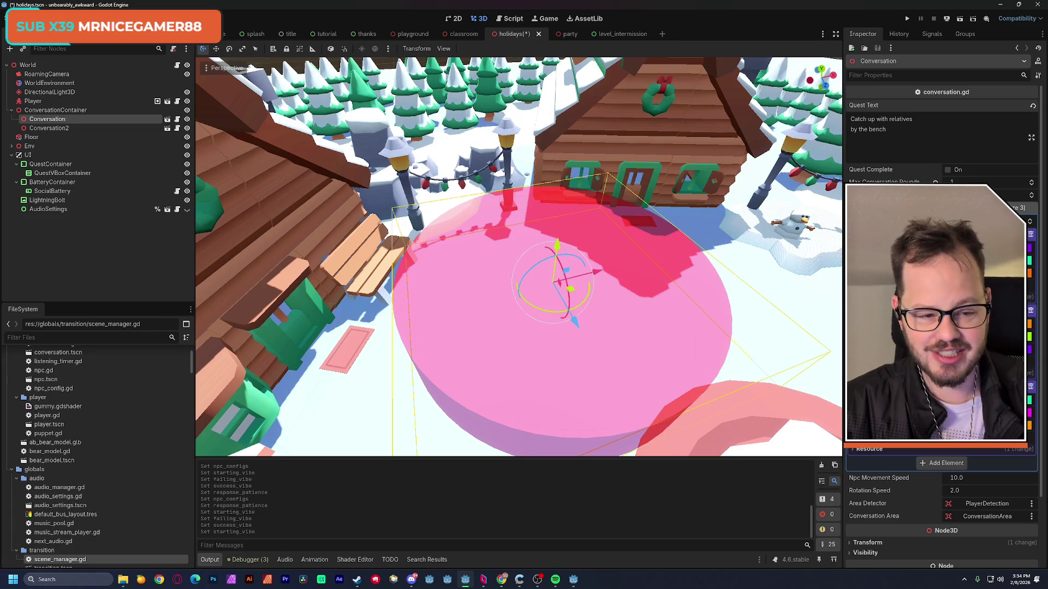
click(935, 182)
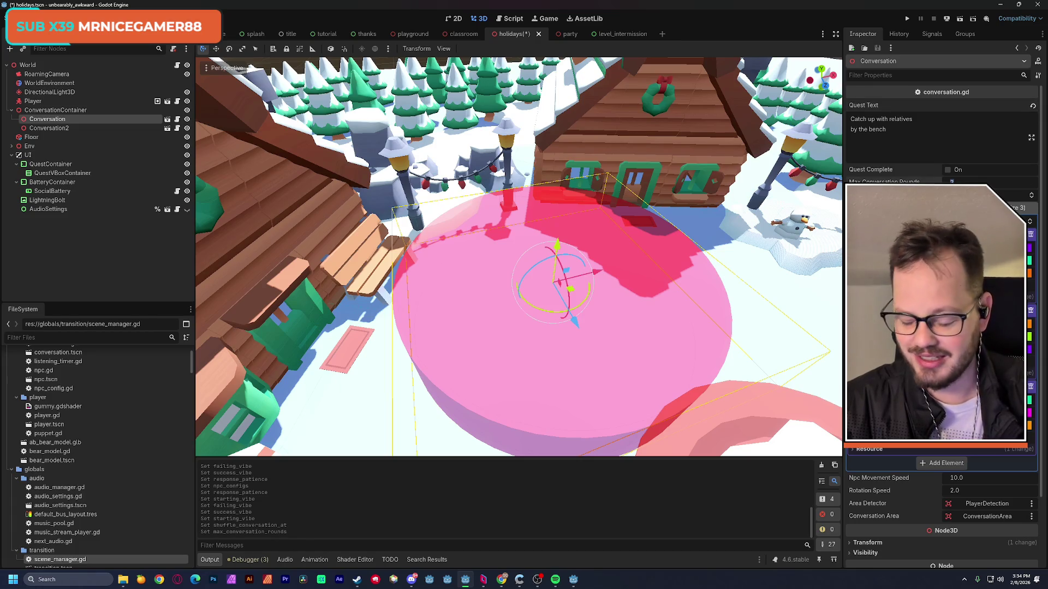
text(5)
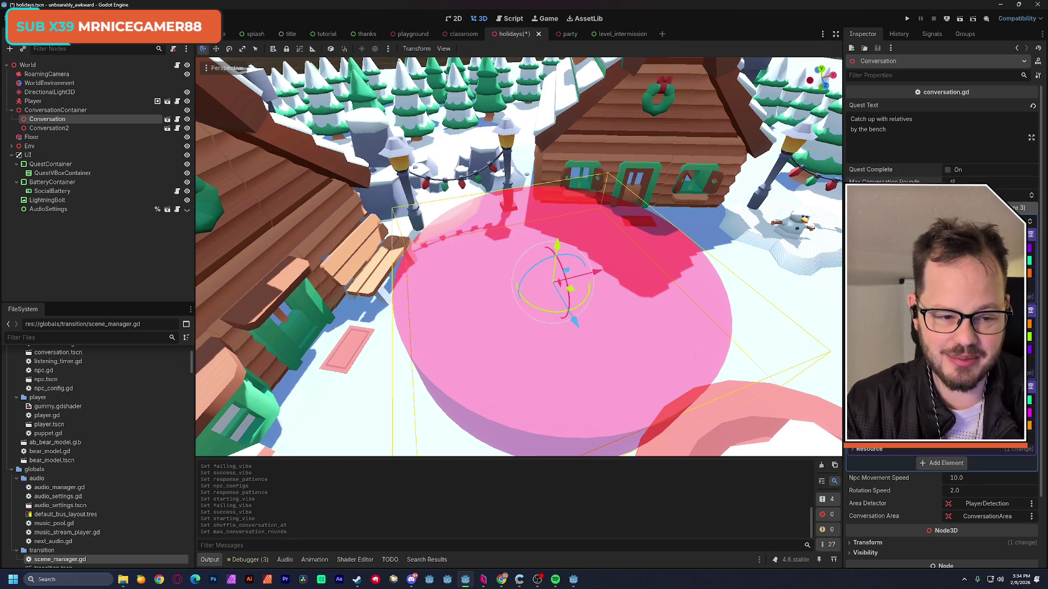
key(Return)
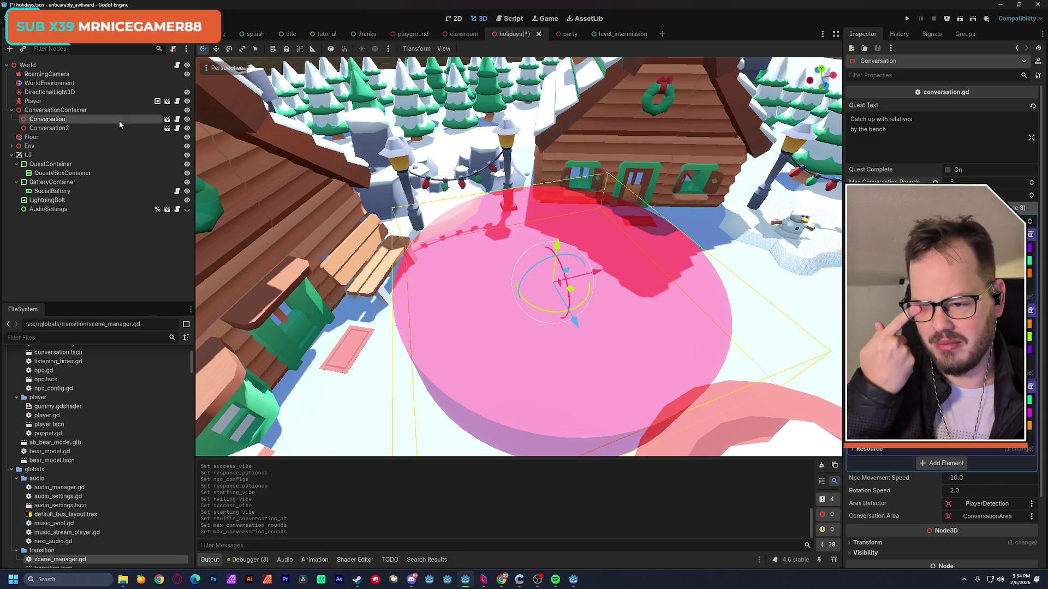
Select and frame Conversation2, replacing its quest text with 'Check in'.
click(87, 126)
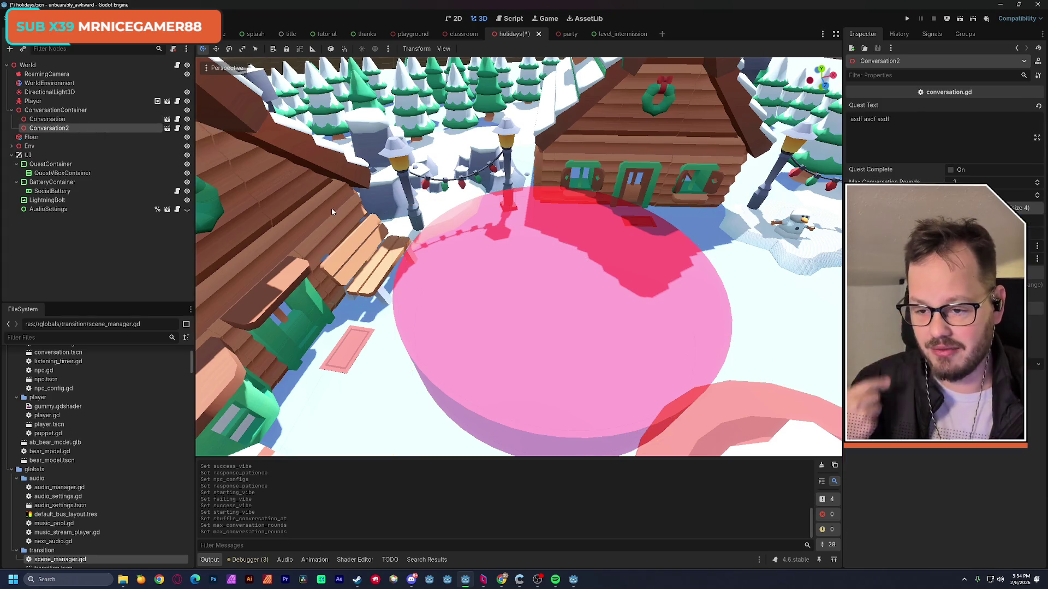
key(f)
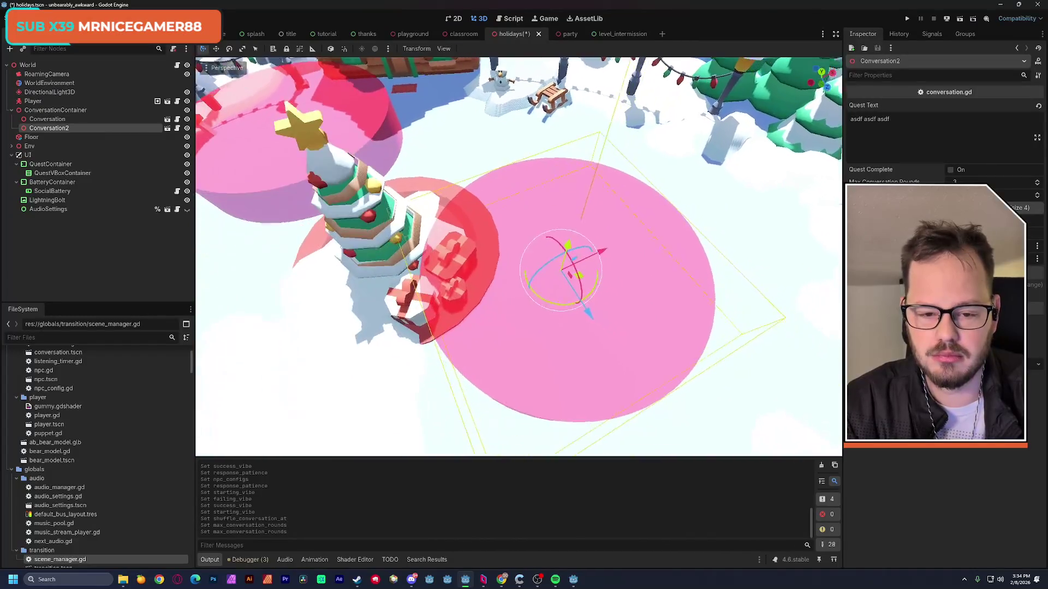
click(926, 132)
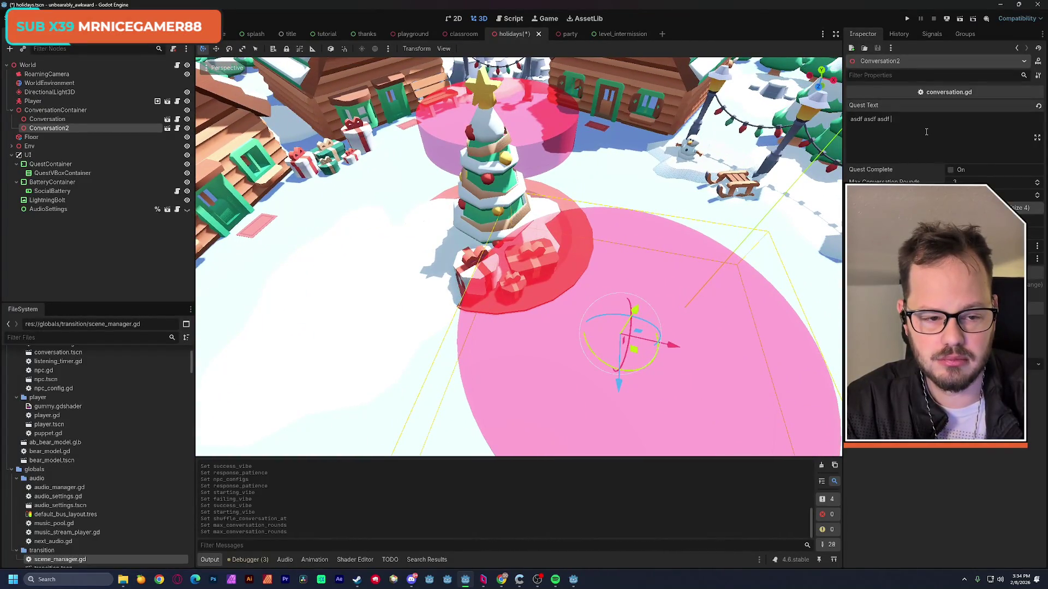
key(ctrl+a)
key(BackSpace)
text(Check in)
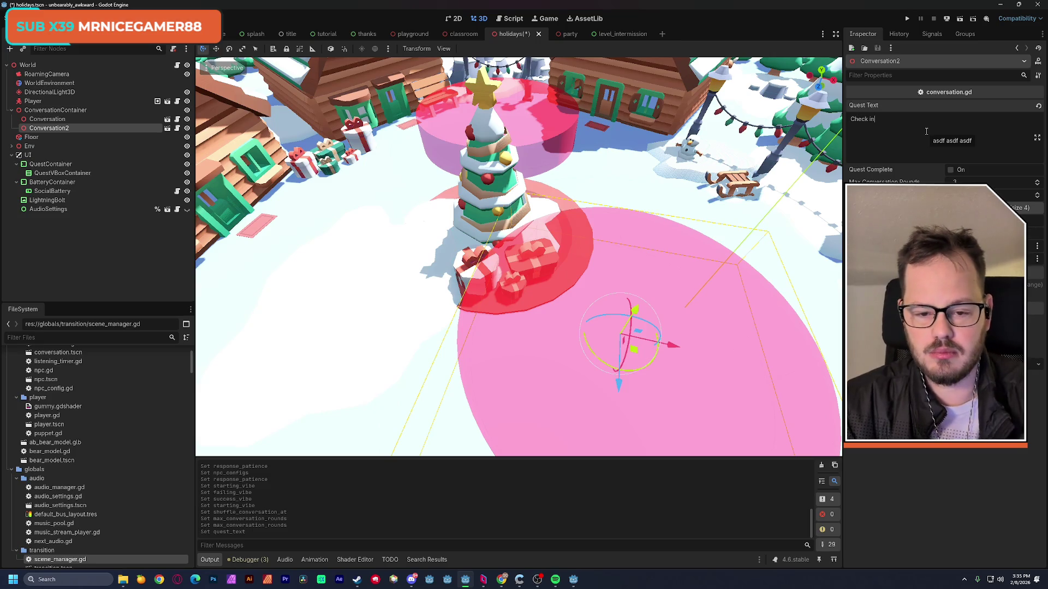
Move Conversation2 along its Z and X axes to sit beside the wreathed fence.
mouse_move(518, 256)
mouse_down()
mouse_move(535, 234)
mouse_move(474, 240)
mouse_move(486, 243)
mouse_up()
mouse_move(553, 282)
mouse_down()
mouse_move(490, 332)
mouse_move(388, 288)
mouse_move(510, 319)
mouse_move(439, 319)
mouse_move(366, 266)
mouse_up()
key(f)
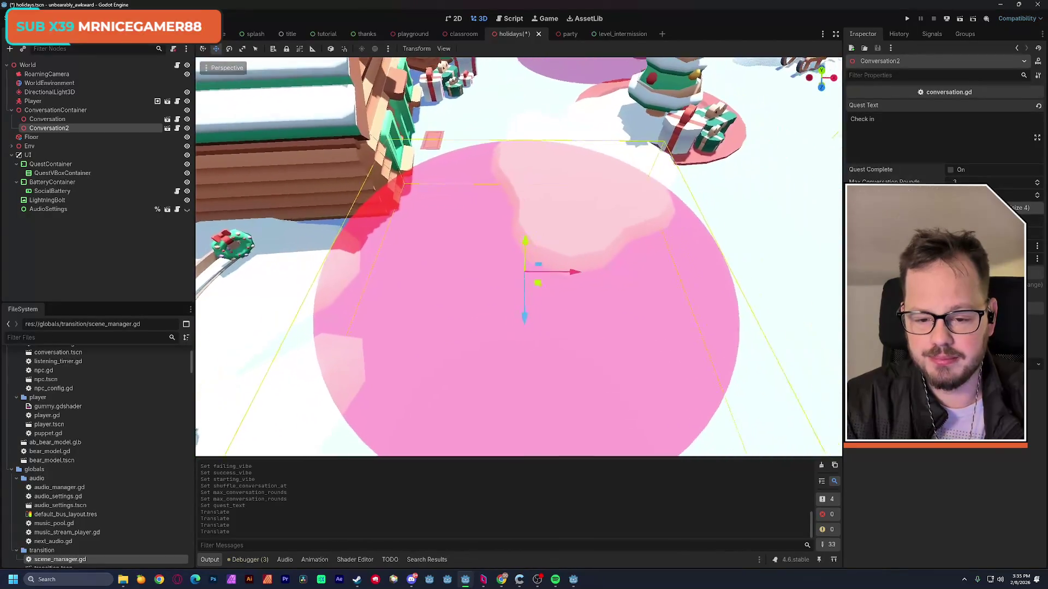
drag(525, 319, 508, 349)
mouse_move(572, 295)
mouse_down()
mouse_move(527, 304)
mouse_move(551, 289)
mouse_move(464, 290)
mouse_up()
drag(550, 289, 550, 290)
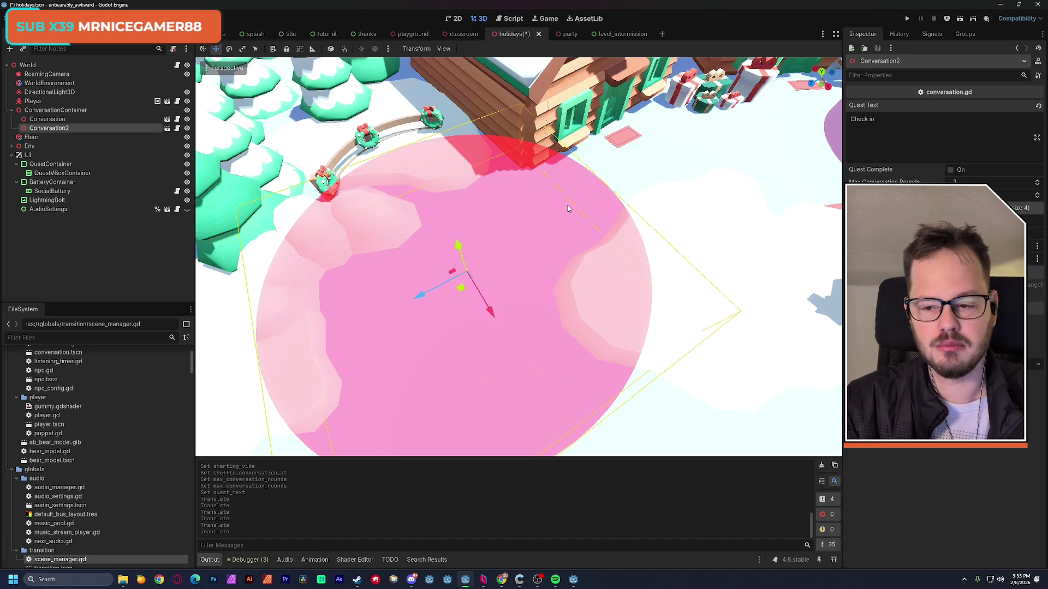
Extend Conversation2's quest text to 'Check in by the fence'.
click(97, 120)
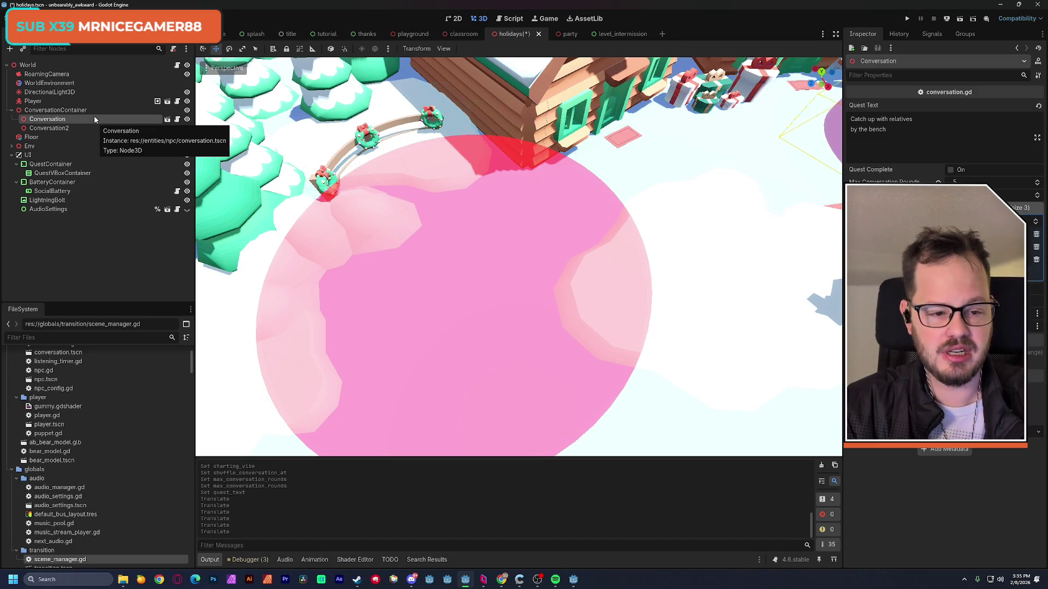
click(92, 128)
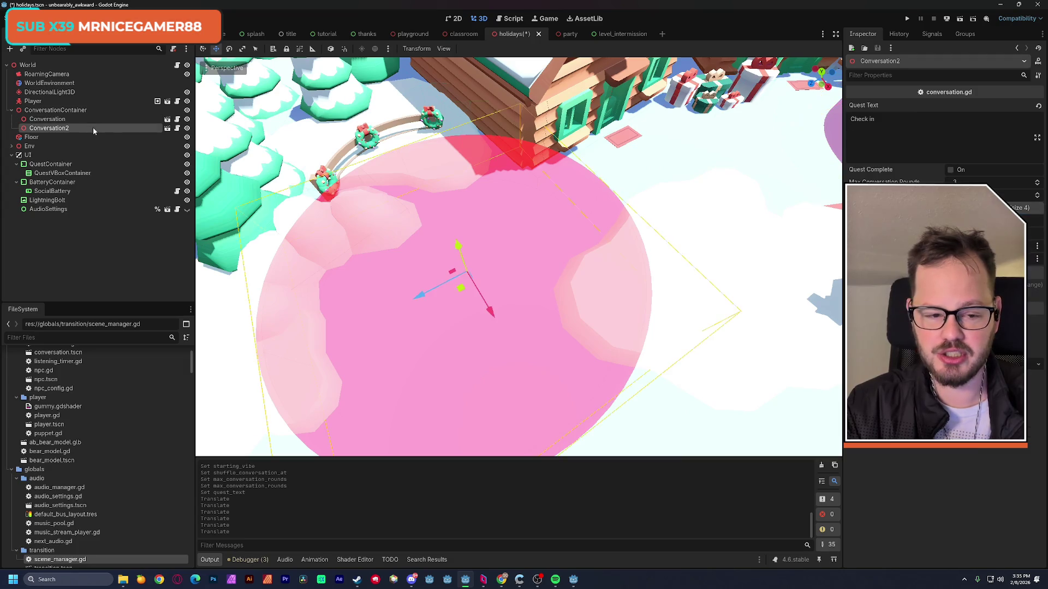
click(904, 128)
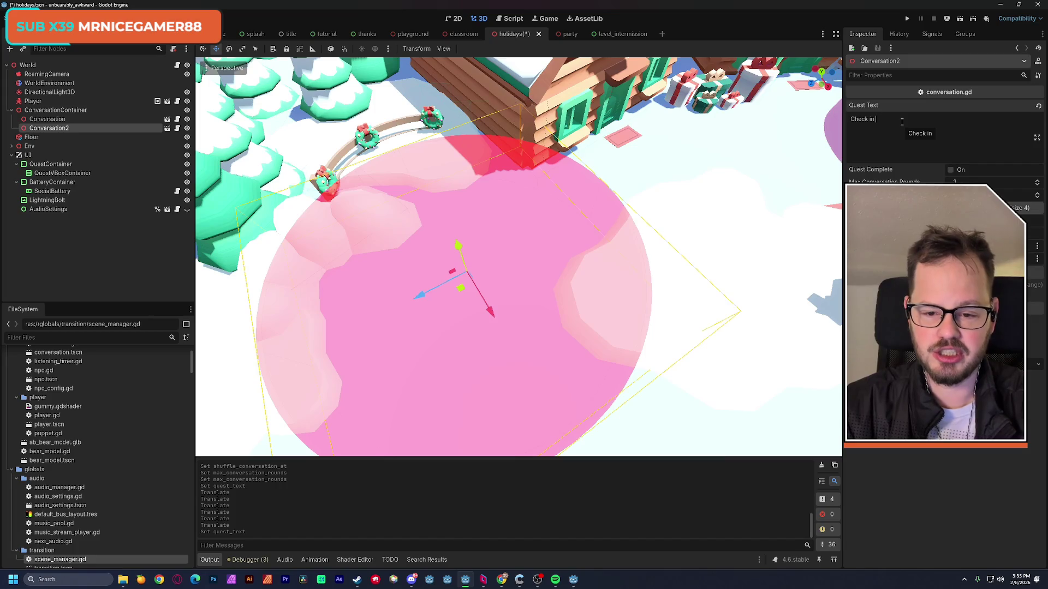
text(by t)
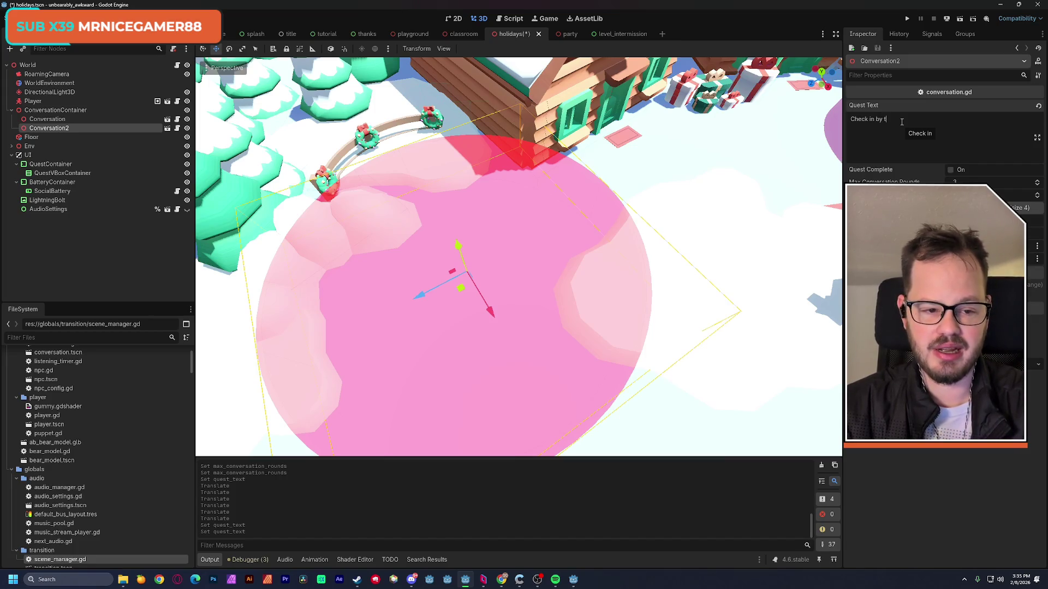
text(he fence)
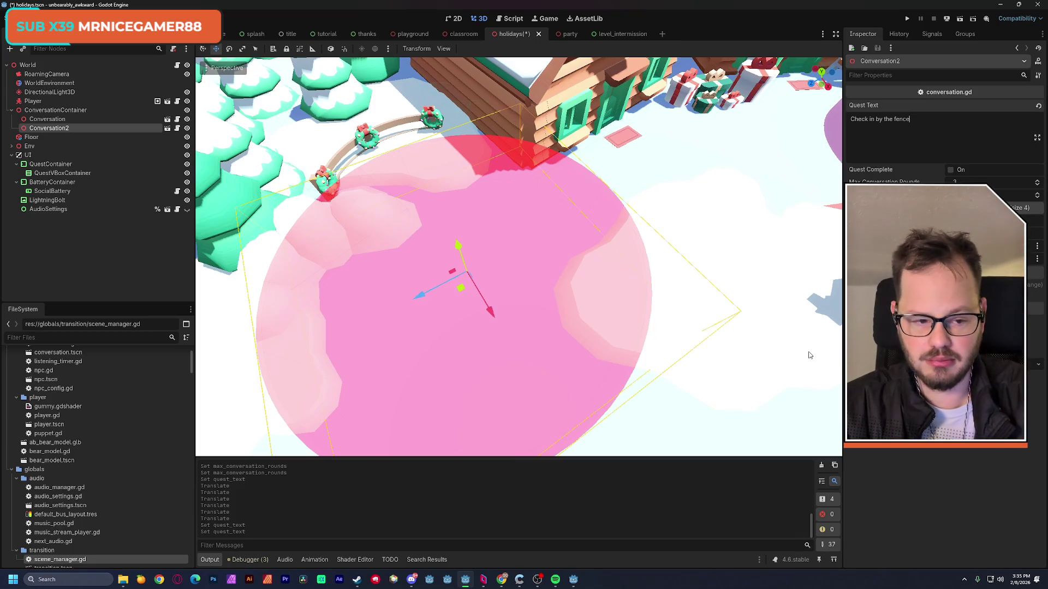
Cap Conversation2's Max Conversation Rounds at 2 and expand its NPC configs list.
click(958, 182)
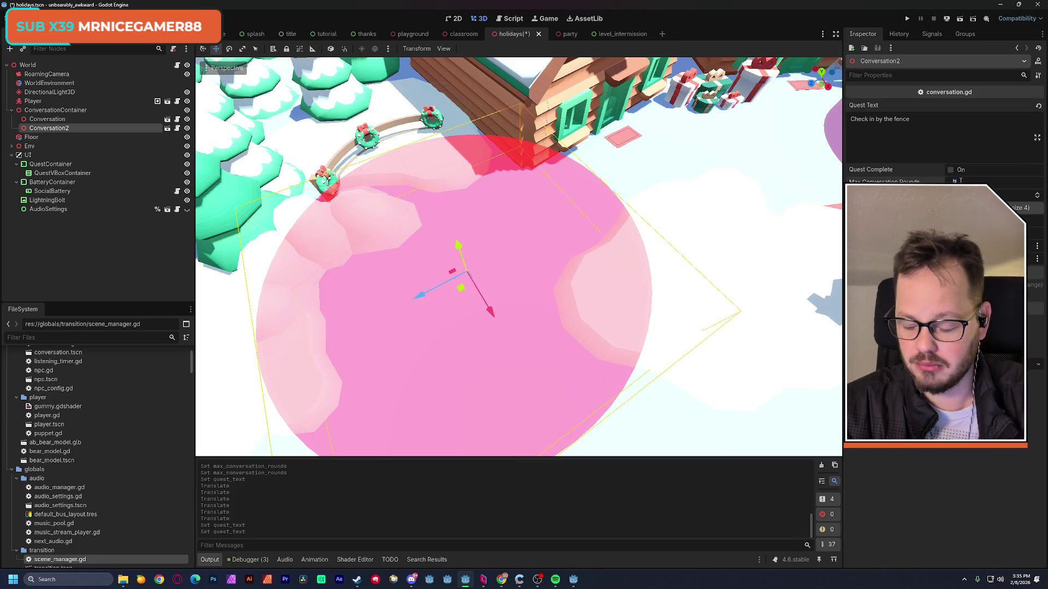
text(4)
key(Return)
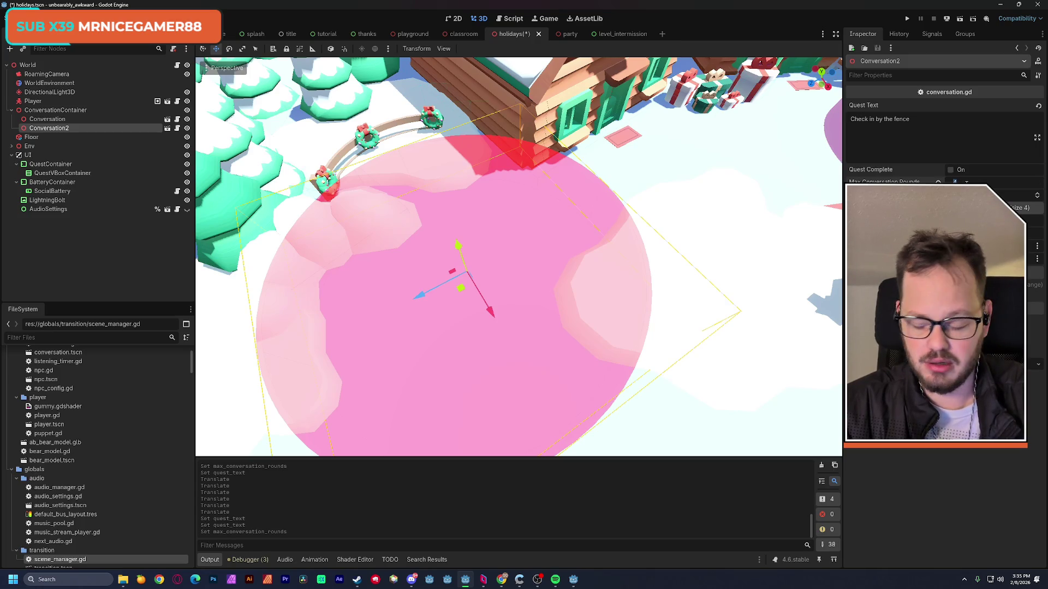
text(2)
key(Return)
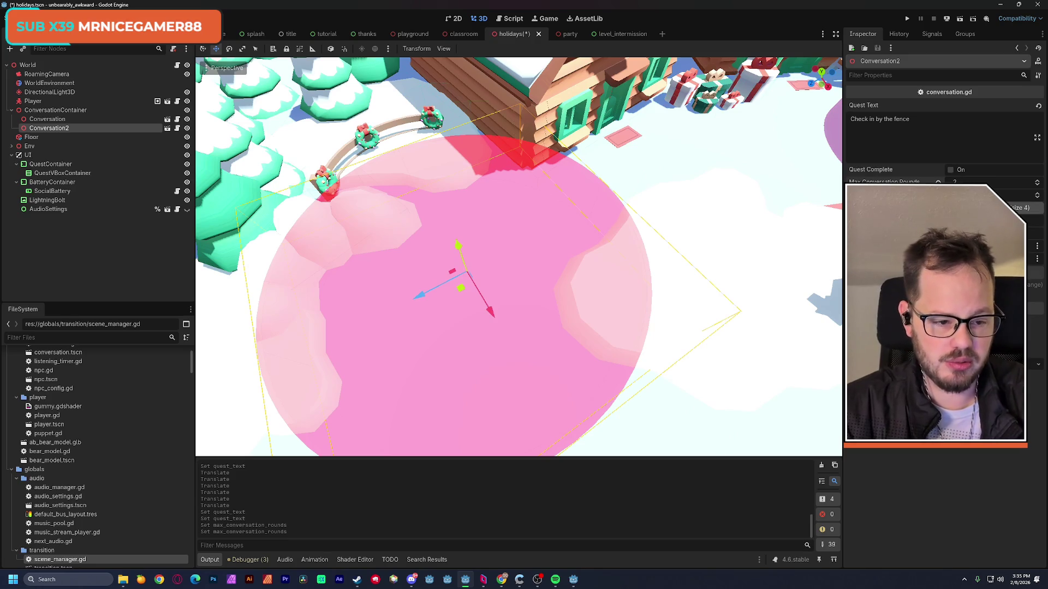
click(1019, 208)
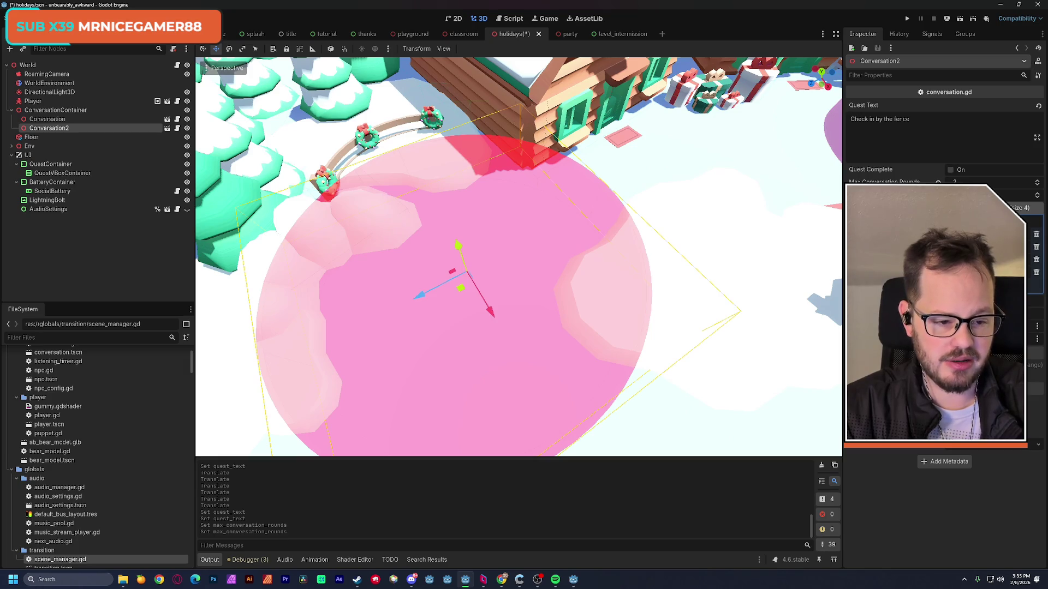
Add the first NPC config entry and set its failing vibe to green 00ff59.
click(1015, 233)
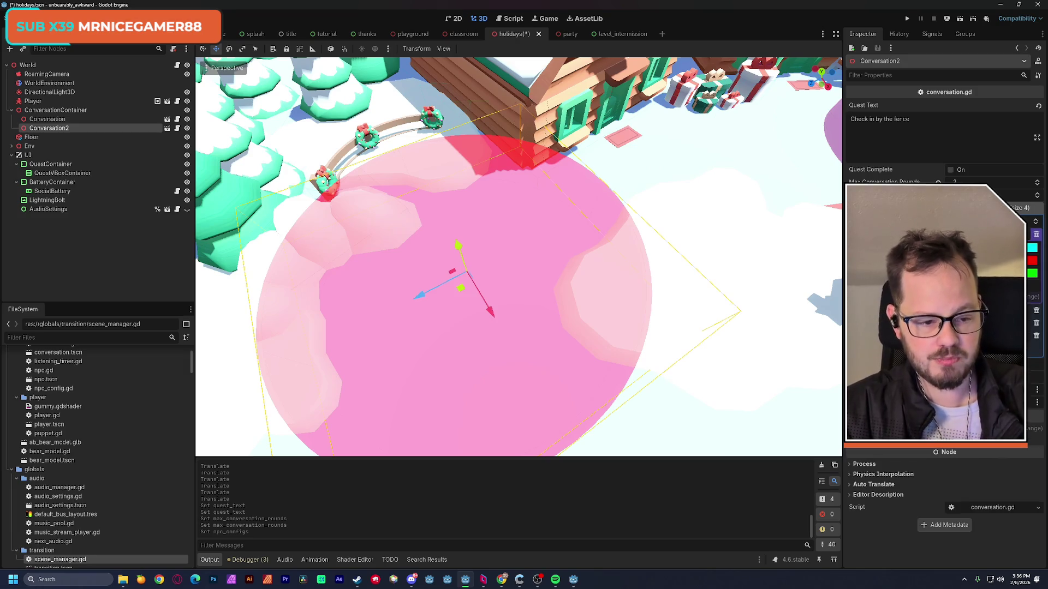
click(1032, 250)
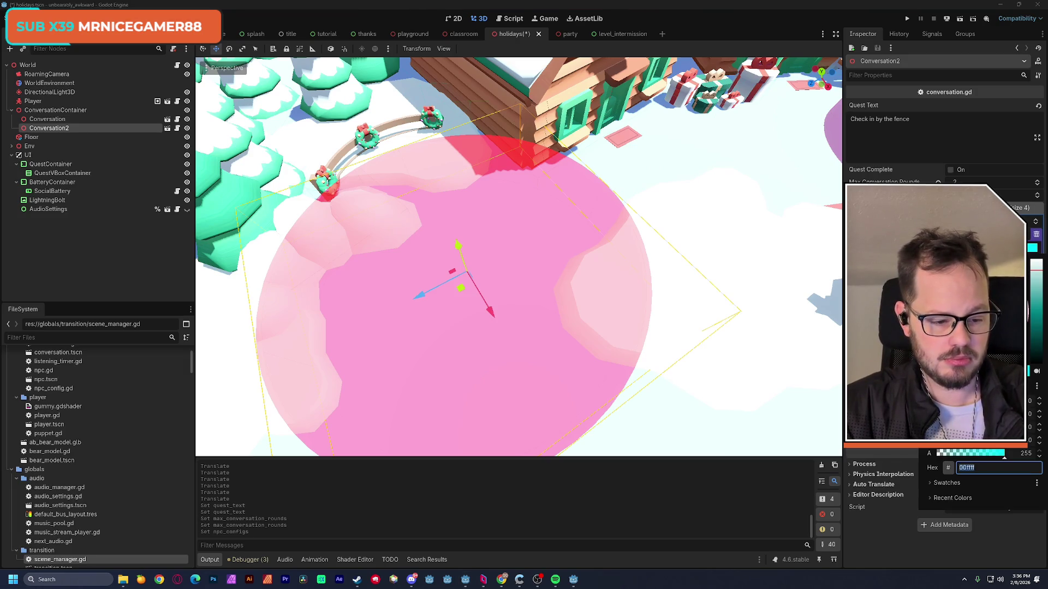
key(Escape)
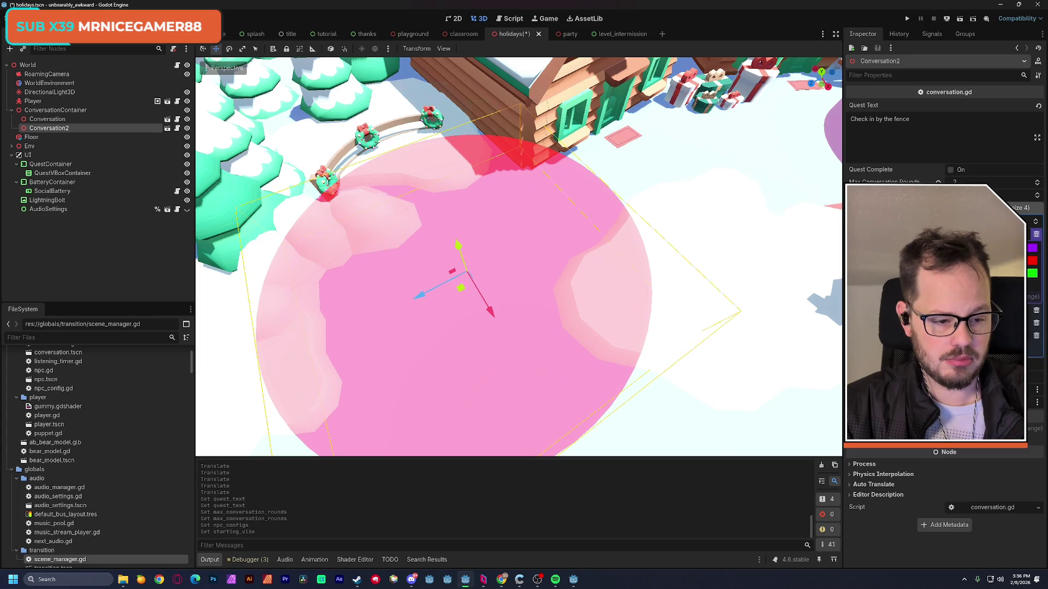
click(1032, 261)
text(00ff59)
drag(1032, 327, 1032, 322)
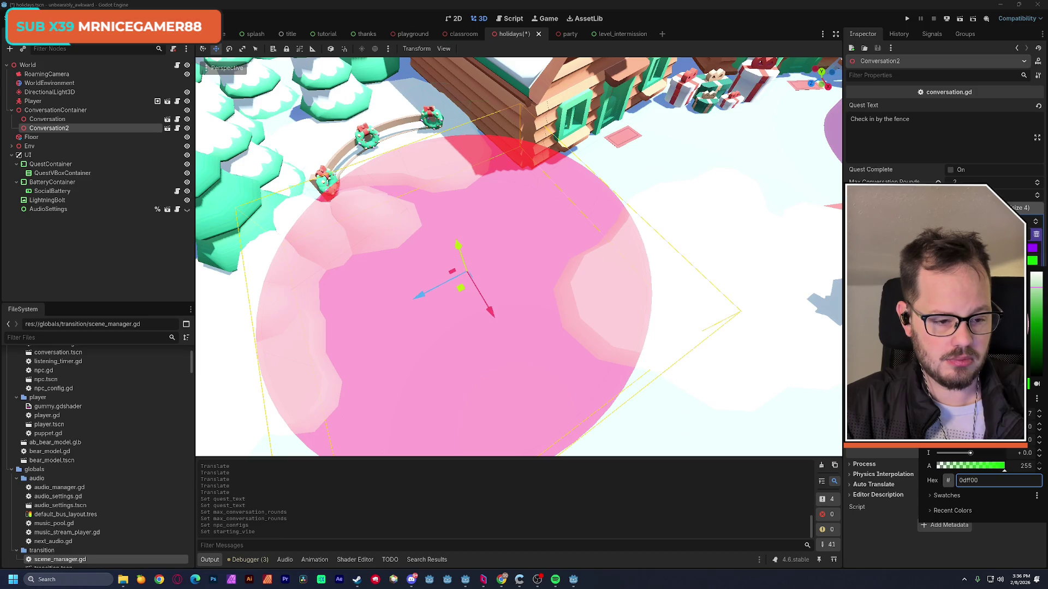
key(Escape)
Set the success vibe colour to green 0dff00.
click(1032, 273)
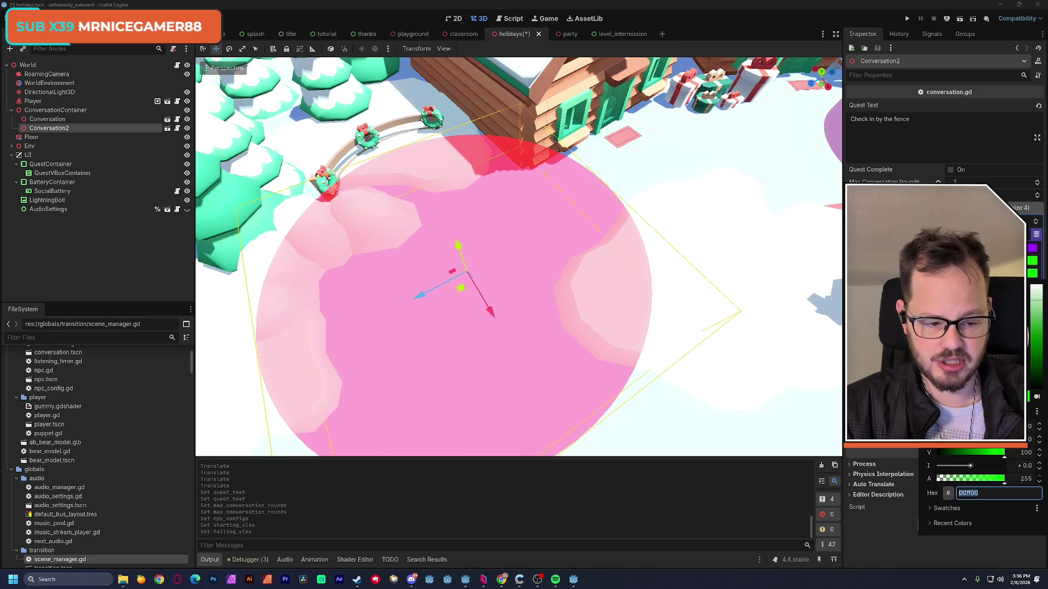
text(c4ff00)
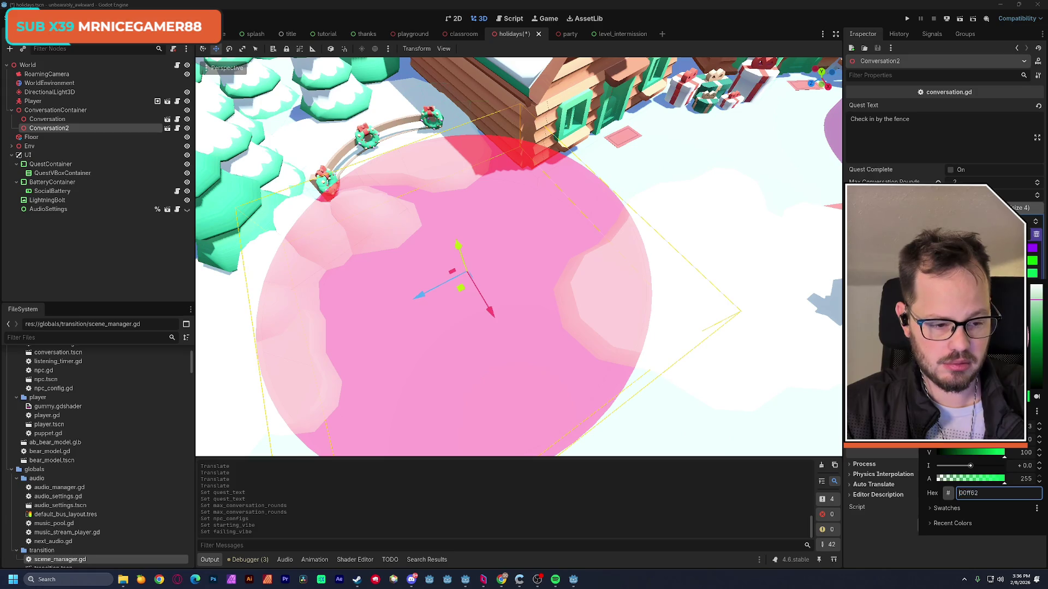
text(00ff33)
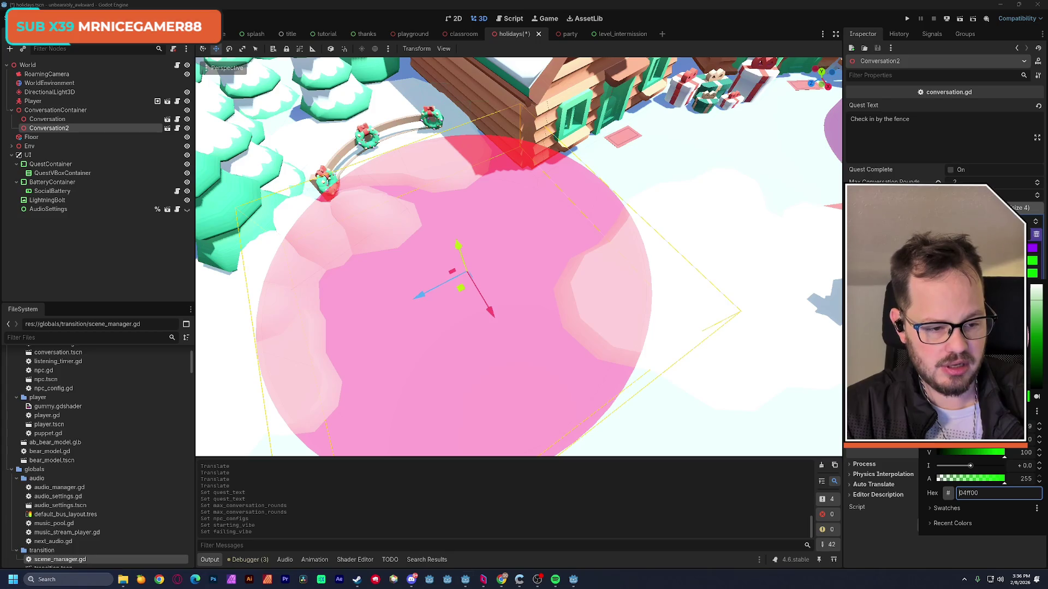
text(0dff00)
key(Return)
text(d0ff00)
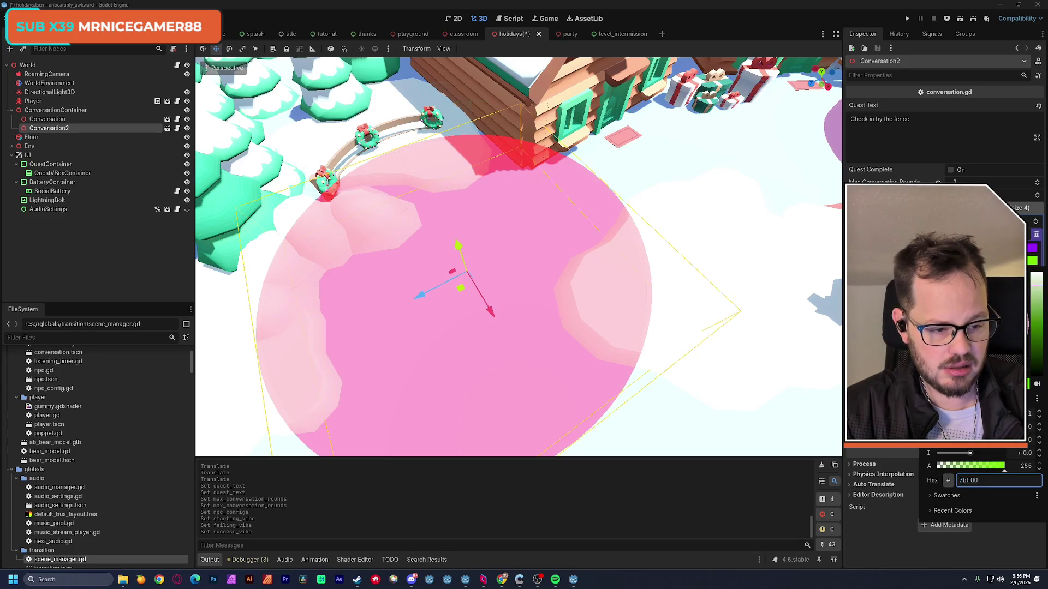
text(c4ff00)
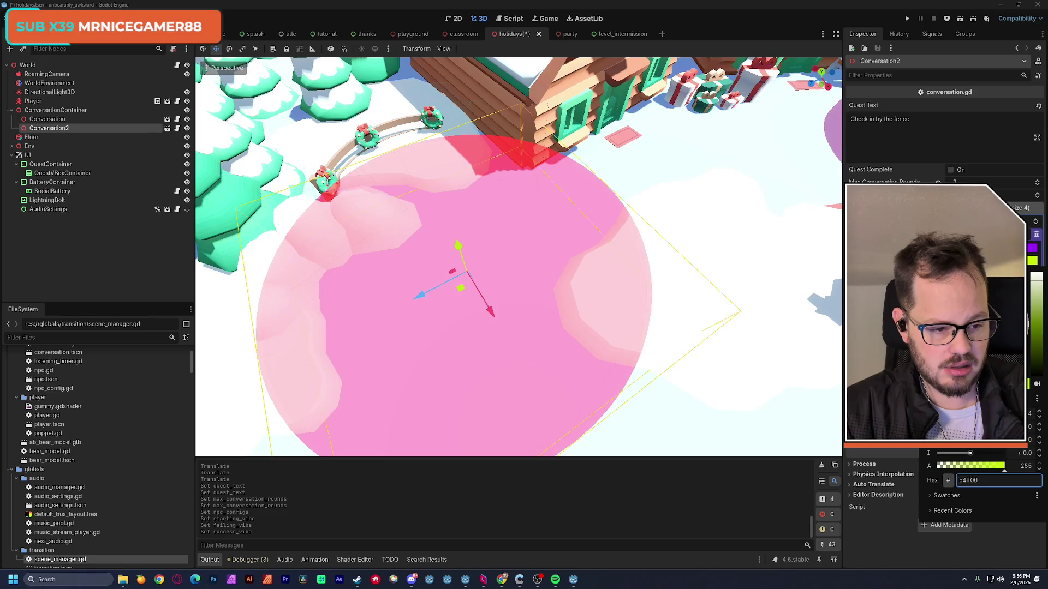
key(Escape)
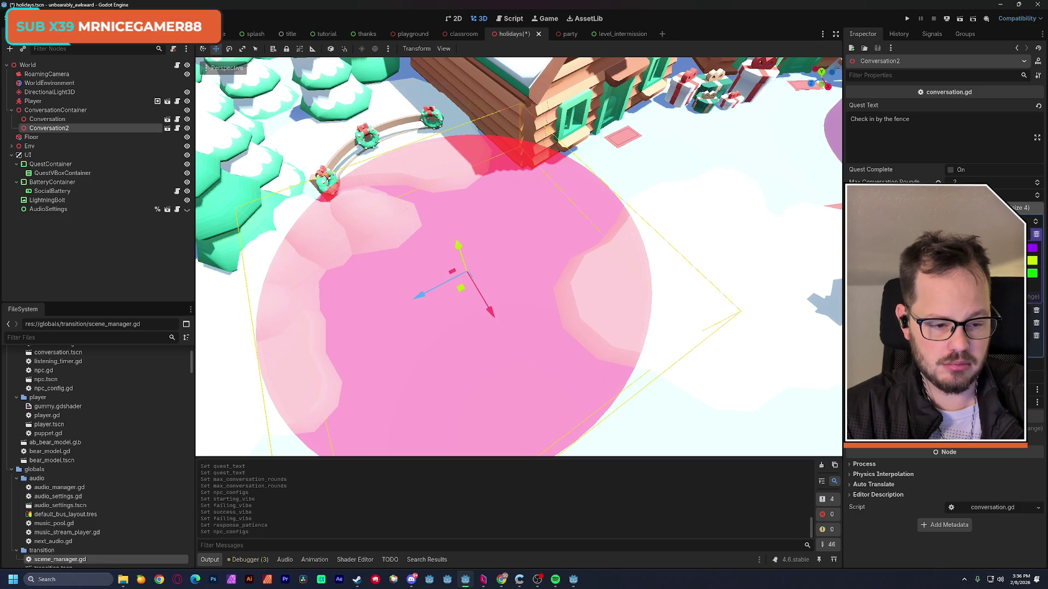
Recolour the next config's vibes: purple starting, green failing, orange success.
click(1029, 324)
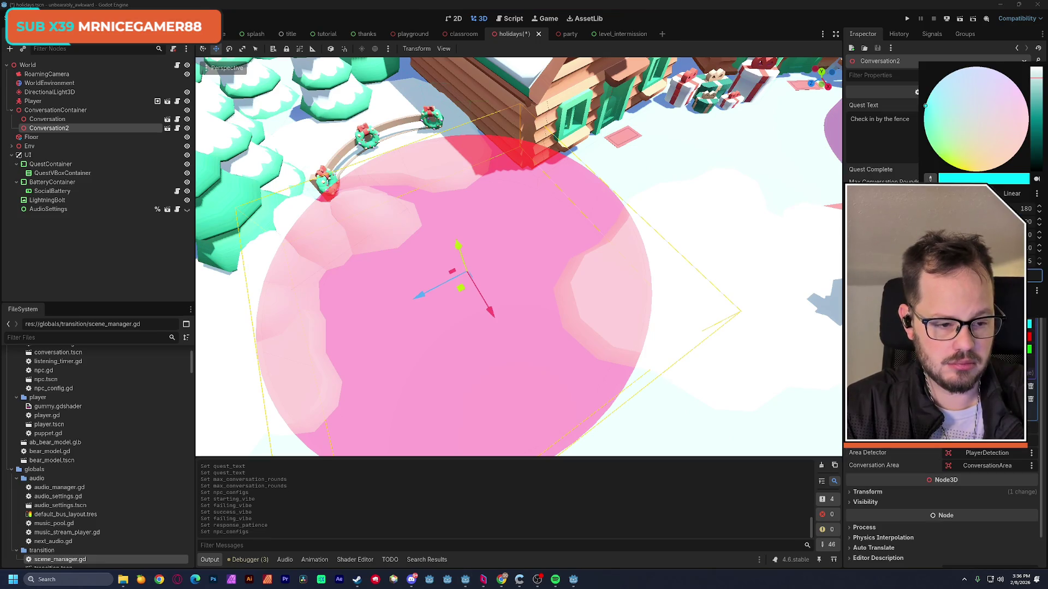
click(1001, 73)
drag(1001, 73, 1003, 74)
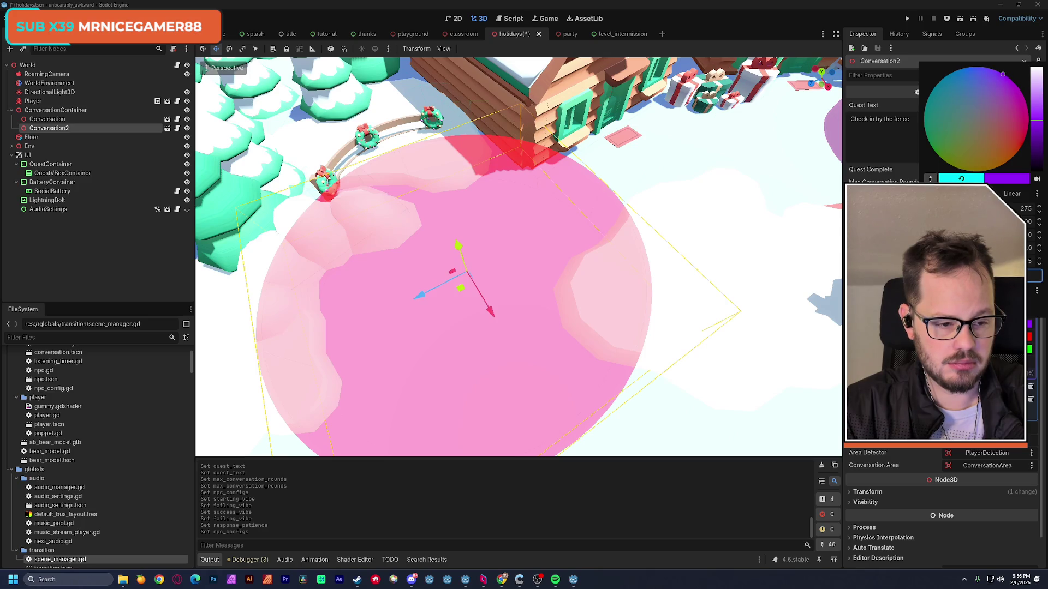
key(Escape)
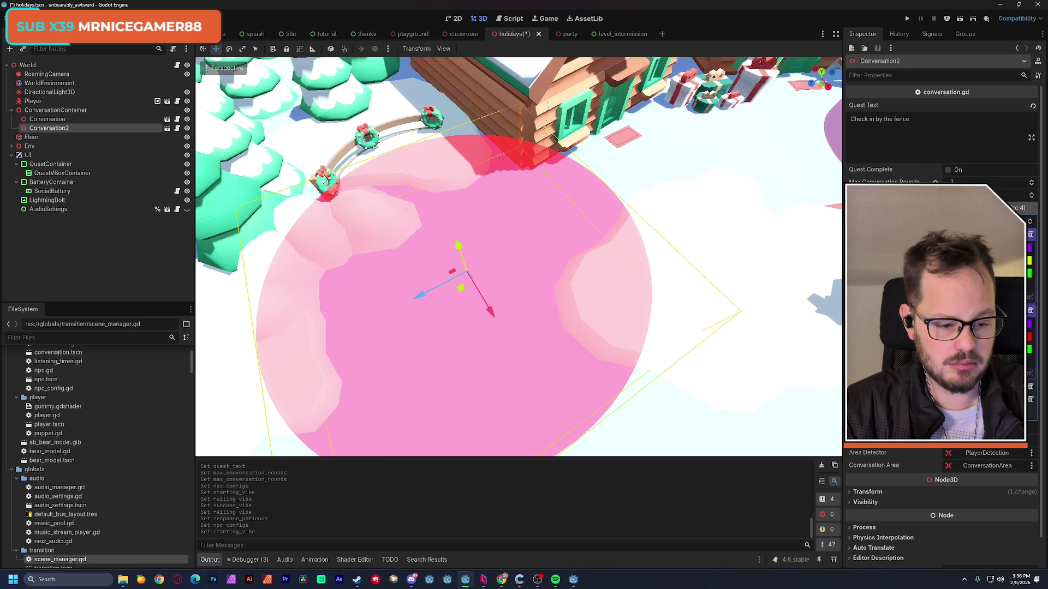
click(1014, 337)
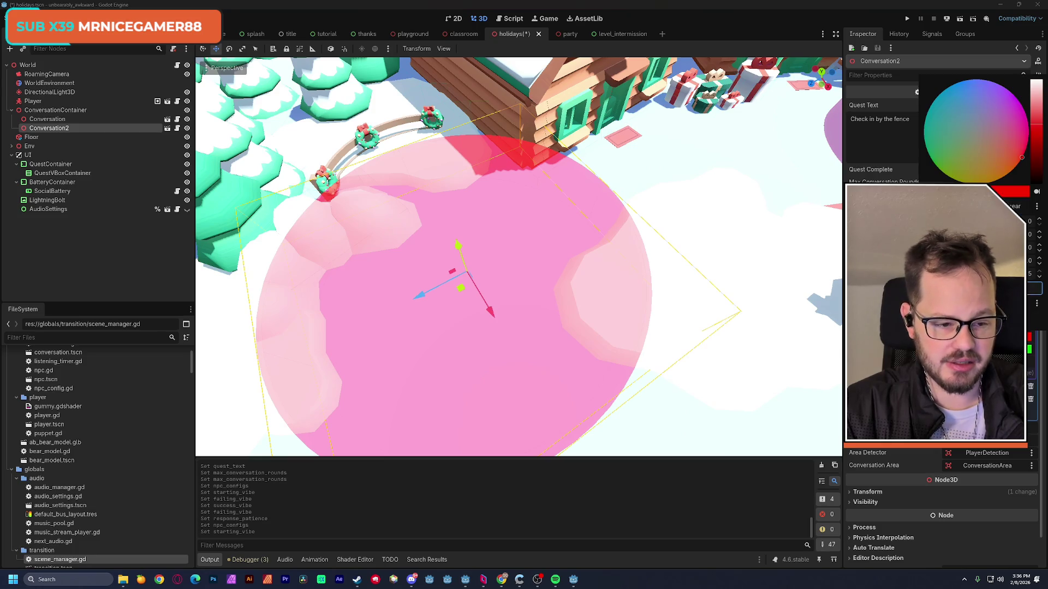
click(934, 163)
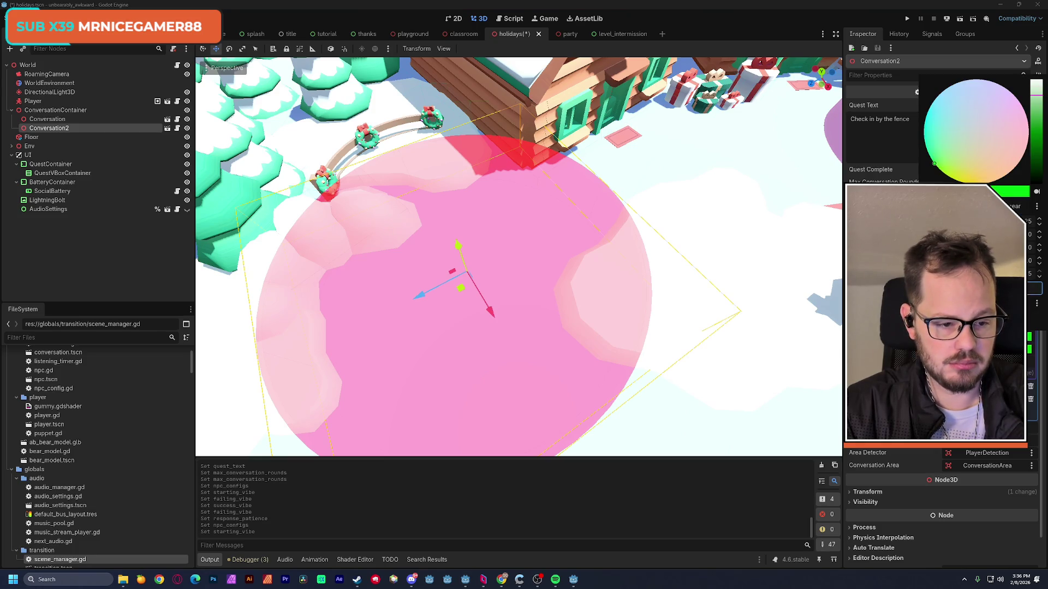
key(Escape)
click(1015, 336)
drag(934, 177, 997, 192)
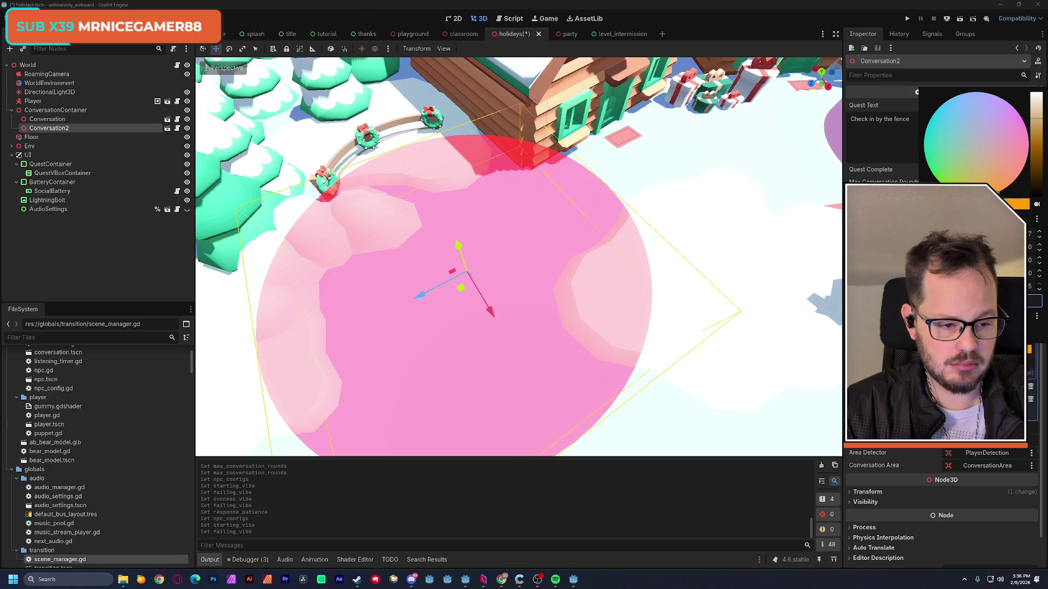
key(Escape)
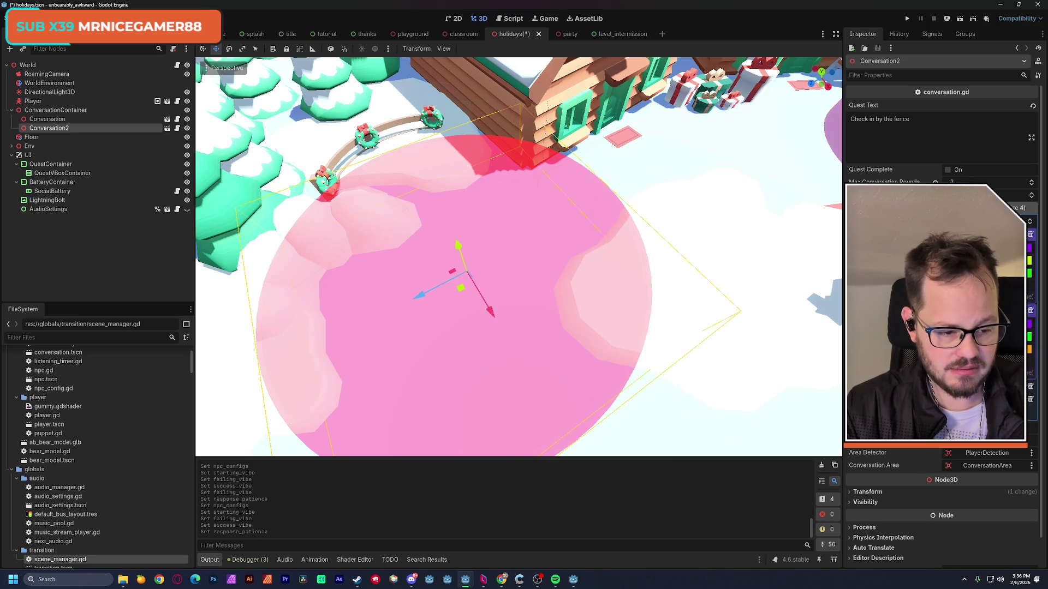
Change another config's starting vibe to vivid orange, leaving its red and blue vibes unchanged.
scroll(941, 328, down, 1)
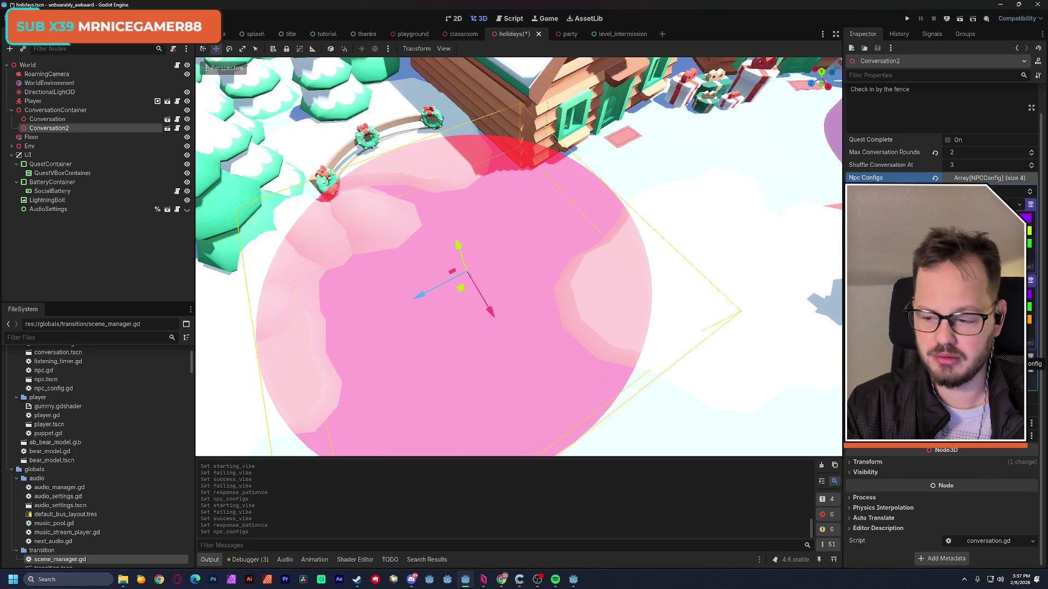
click(1029, 358)
click(1029, 225)
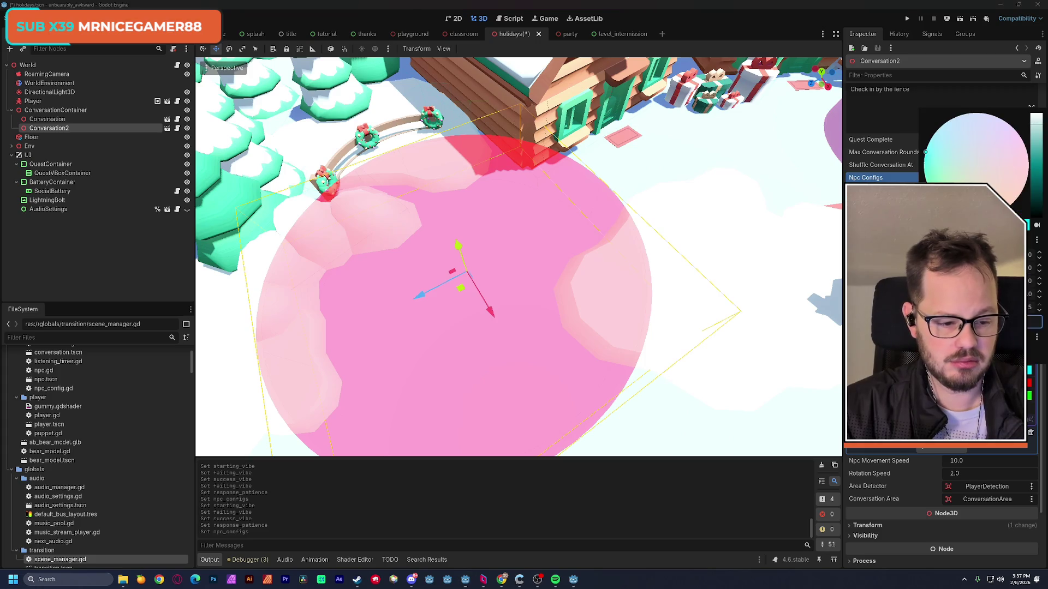
drag(924, 152, 1004, 189)
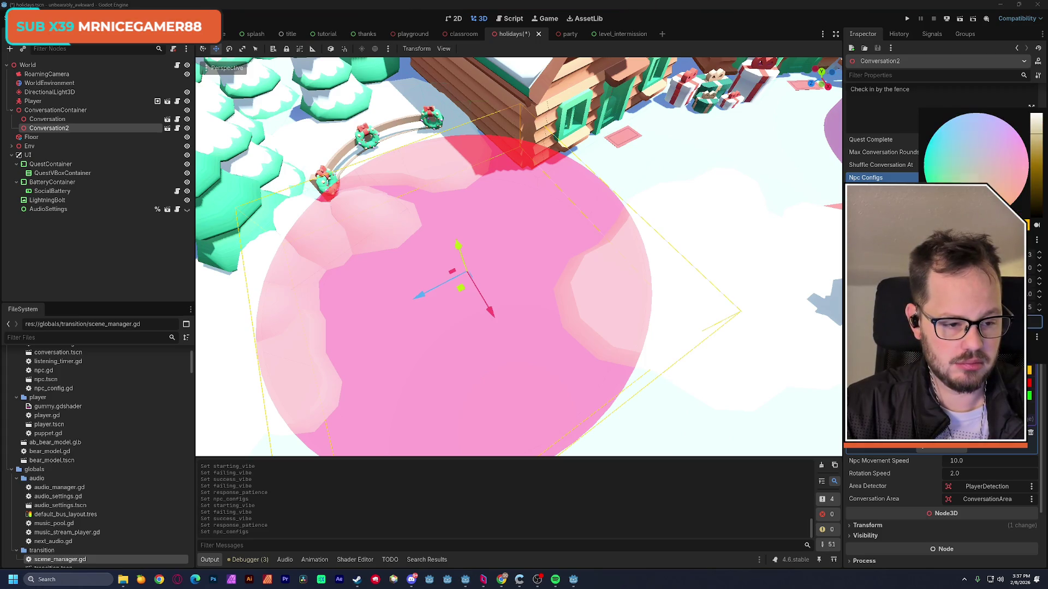
key(Escape)
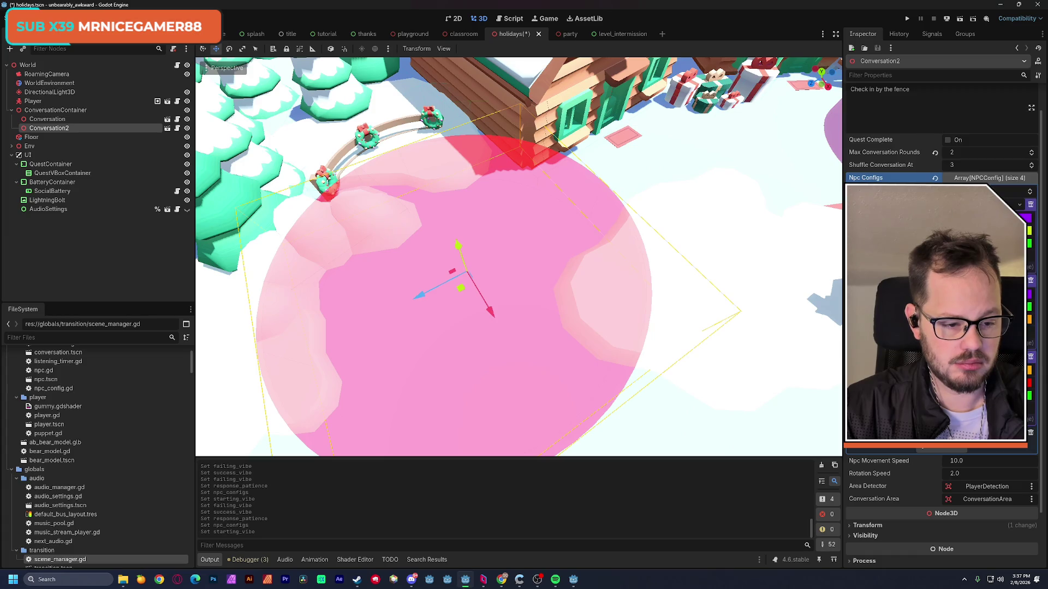
click(1028, 382)
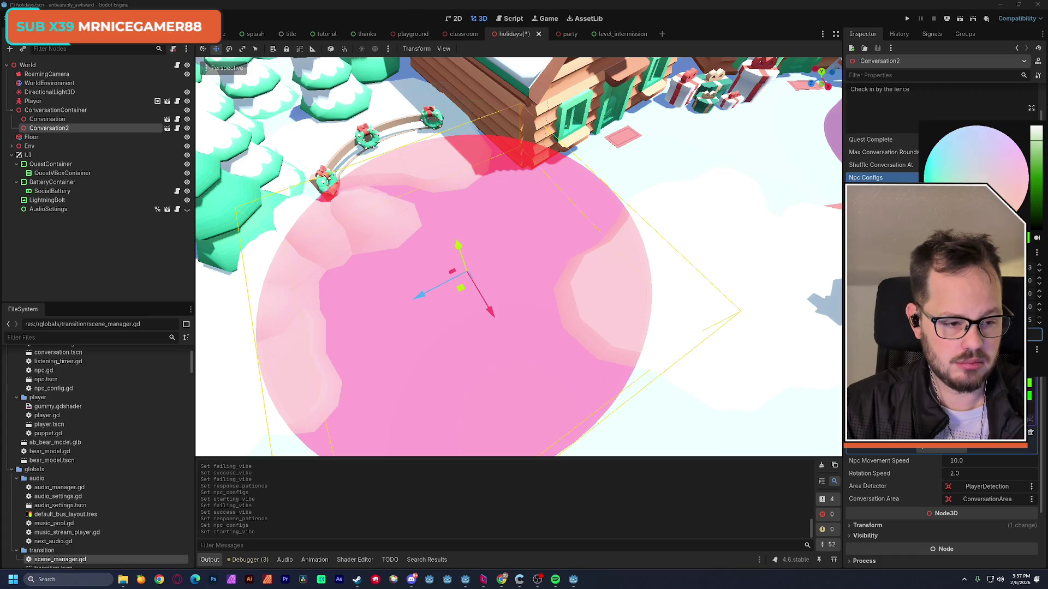
key(Escape)
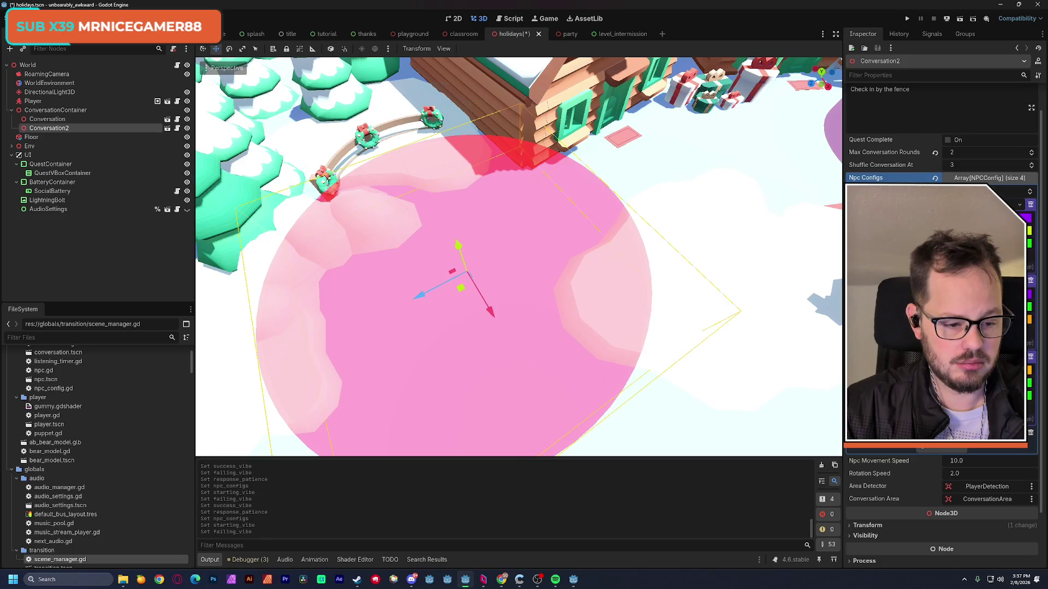
click(1028, 394)
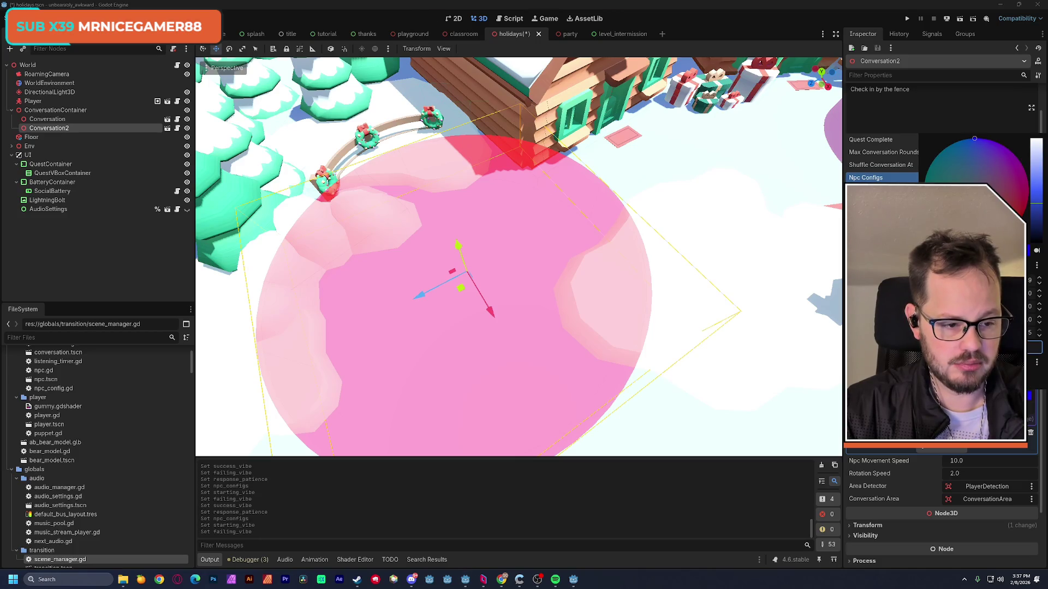
key(Escape)
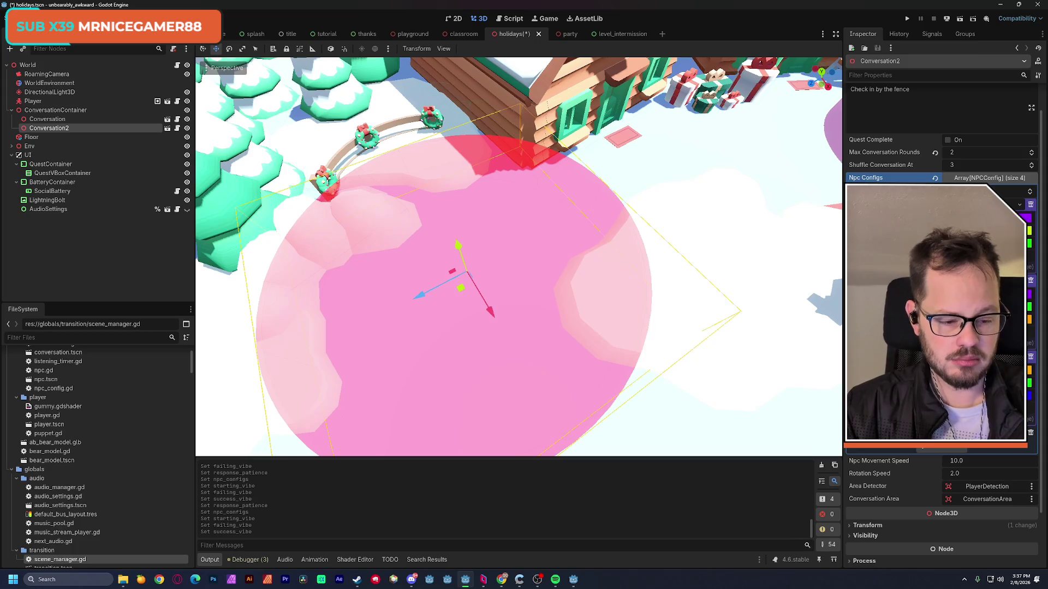
Make config 1's failing vibe green and its success vibe orange.
scroll(942, 136, down, 3)
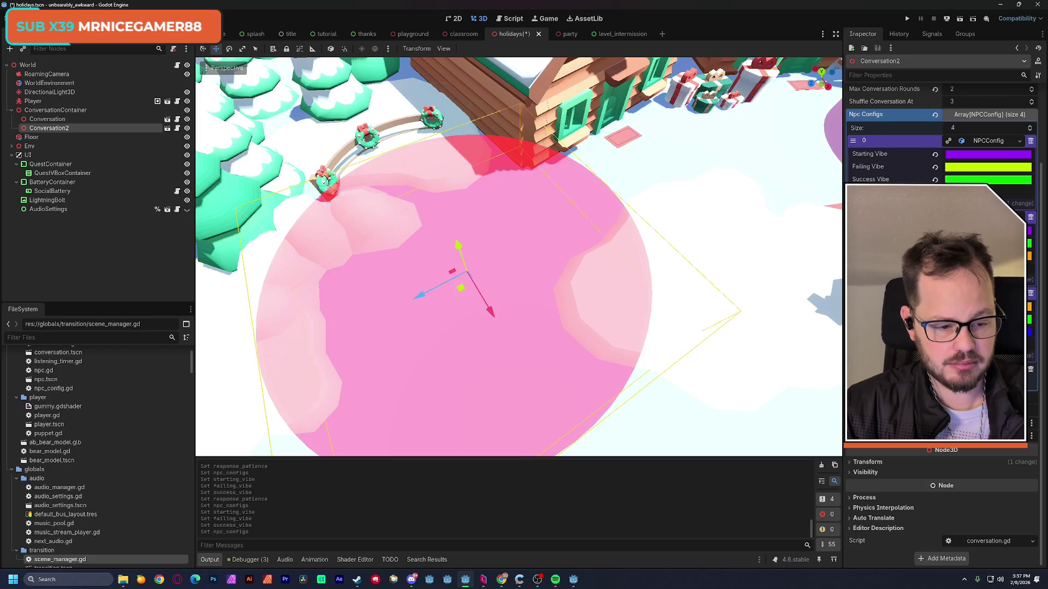
scroll(873, 327, down, 2)
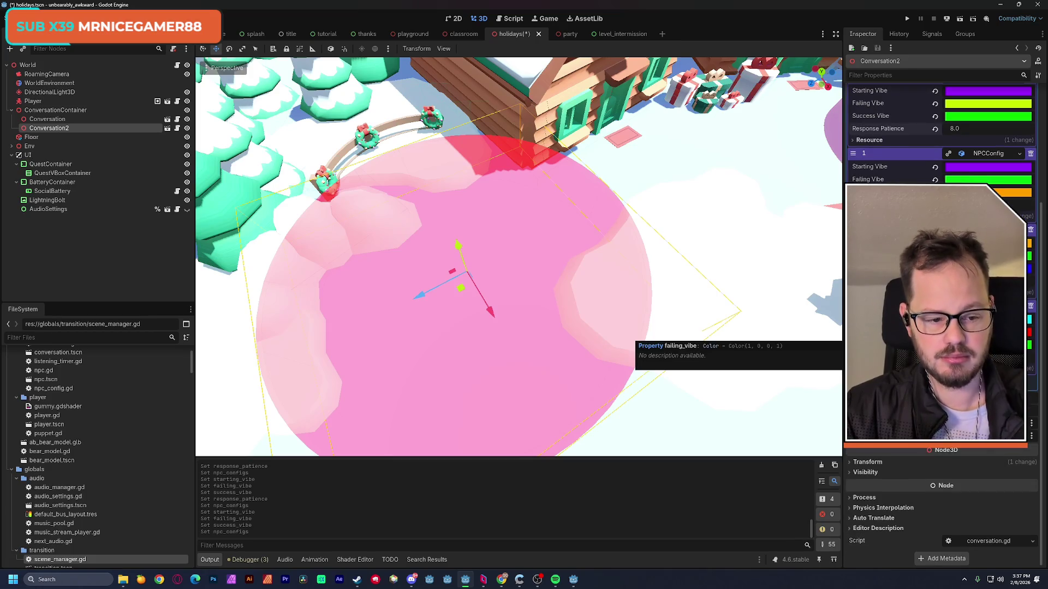
click(988, 319)
drag(929, 136, 931, 143)
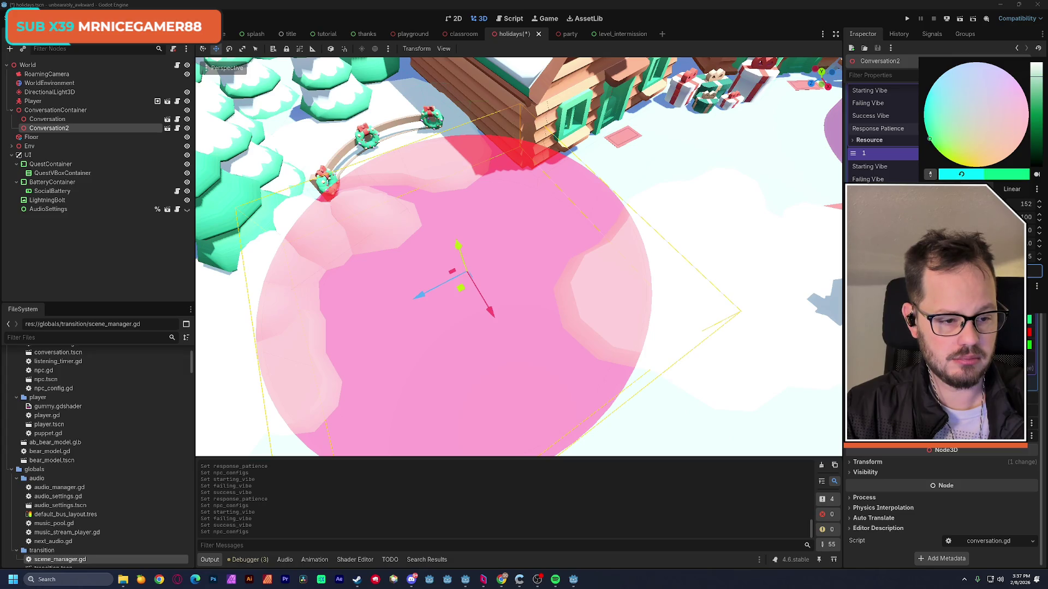
key(Escape)
click(988, 330)
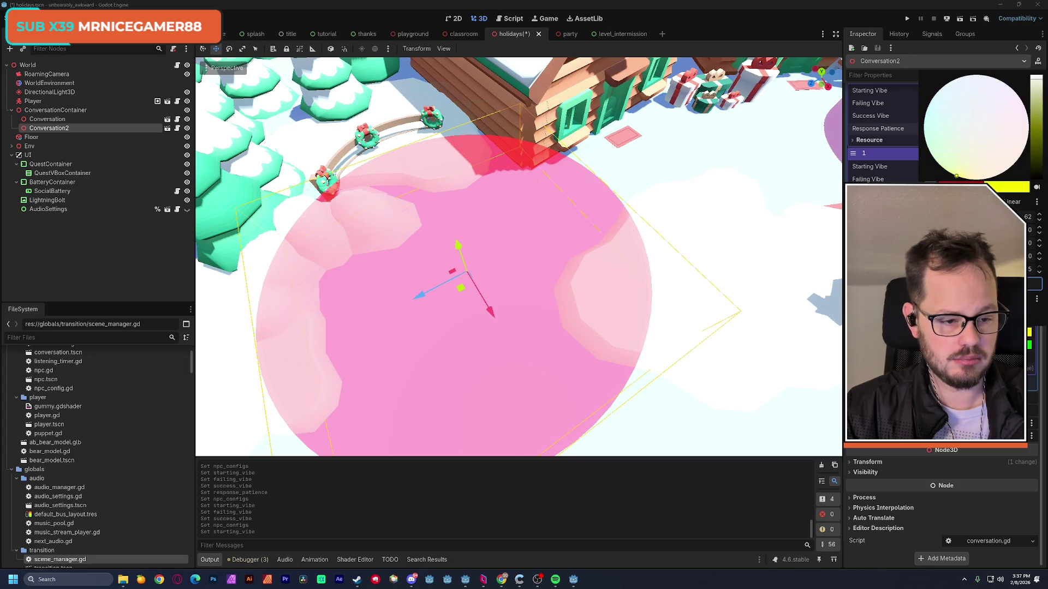
key(Escape)
click(987, 342)
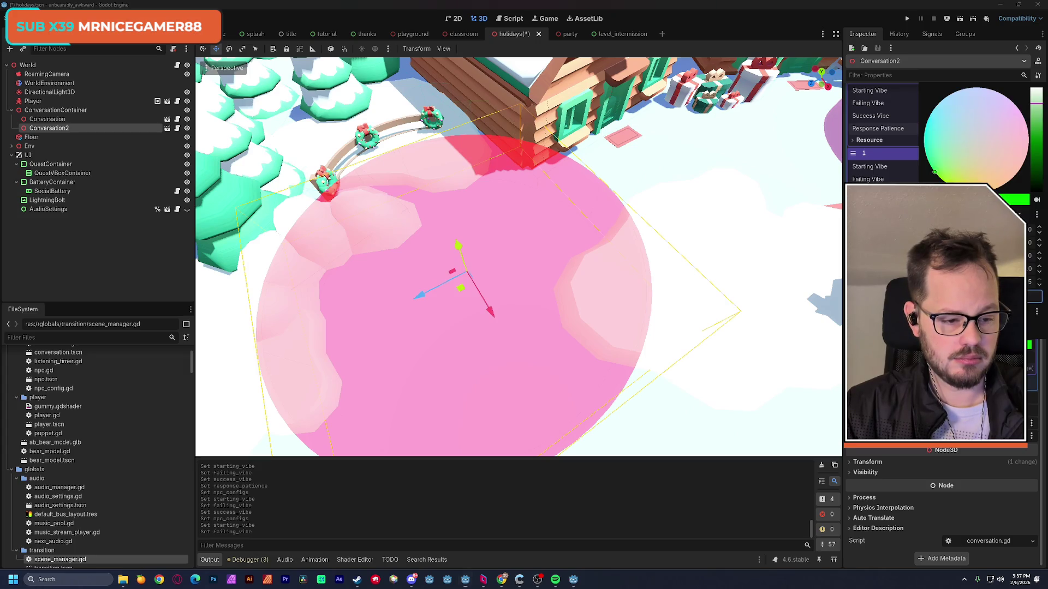
drag(934, 172, 996, 188)
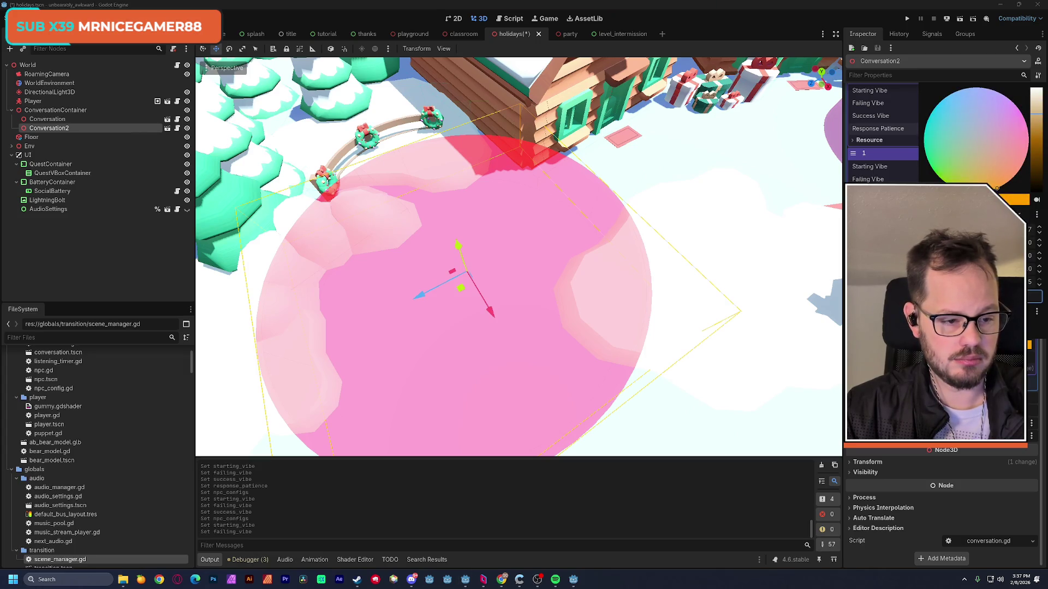
key(Escape)
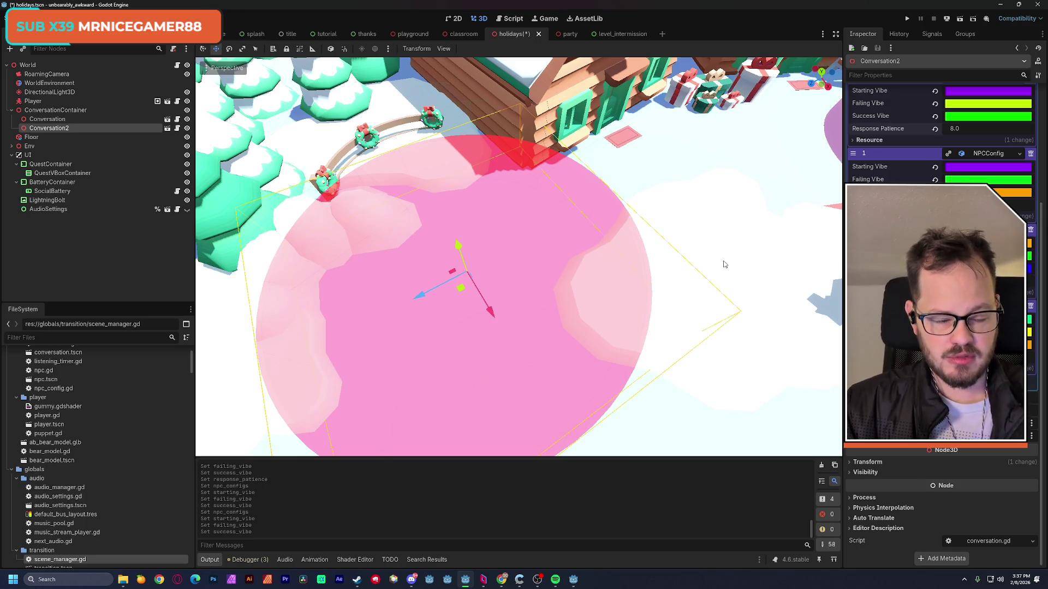
click(954, 514)
Instance conversation.tscn as a child of ConversationContainer.
click(756, 238)
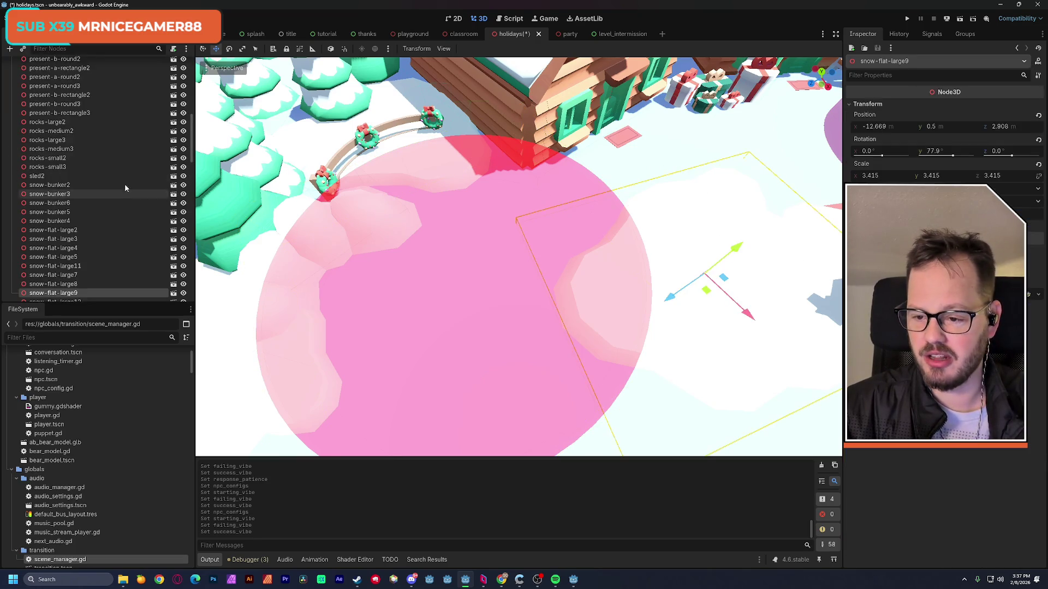
scroll(120, 191, up, 10)
click(12, 147)
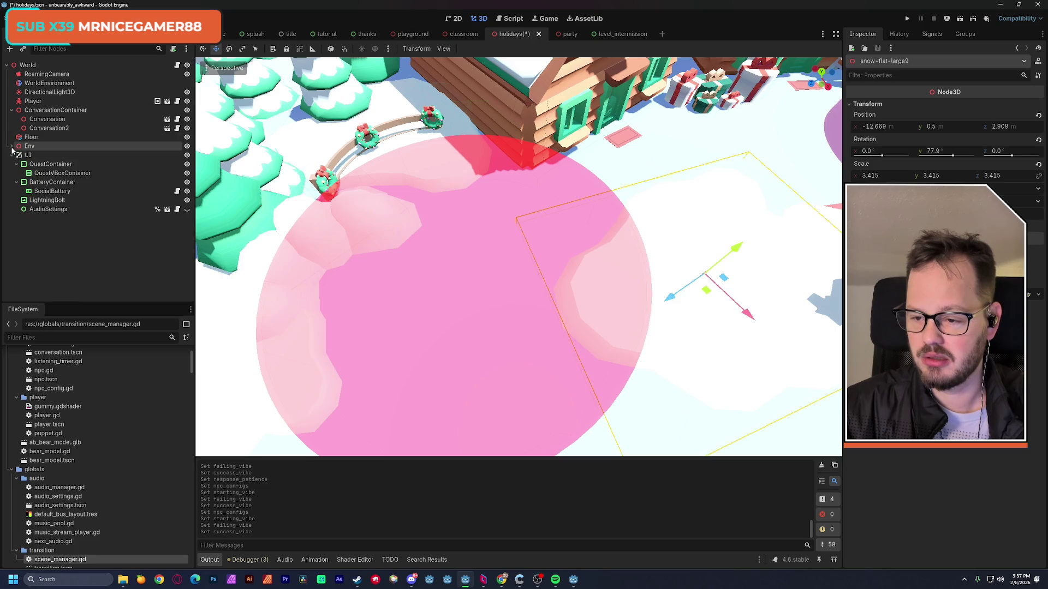
click(54, 110)
key(ctrl+shift+a)
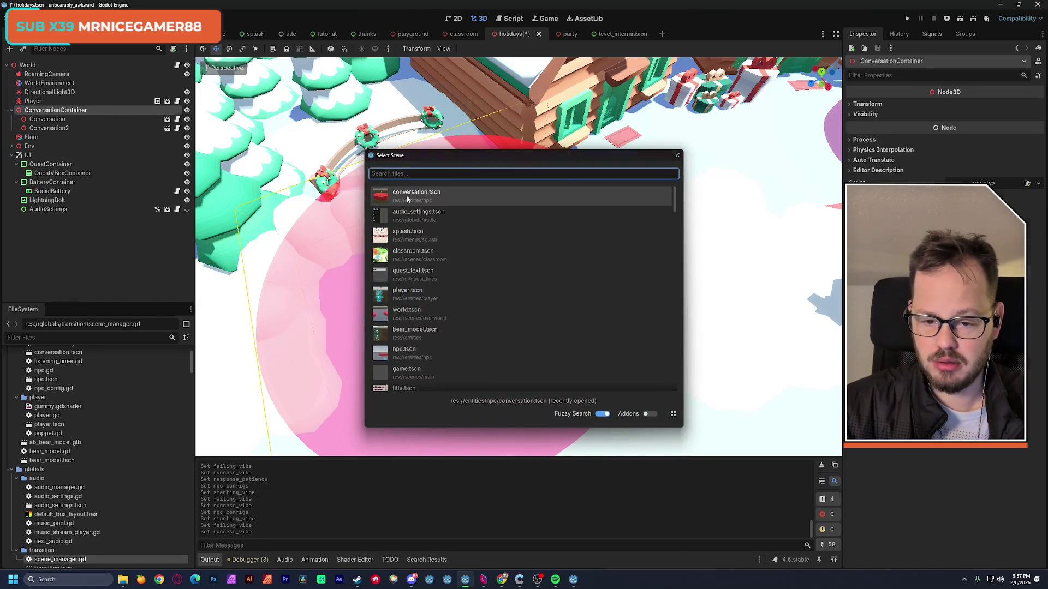
double_click(406, 195)
Raise the new Conversation3 disc about 1.5 units.
key(f)
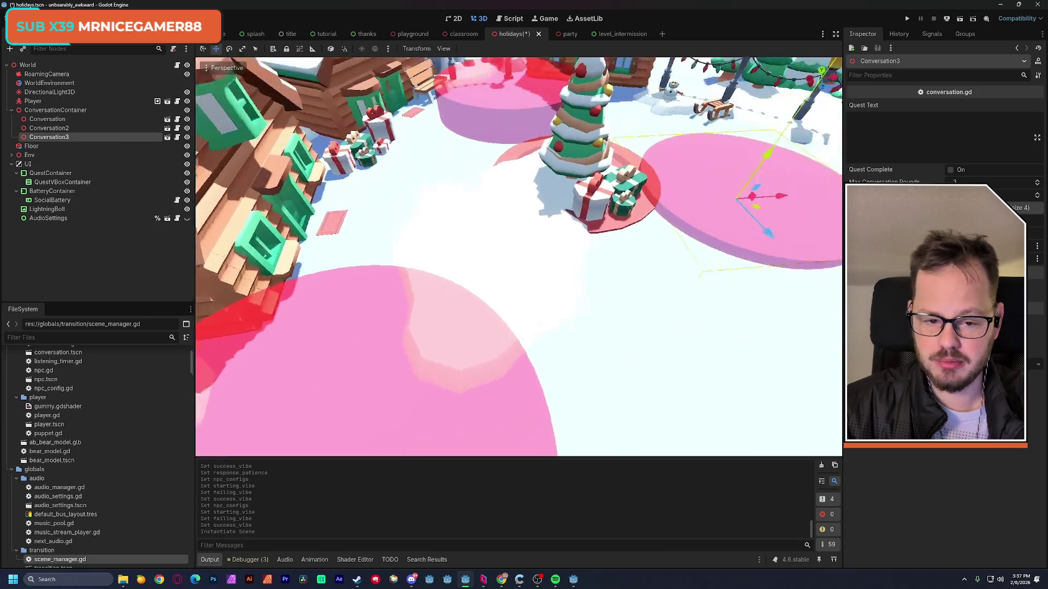
key(w)
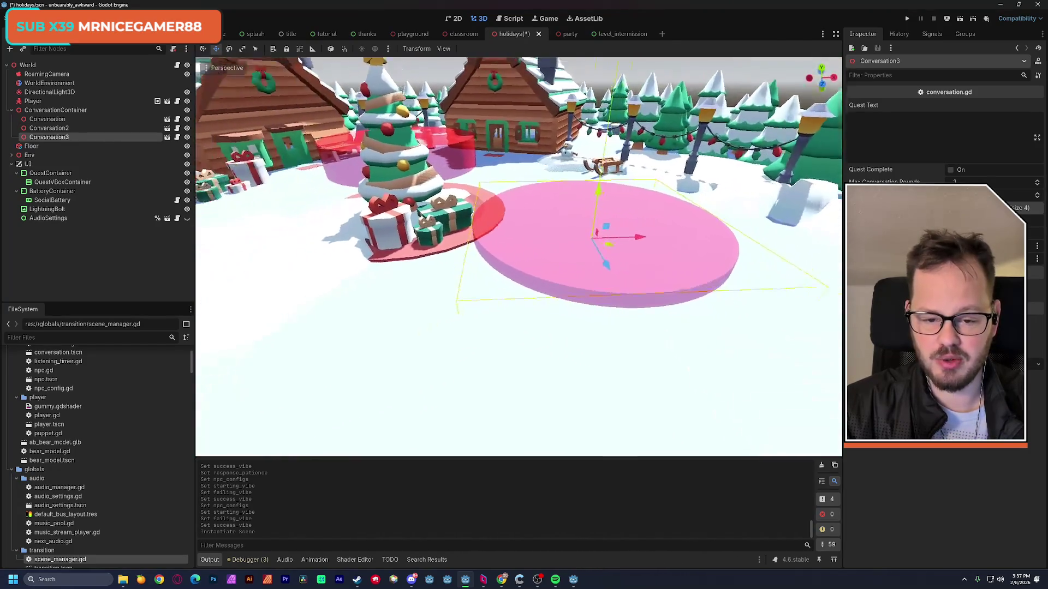
drag(642, 216, 666, 176)
key(a)
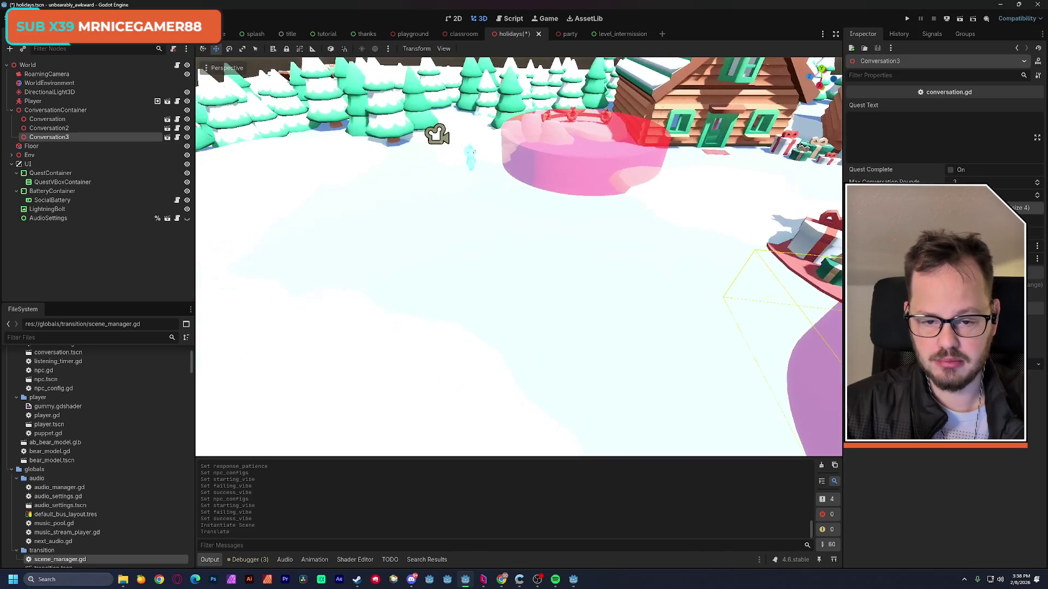
click(863, 151)
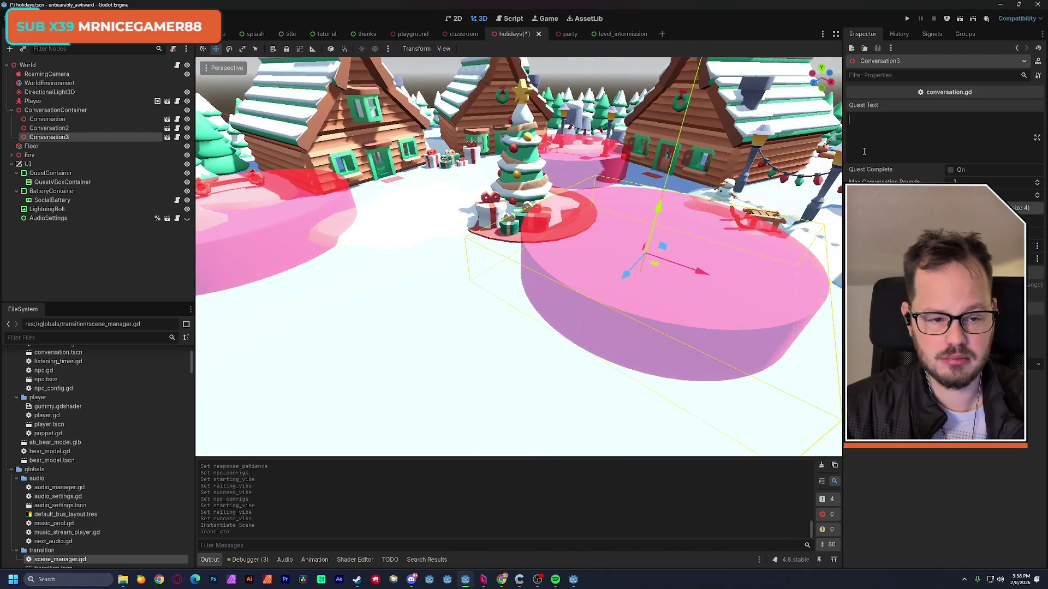
Enter 'Chat with cousins by the holiday tree' as Conversation3's quest text and compare the other zones.
text(Chat with cousins)
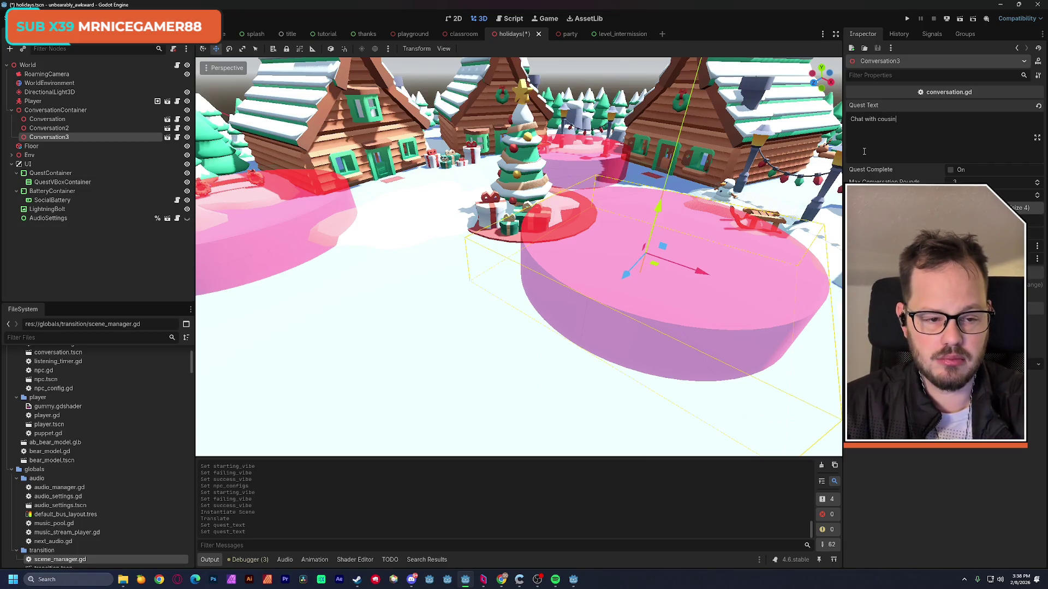
text( by )
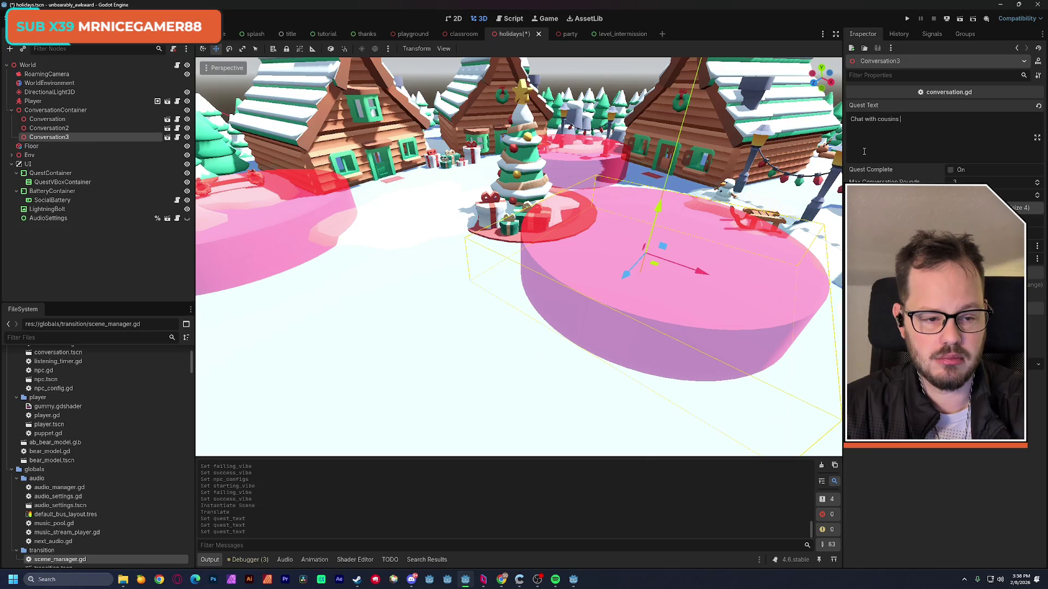
text(the)
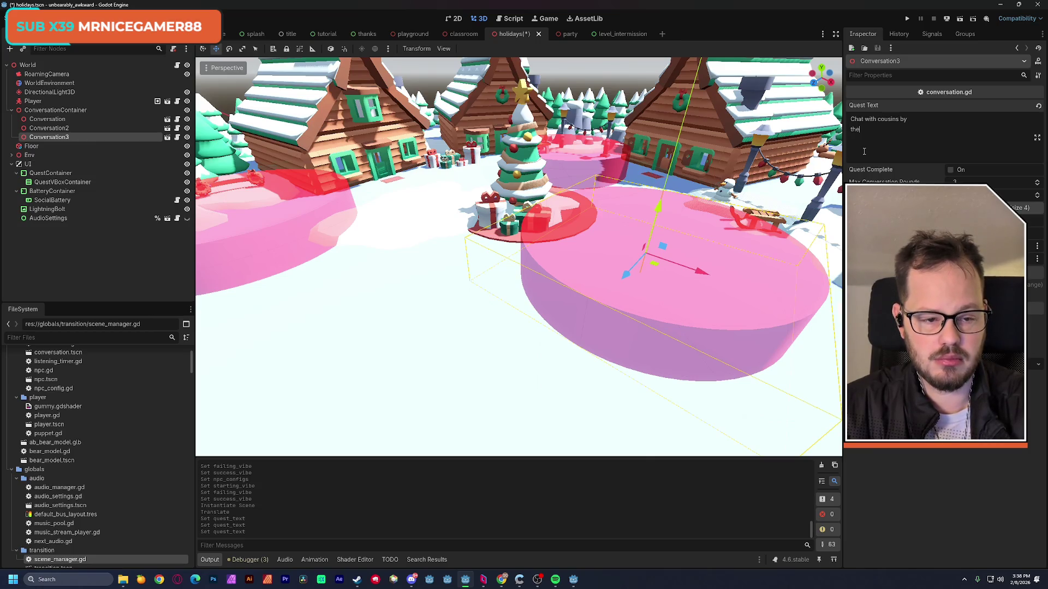
text( holiday tree)
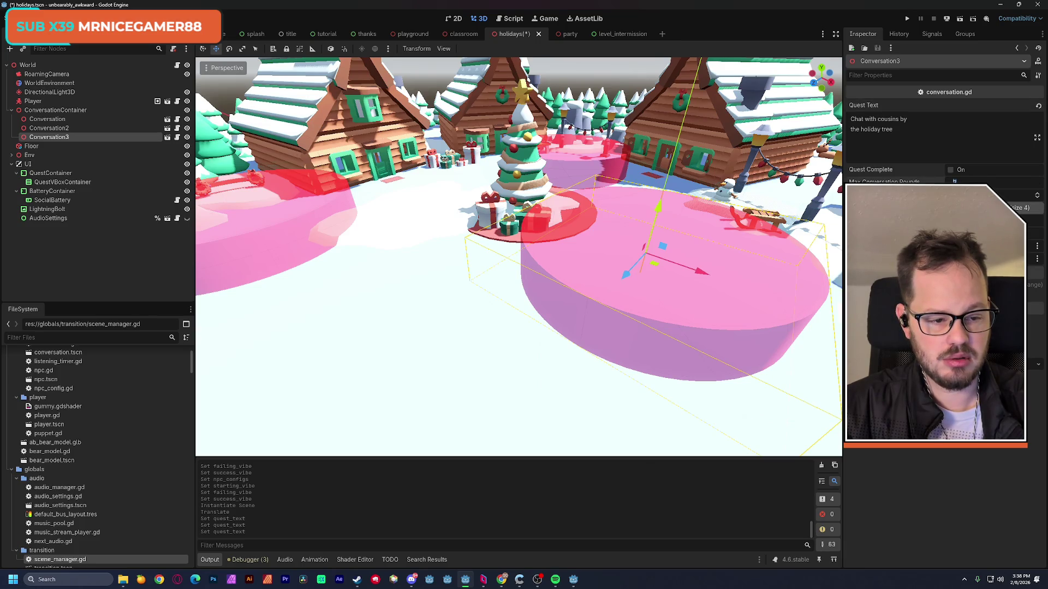
click(597, 162)
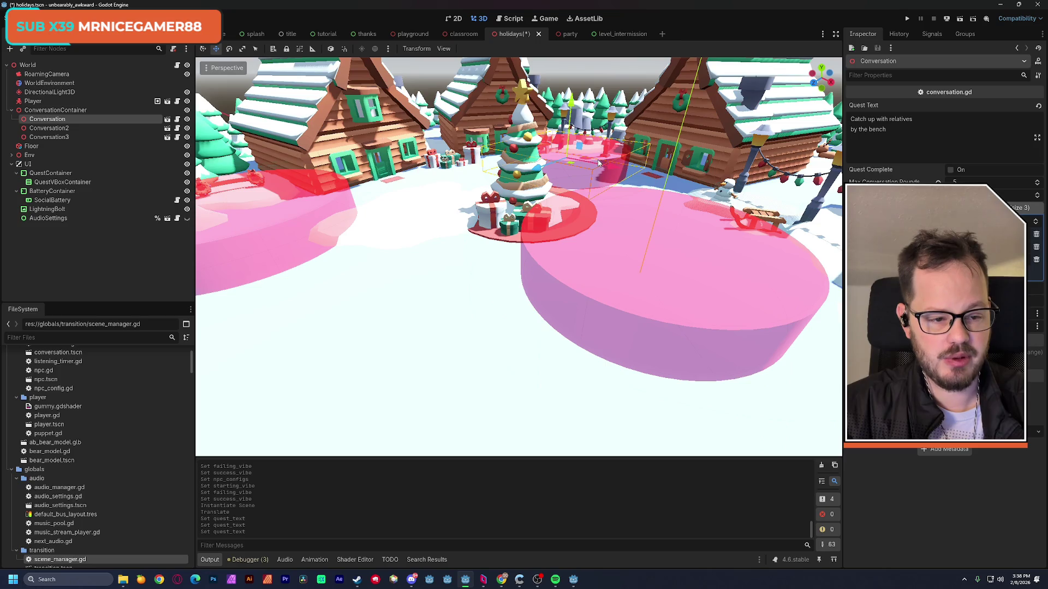
click(274, 225)
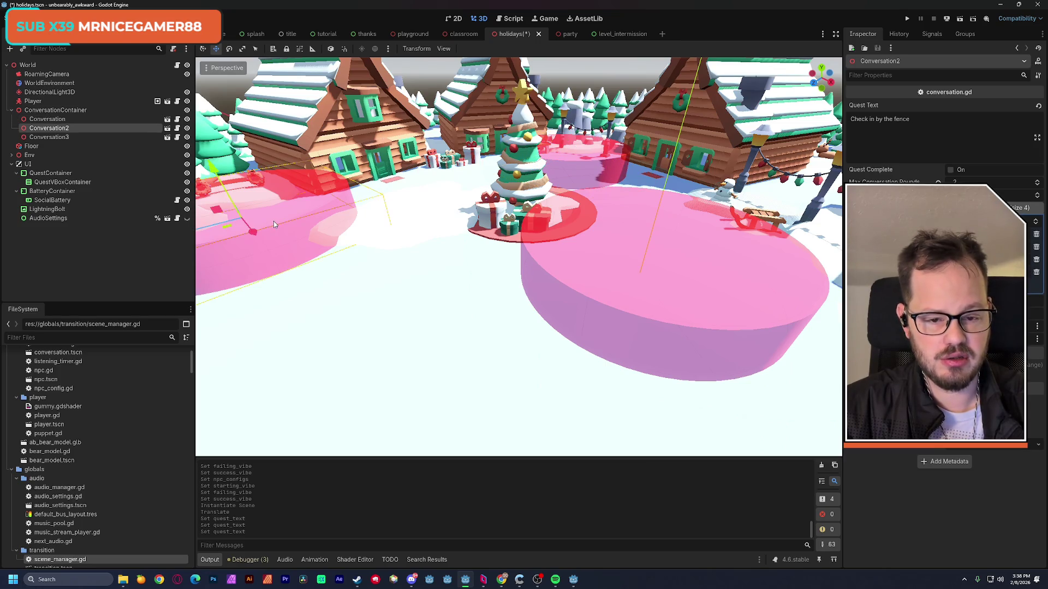
click(593, 163)
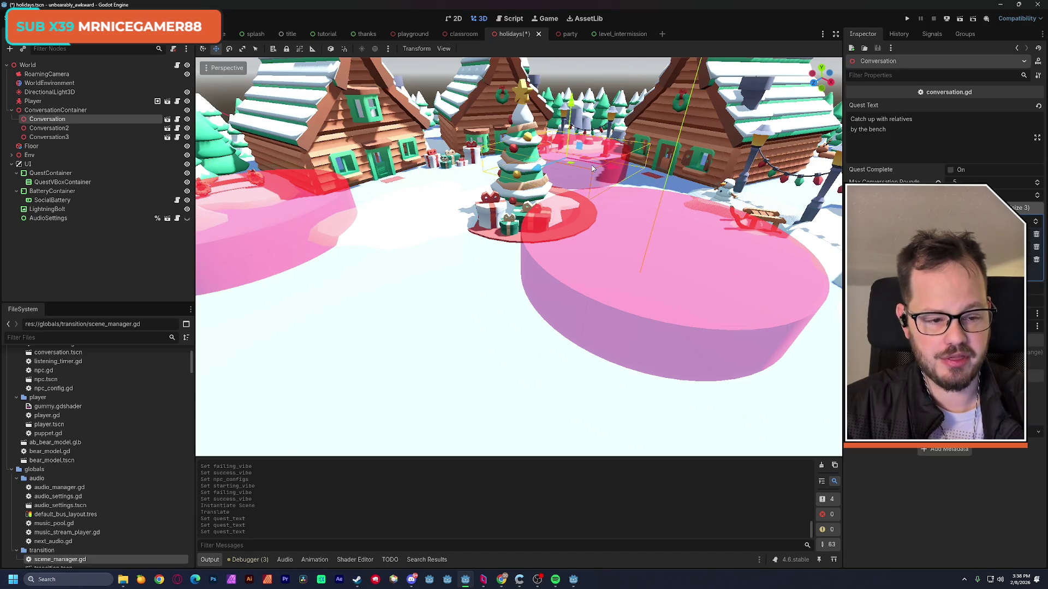
click(308, 224)
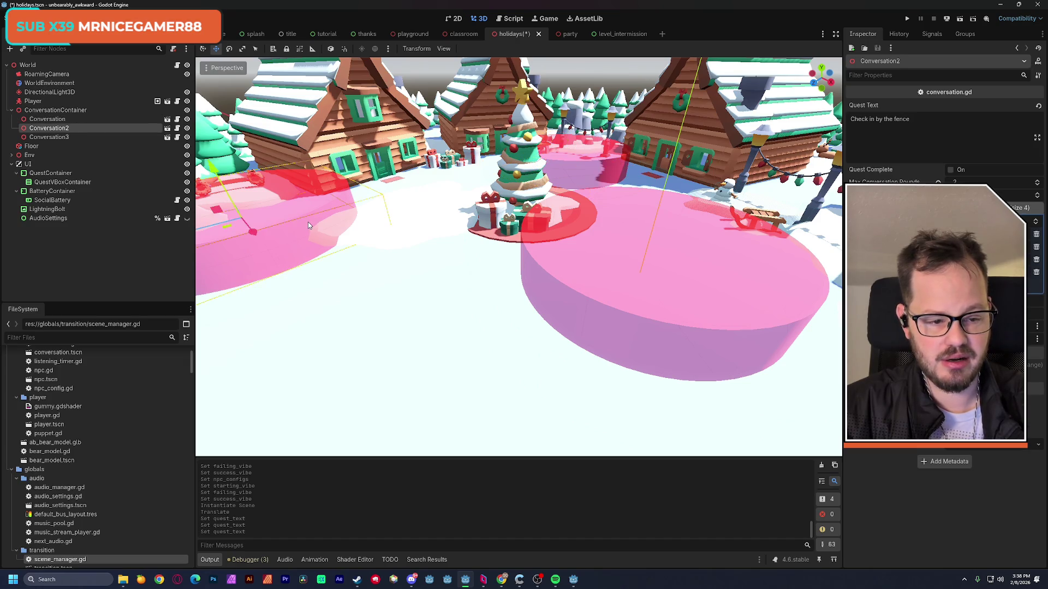
mouse_move(270, 227)
mouse_down()
mouse_move(235, 234)
mouse_move(306, 234)
mouse_up()
click(556, 244)
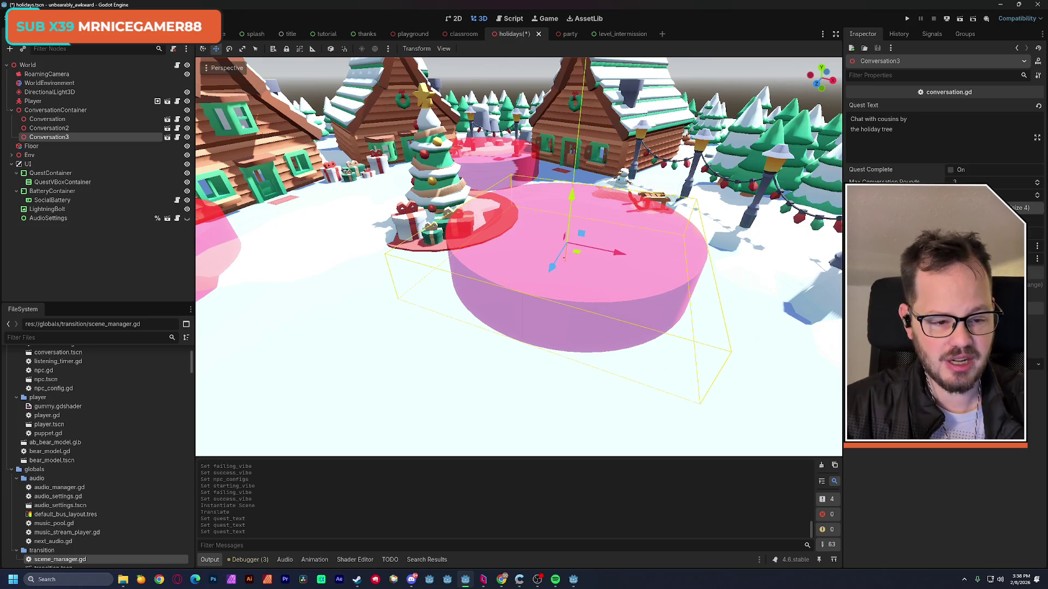
Set Conversation3's Npc Configs to 6 entries and Max Conversation Rounds to 2, then save.
click(982, 208)
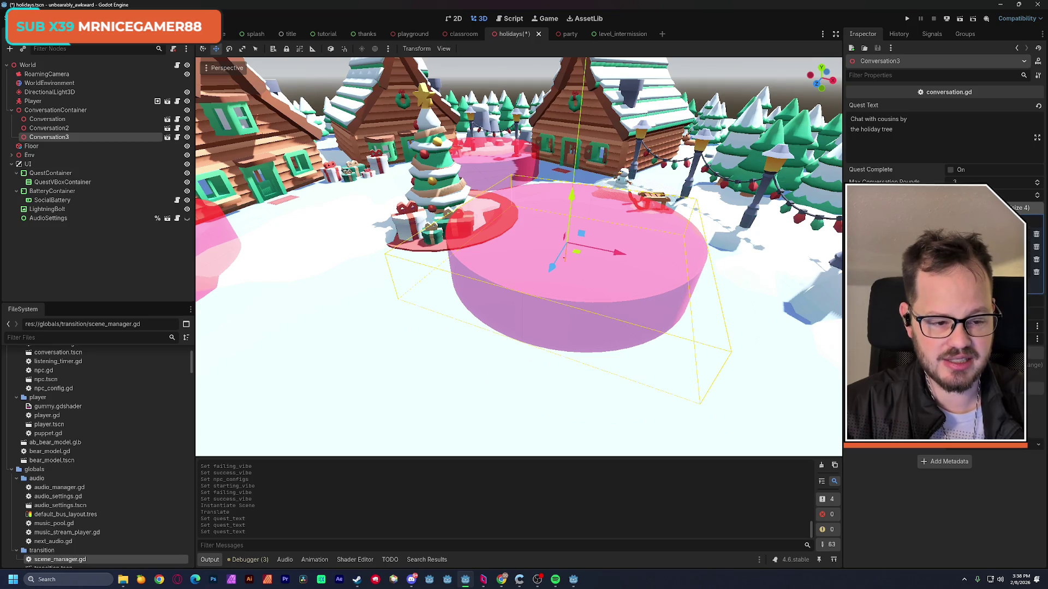
text(6)
key(Return)
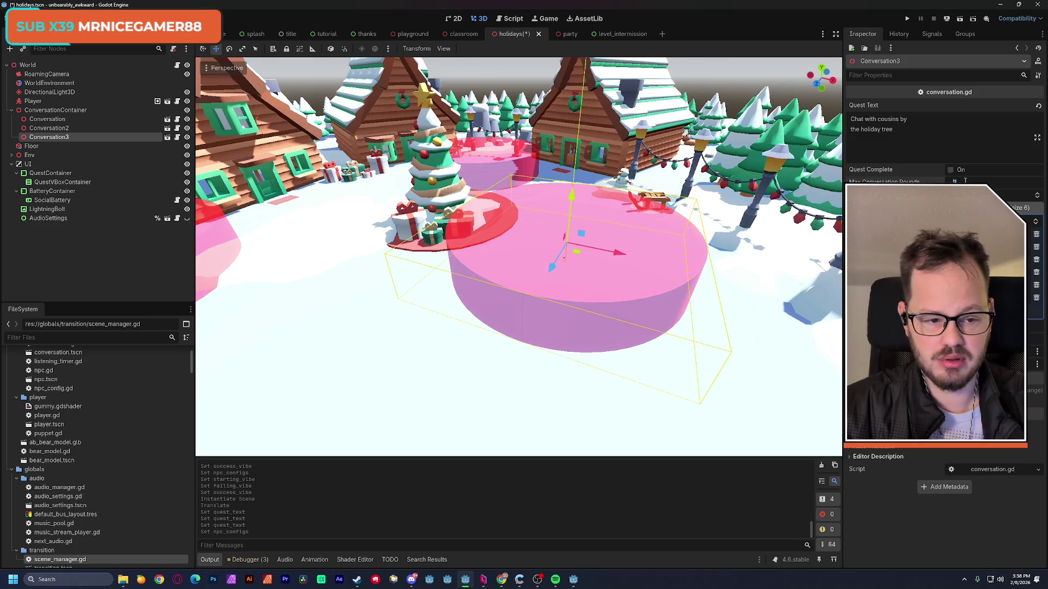
key(Return)
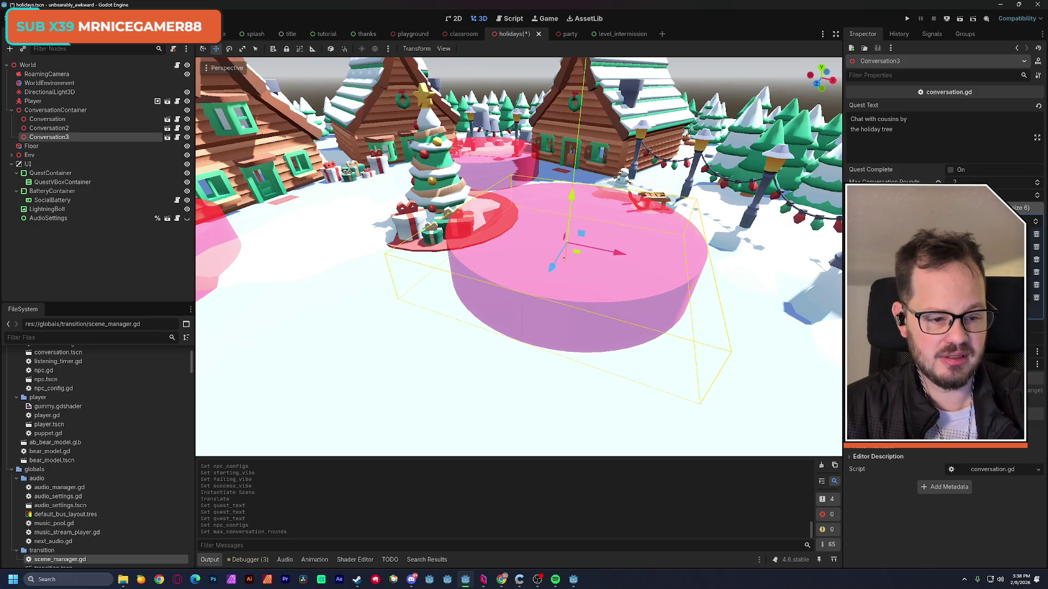
key(Return)
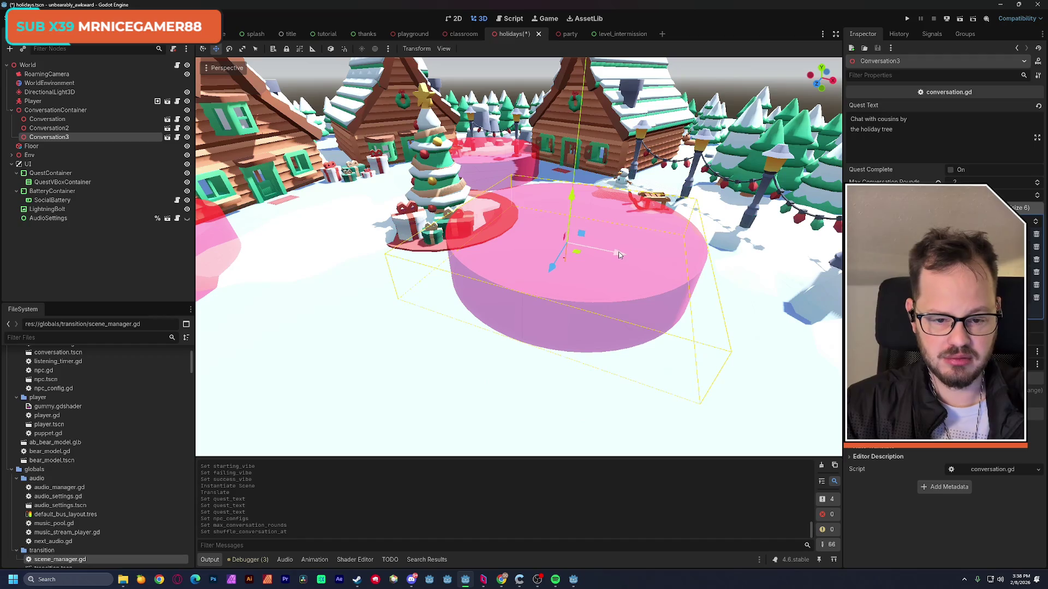
mouse_move(651, 269)
mouse_down()
mouse_move(556, 272)
mouse_move(610, 350)
mouse_move(624, 264)
mouse_move(687, 258)
mouse_move(649, 281)
mouse_up()
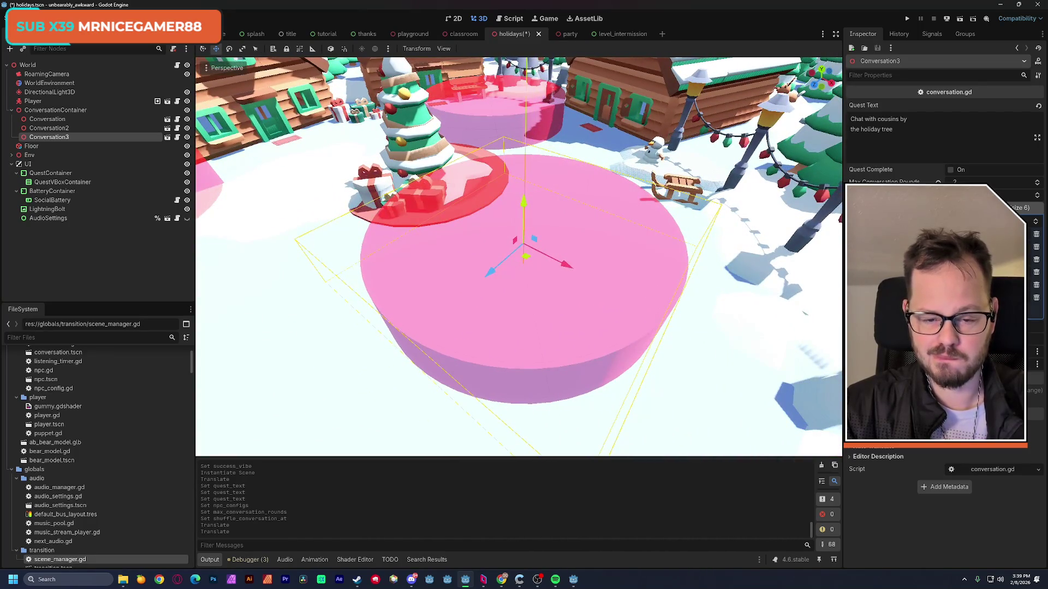
key(ctrl+s)
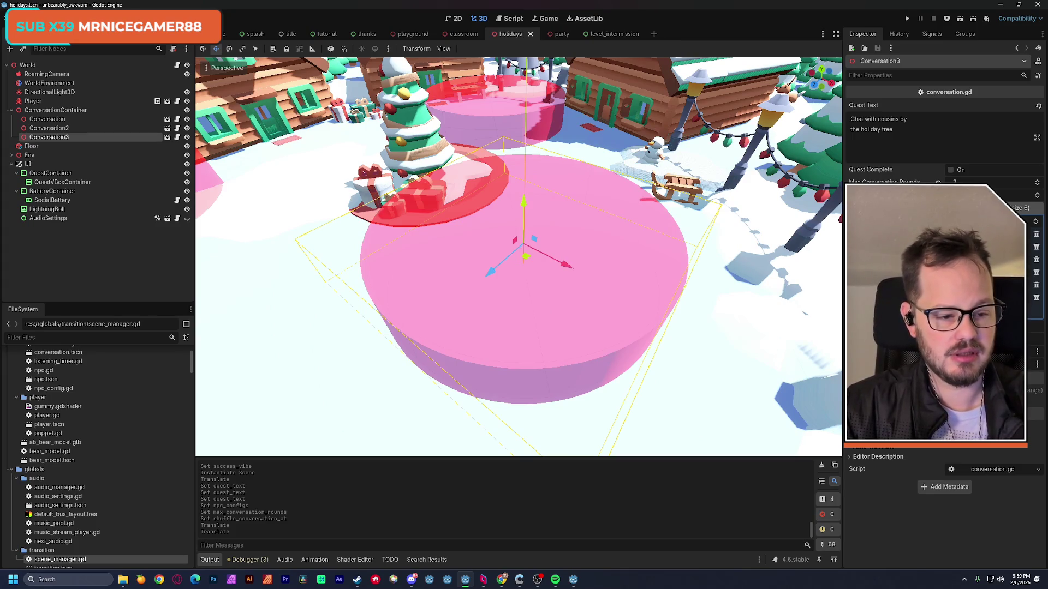
click(1031, 248)
Set the first config's vibes to 00ffea starting, 9d00ff purple failing, ffff00 yellow success.
text(00ffea)
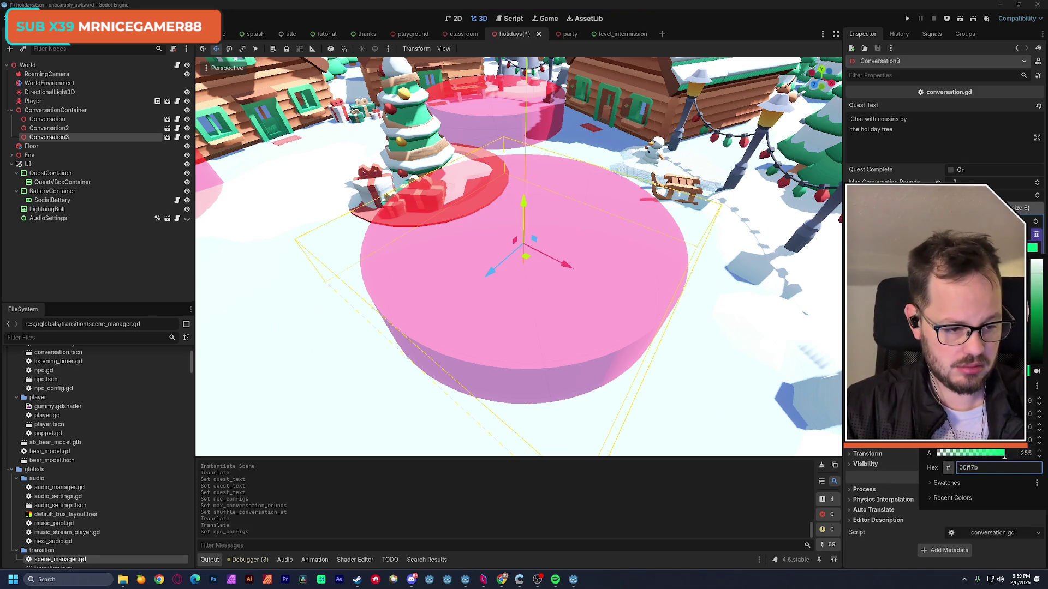
click(1032, 260)
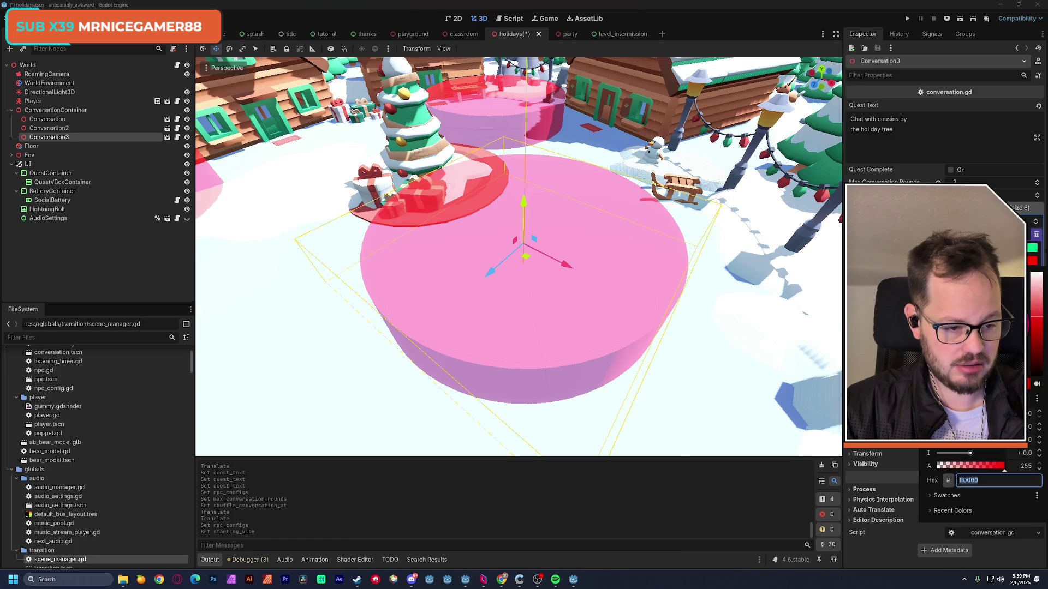
text(9d00ff)
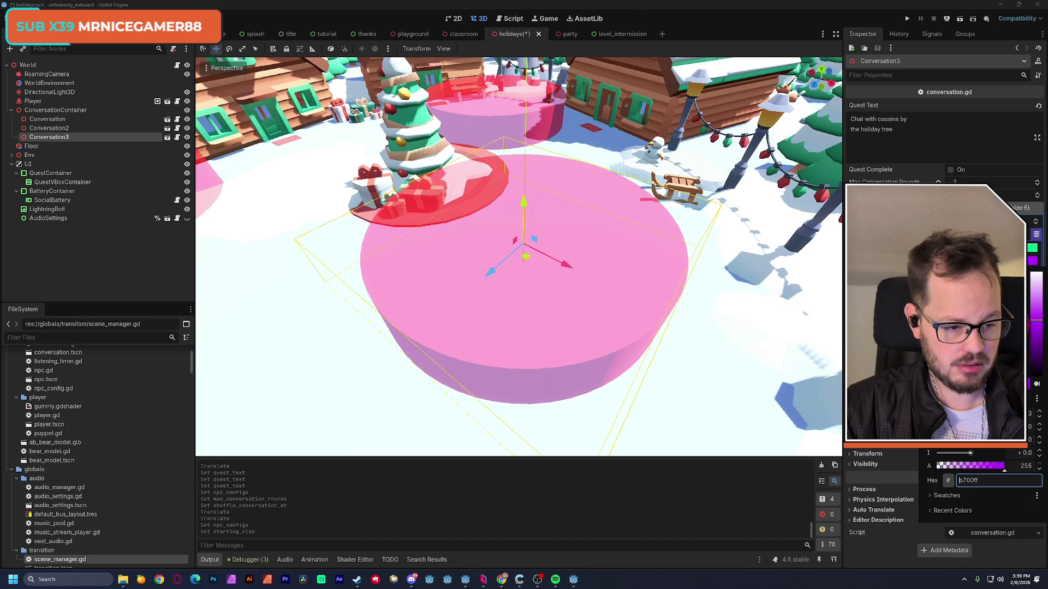
key(Return)
click(1032, 272)
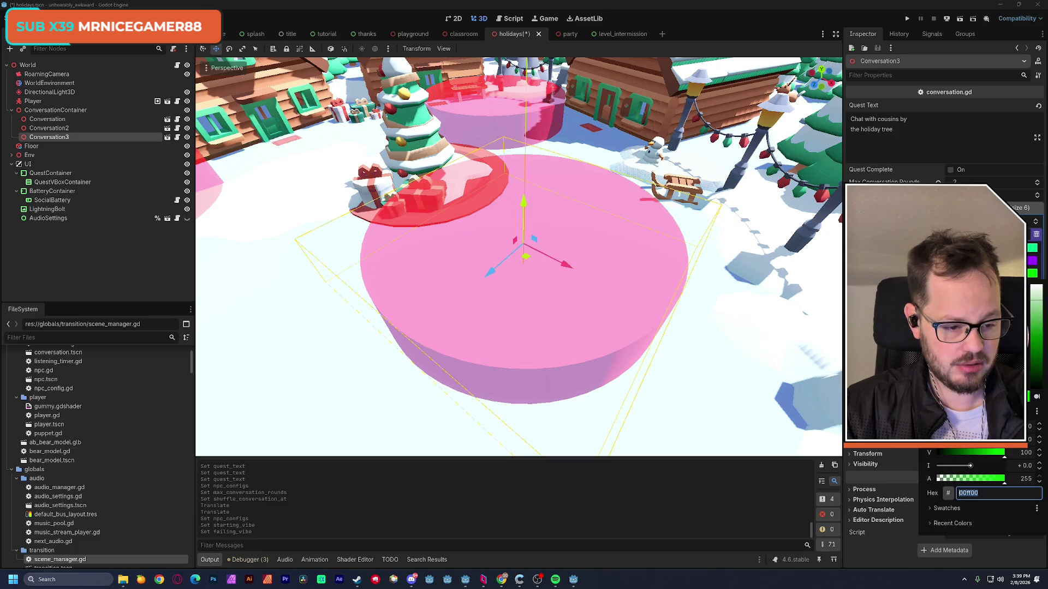
text(ffff00)
key(Return)
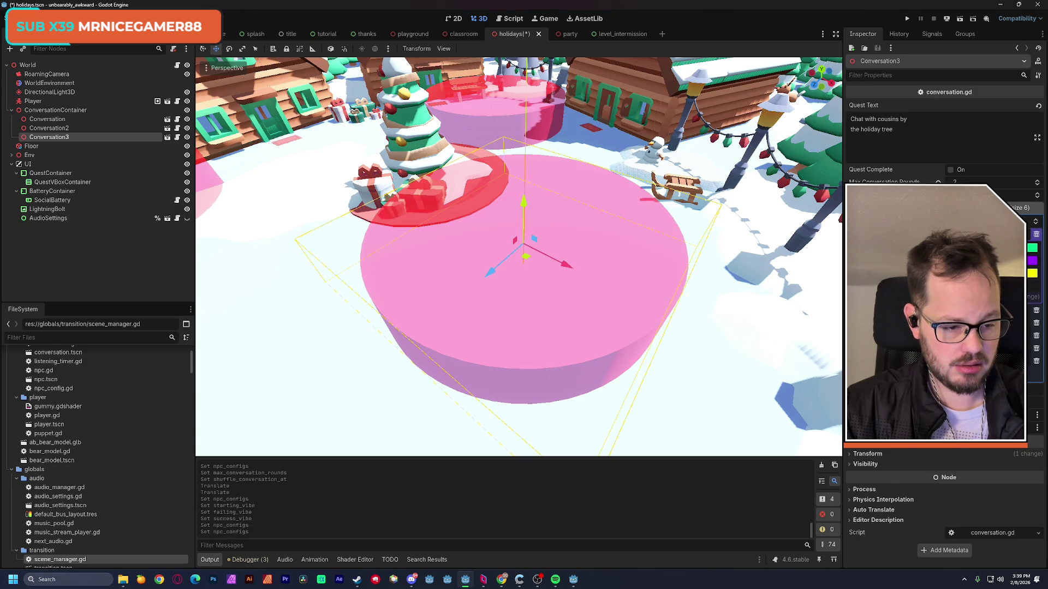
Give the next config a dark purple starting, magenta failing and yellow success vibe.
click(1029, 323)
mouse_move(1035, 78)
mouse_down()
mouse_move(1036, 131)
mouse_move(1036, 120)
mouse_up()
click(1003, 73)
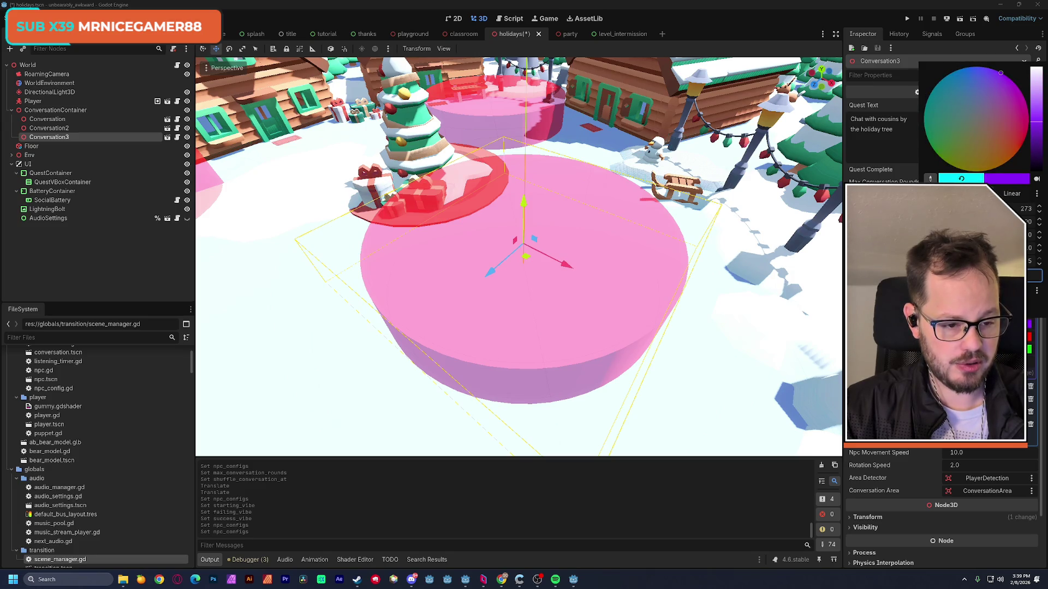
click(1029, 337)
click(1029, 337)
click(1014, 95)
click(1020, 104)
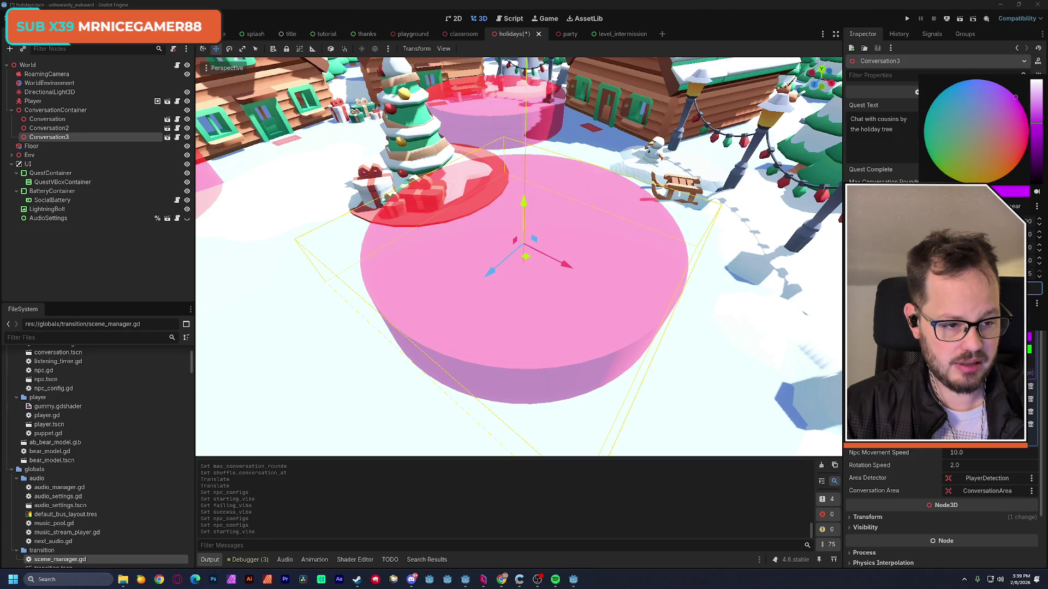
click(1029, 350)
click(1029, 350)
drag(1036, 136, 1035, 94)
key(Escape)
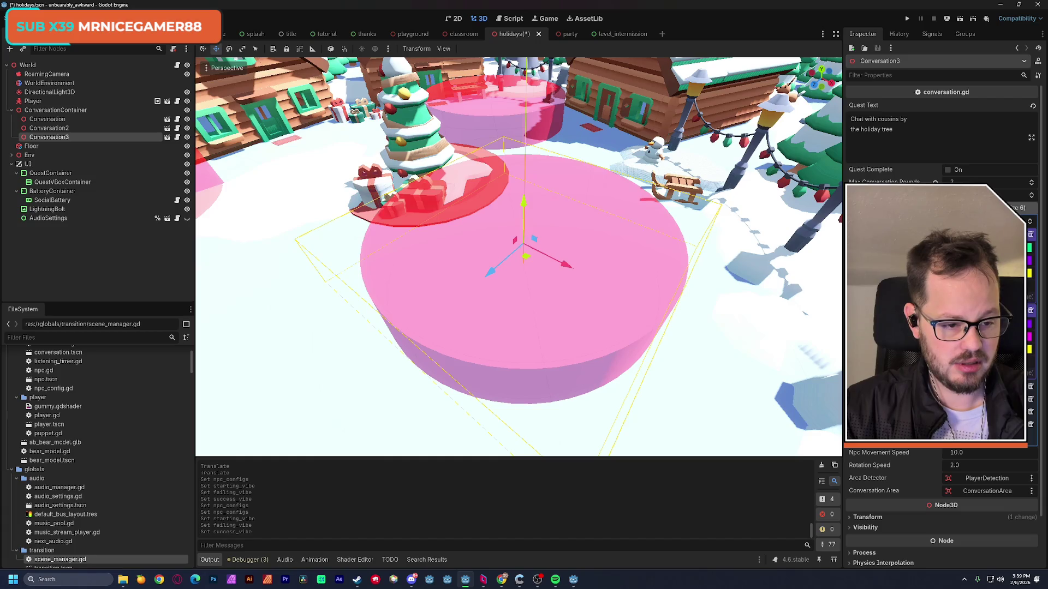
click(1029, 349)
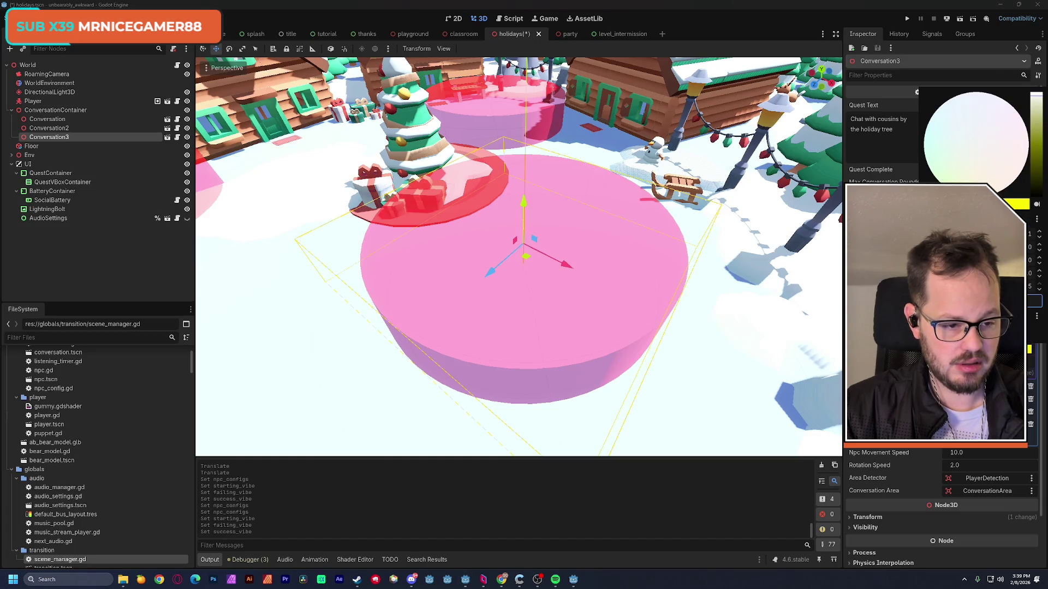
key(Escape)
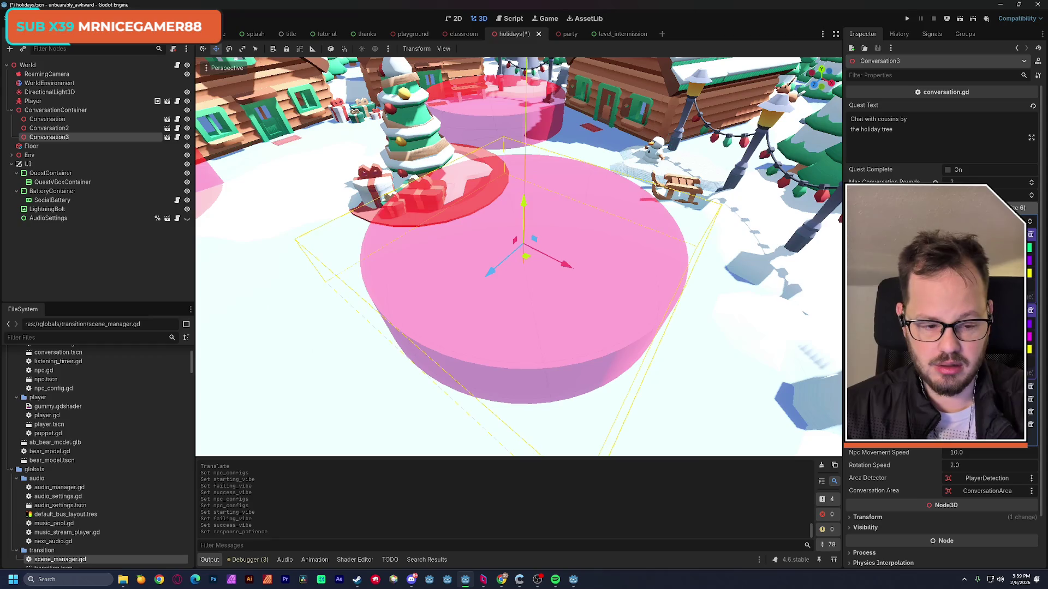
Set another config's vibe colours to green and magenta, then save the holidays scene.
scroll(941, 475, up, 2)
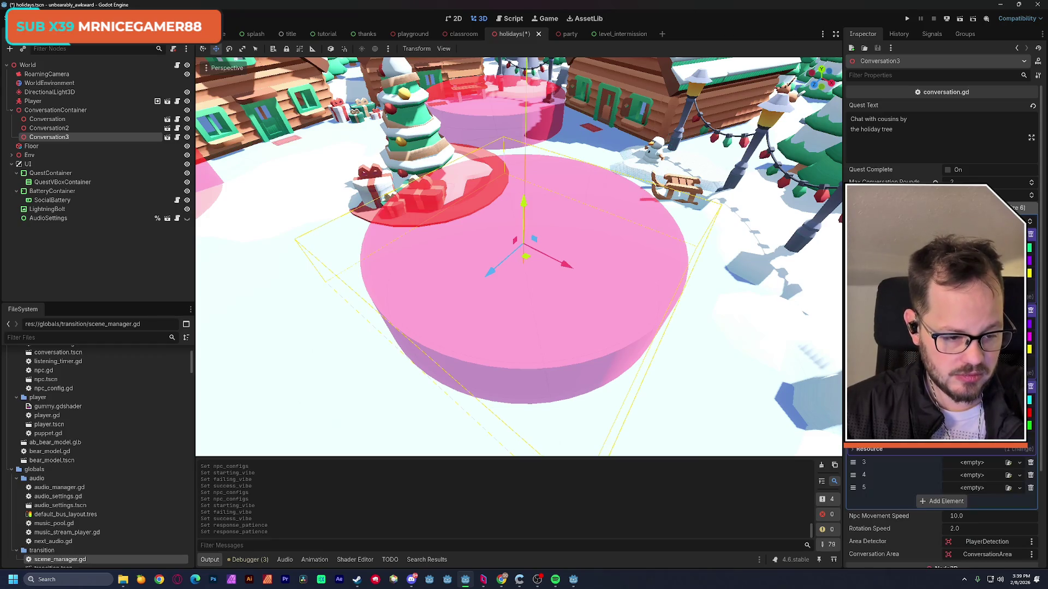
click(1029, 413)
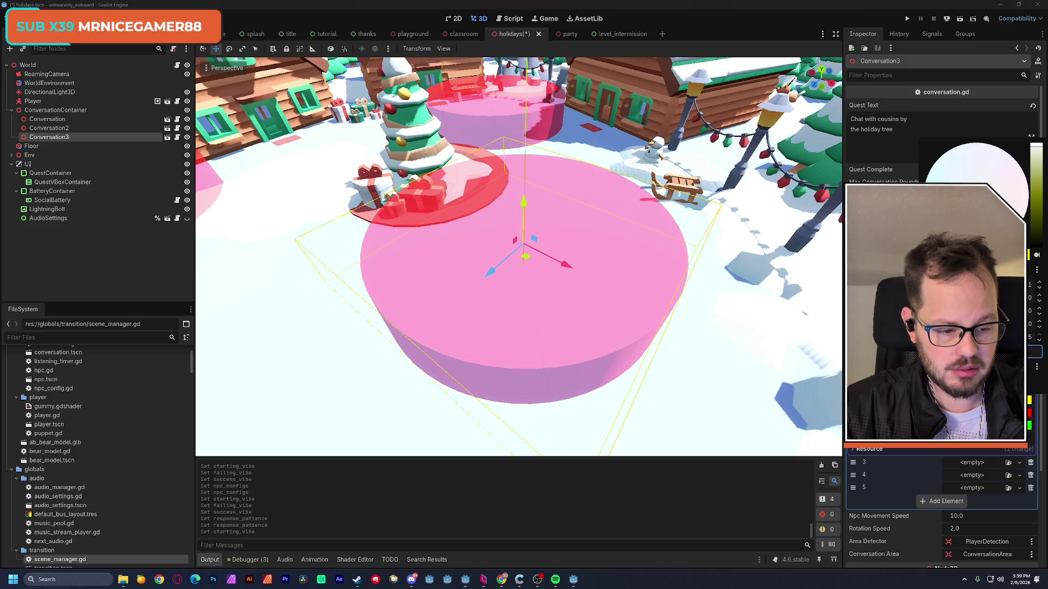
click(1034, 377)
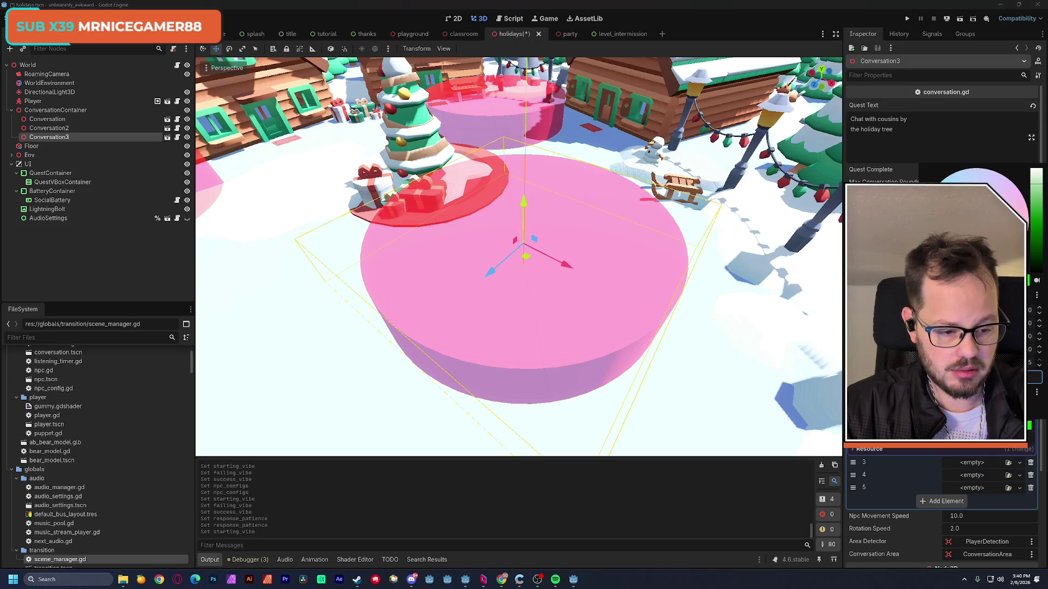
key(Escape)
click(1029, 412)
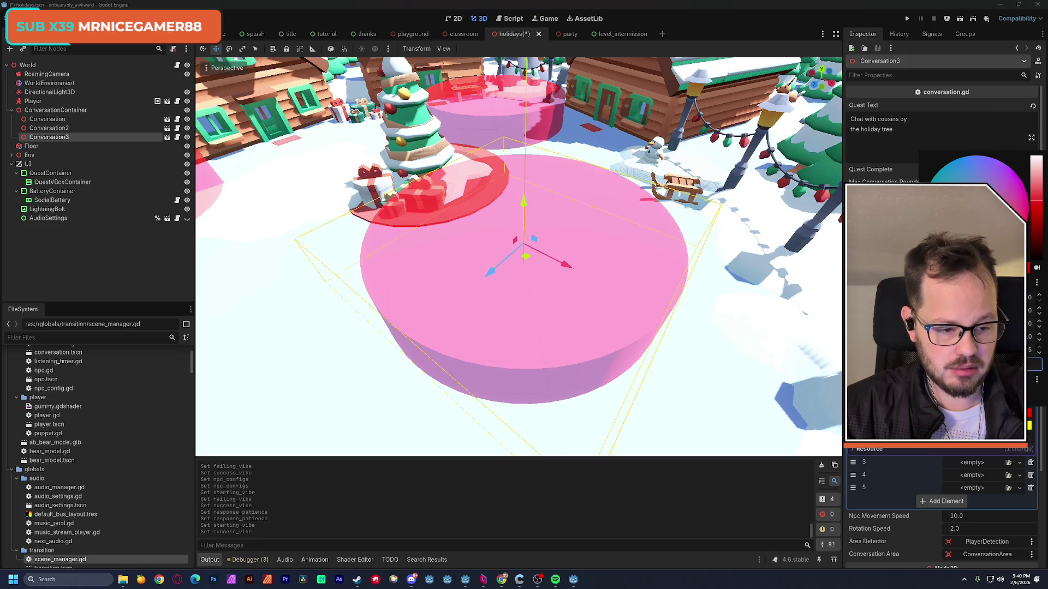
click(1020, 180)
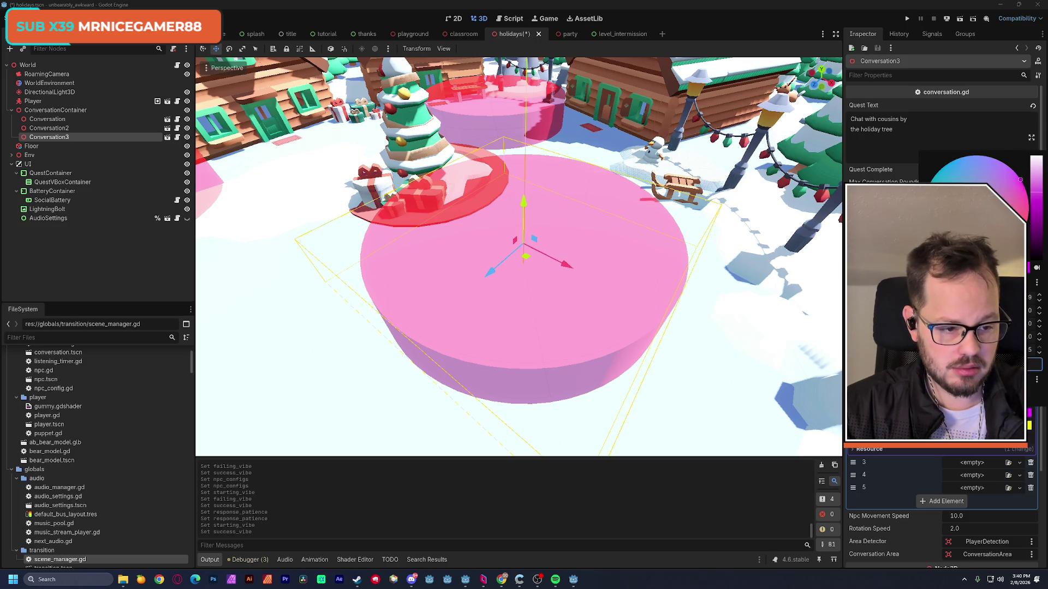
key(Escape)
scroll(939, 273, down, 5)
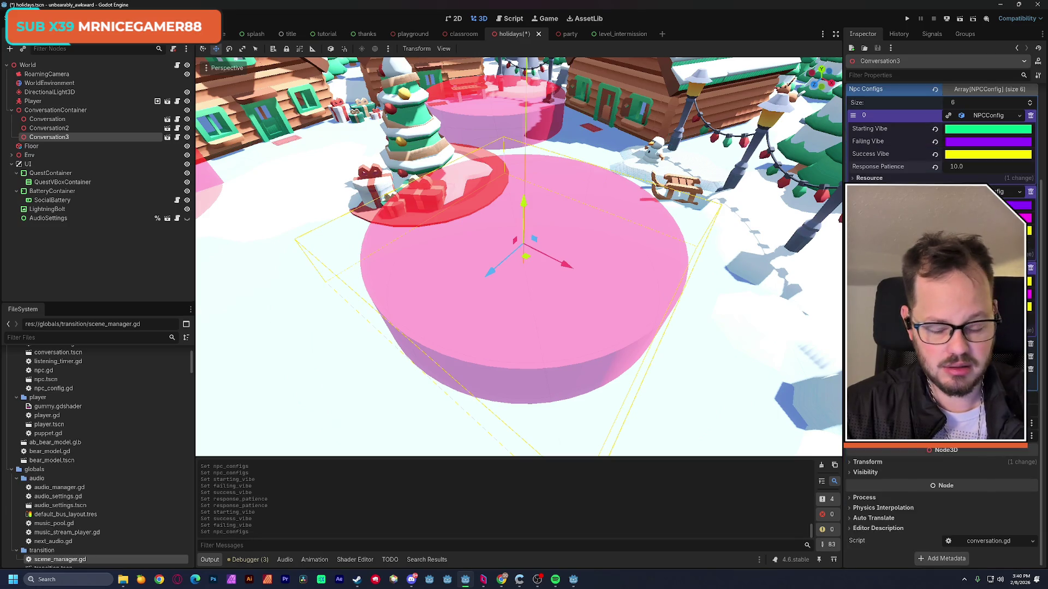
key(ctrl+s)
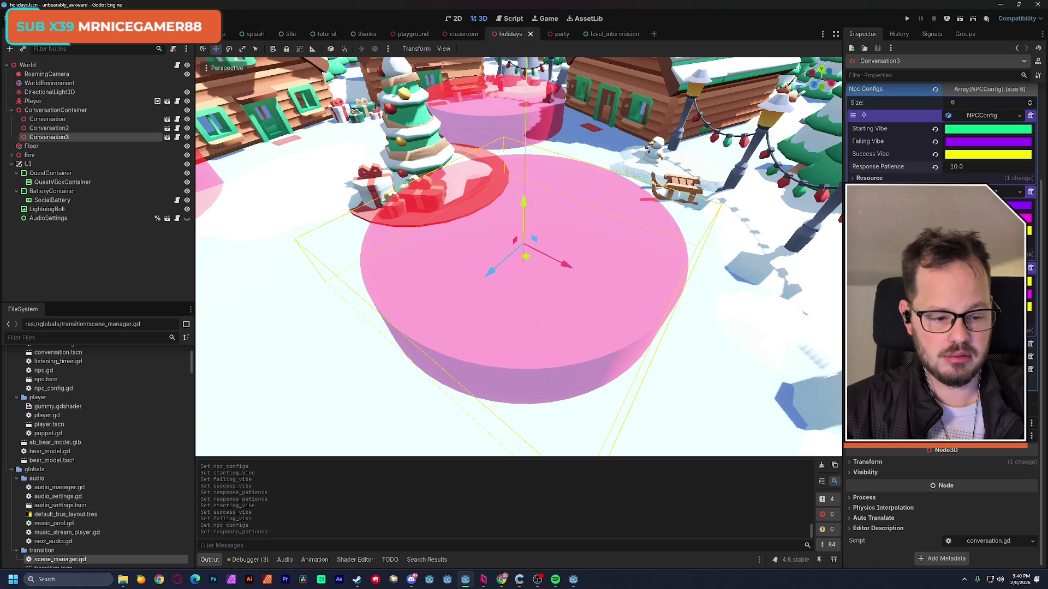
Change a cyan vibe colour to purple.
scroll(938, 273, down, 3)
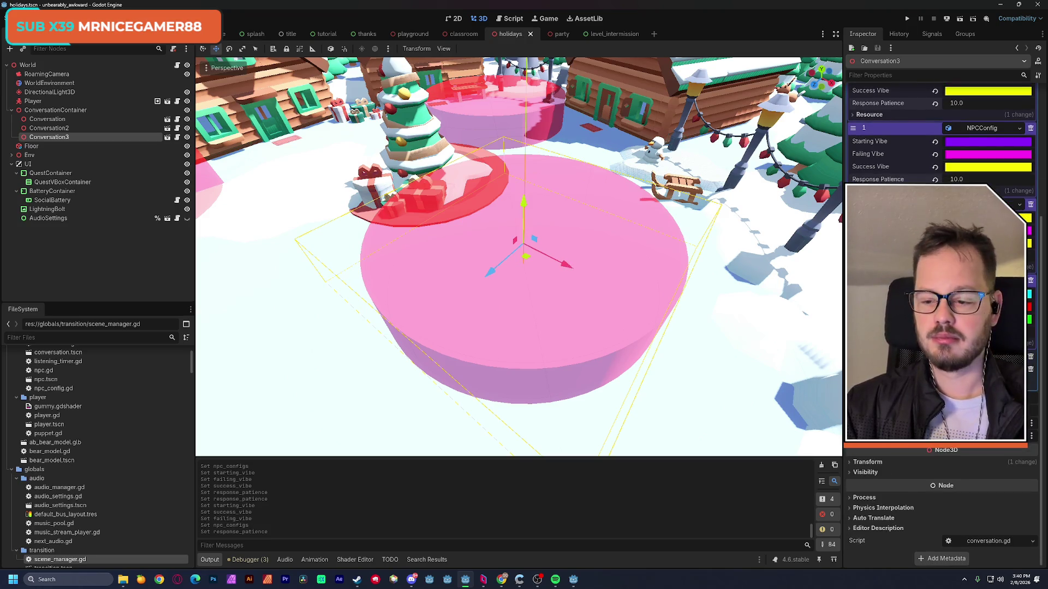
click(987, 294)
drag(985, 452, 990, 451)
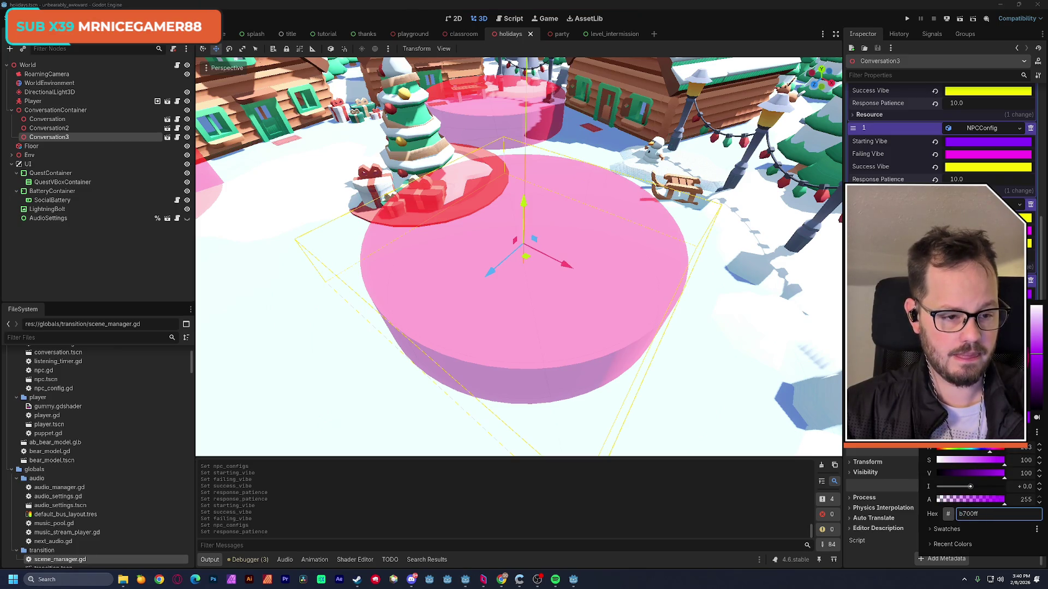
key(Escape)
scroll(939, 136, up, 3)
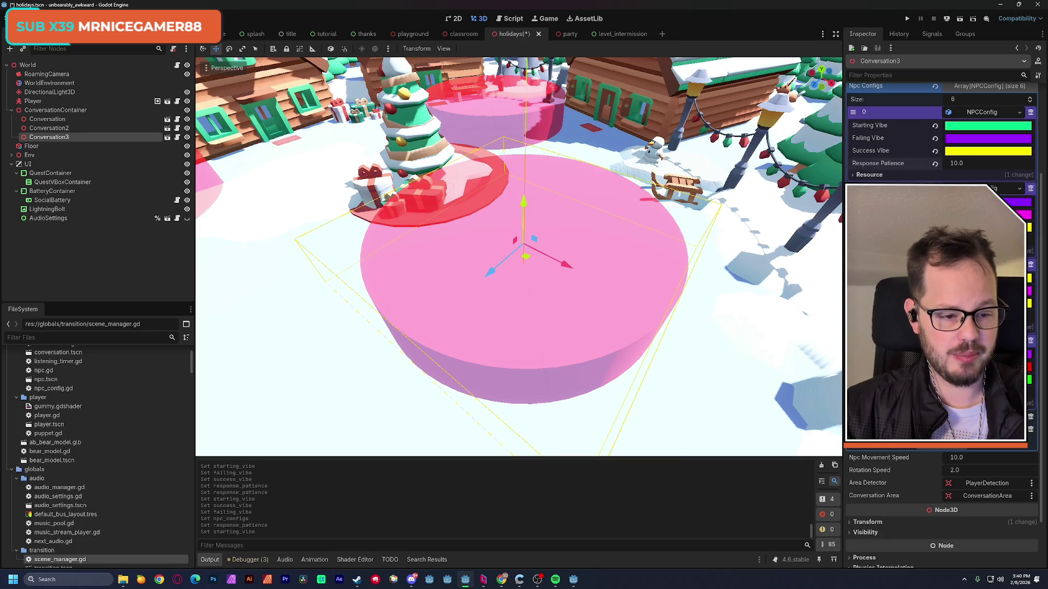
Make the failing vibe pale yellow and the success vibe saturated magenta.
click(1010, 214)
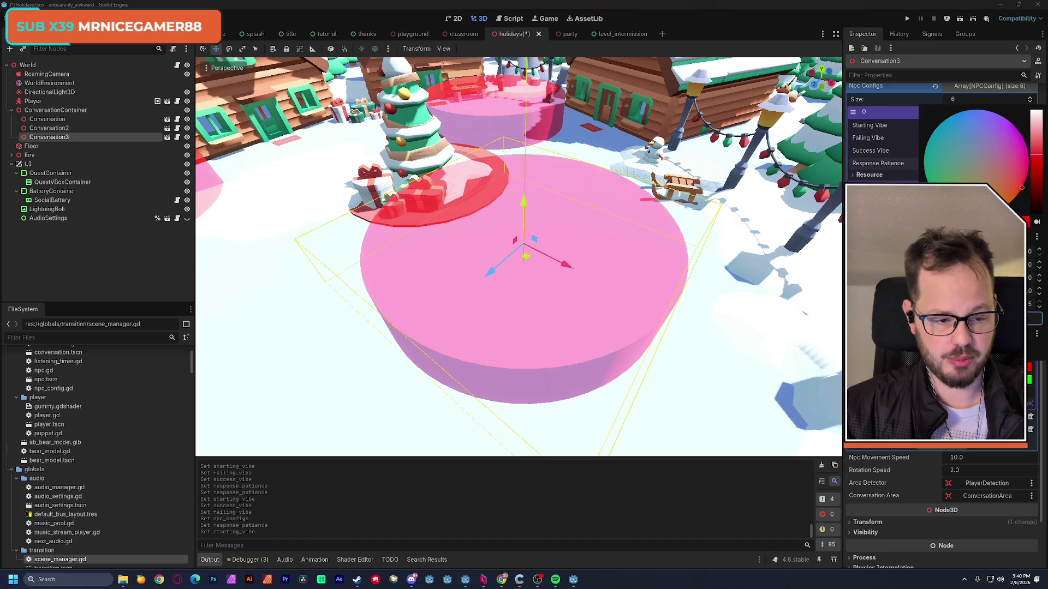
click(927, 382)
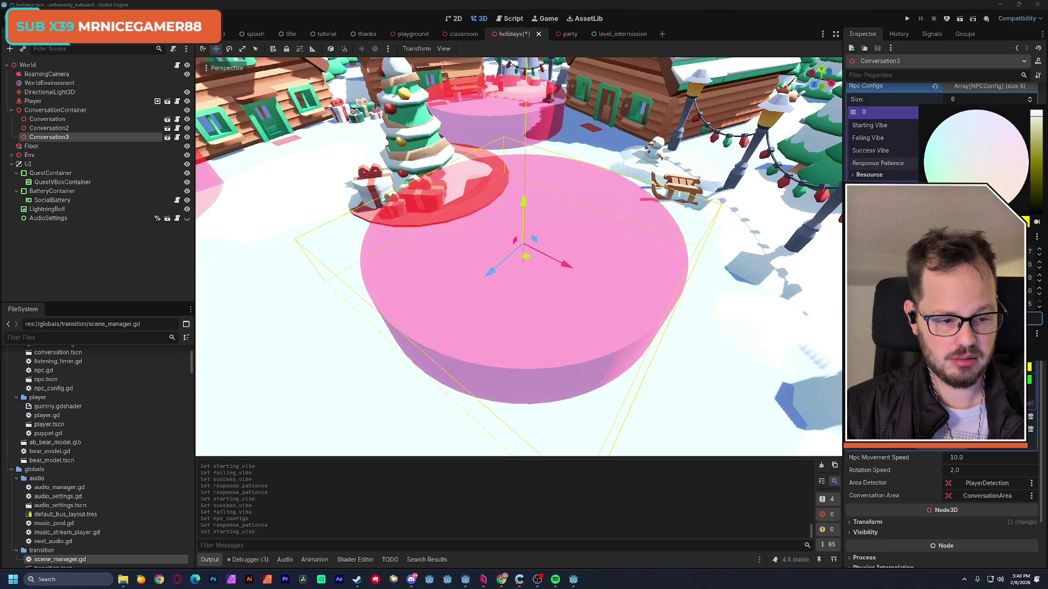
key(Escape)
click(1009, 215)
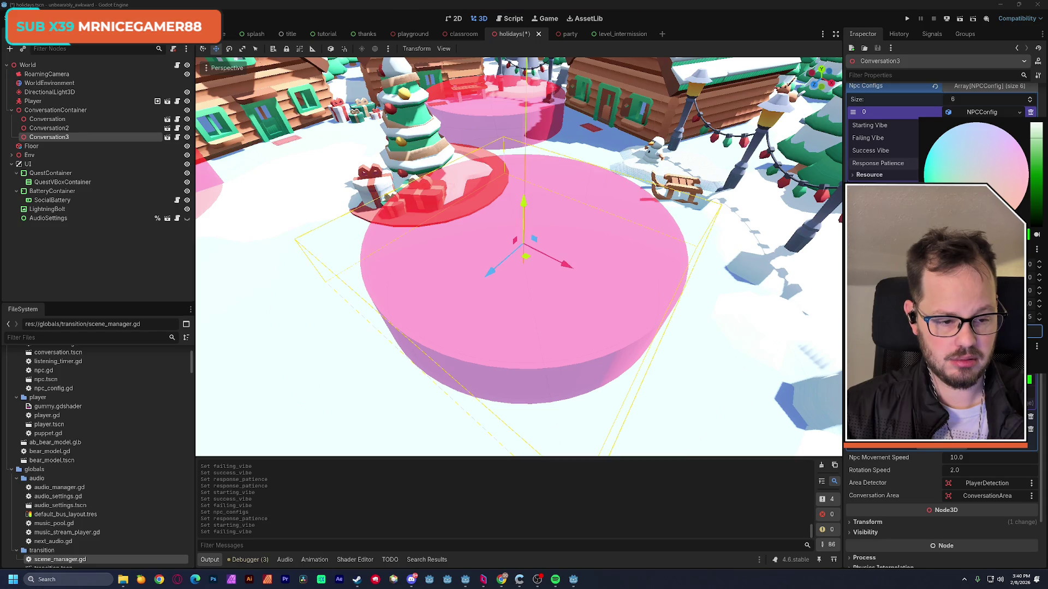
click(1026, 162)
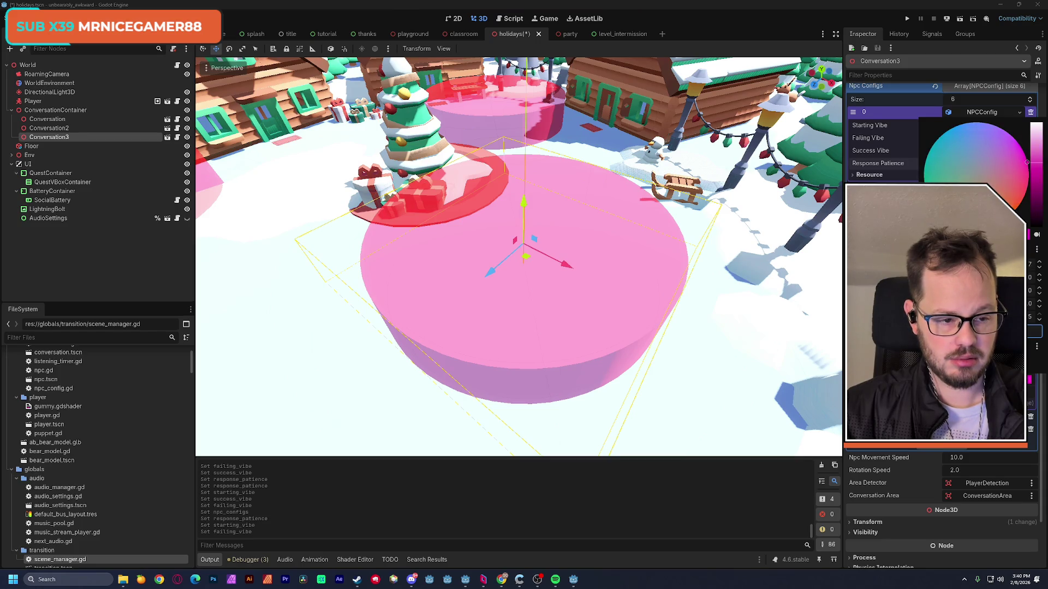
key(Escape)
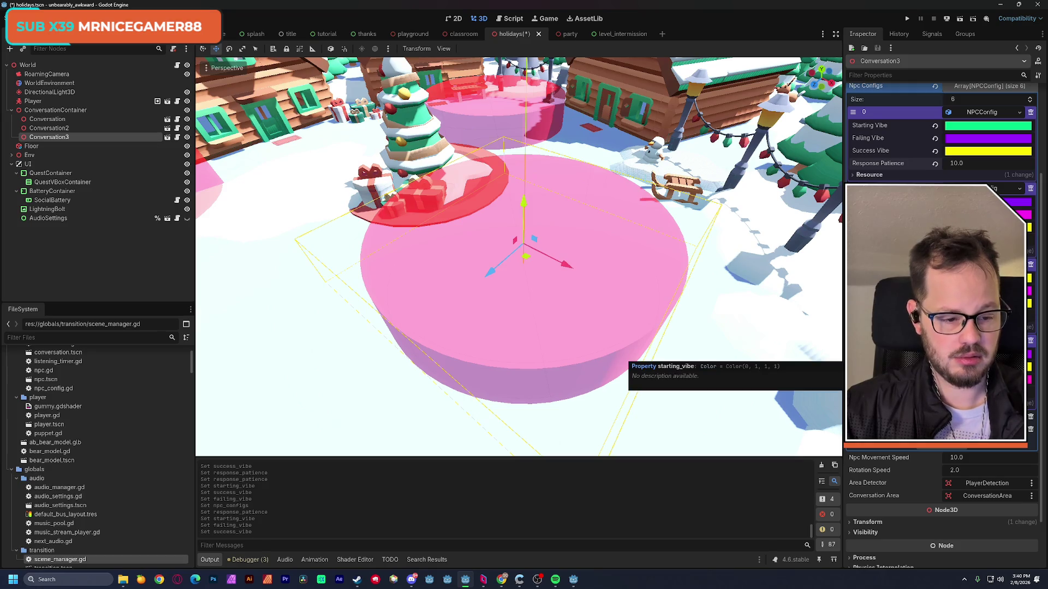
click(1019, 430)
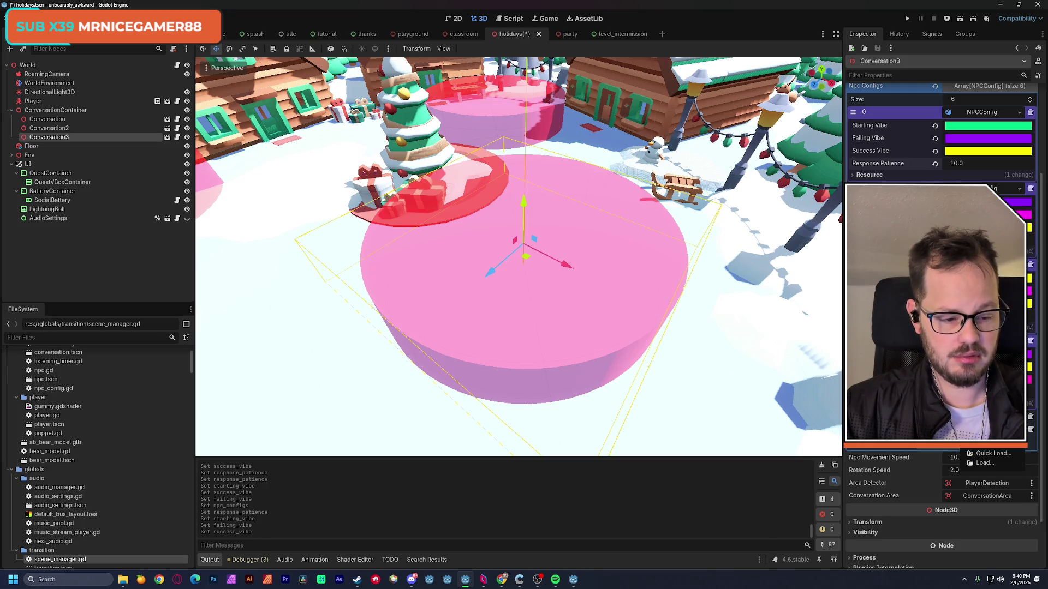
Change the teal starting vibe colour to a pale orange.
scroll(942, 136, down, 3)
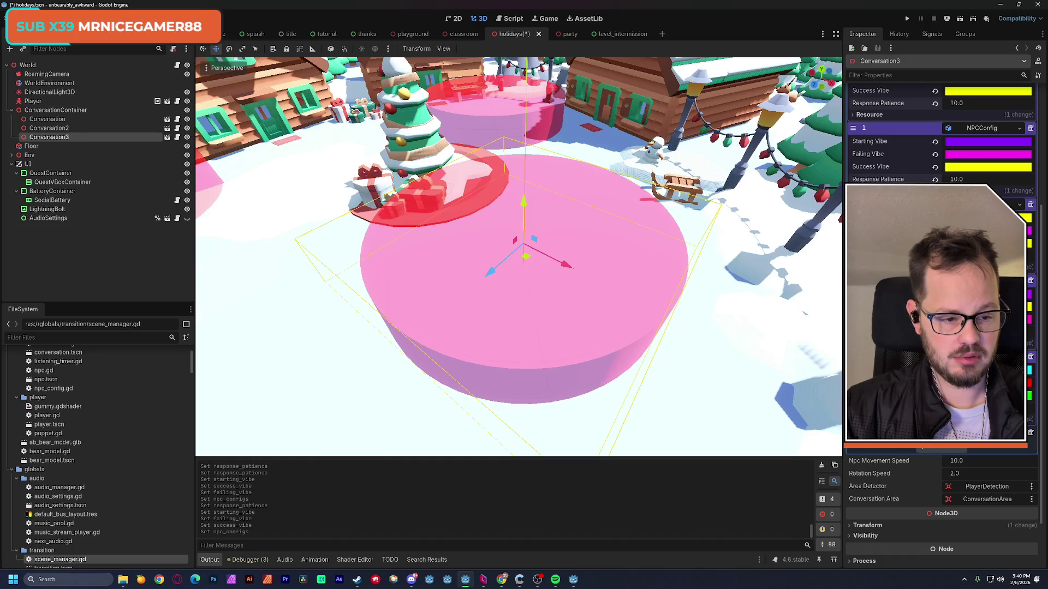
click(982, 370)
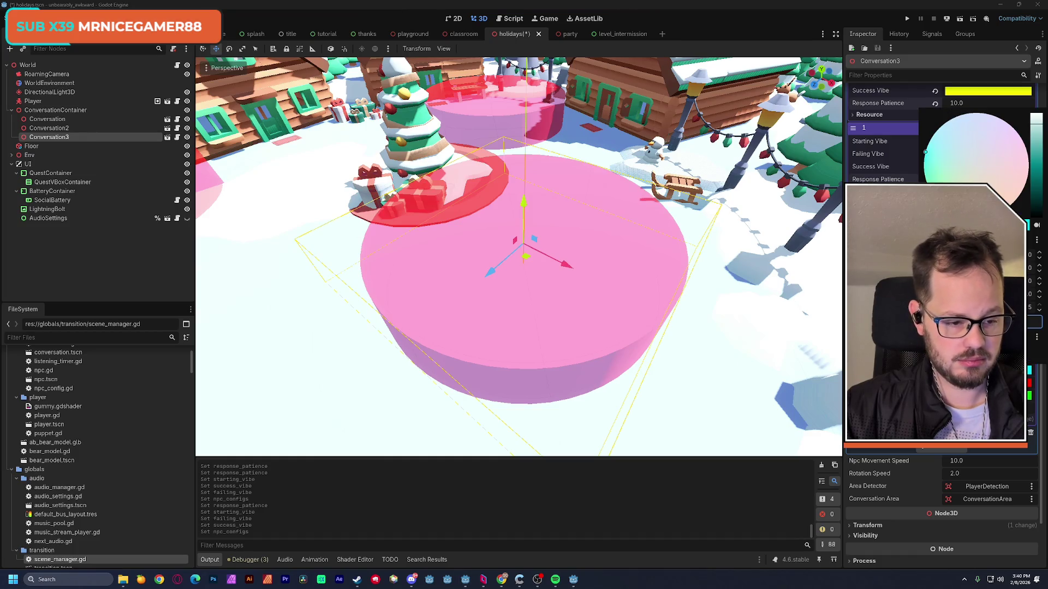
drag(924, 159, 926, 180)
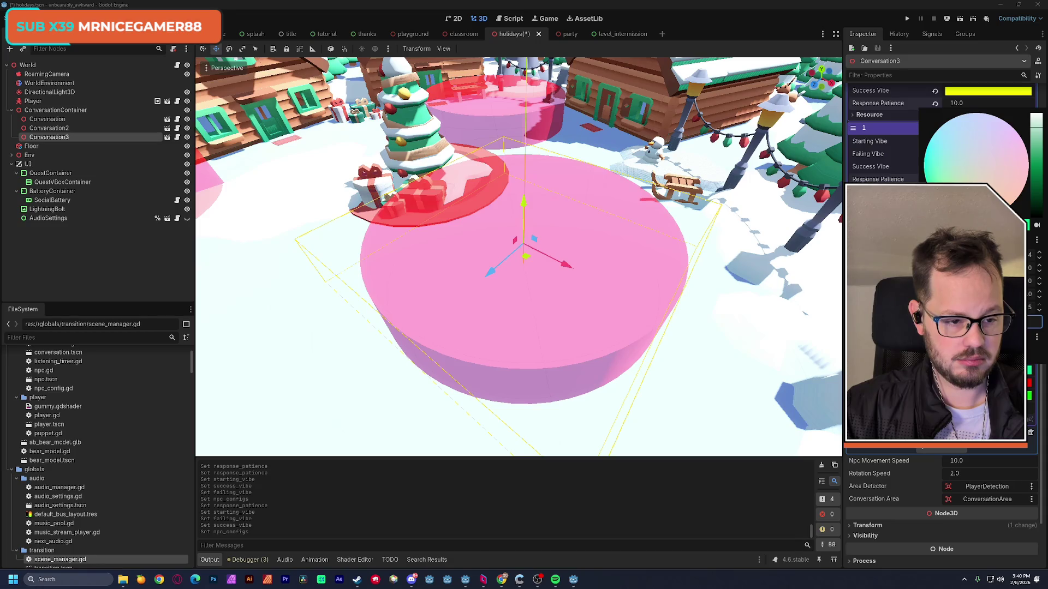
click(1022, 204)
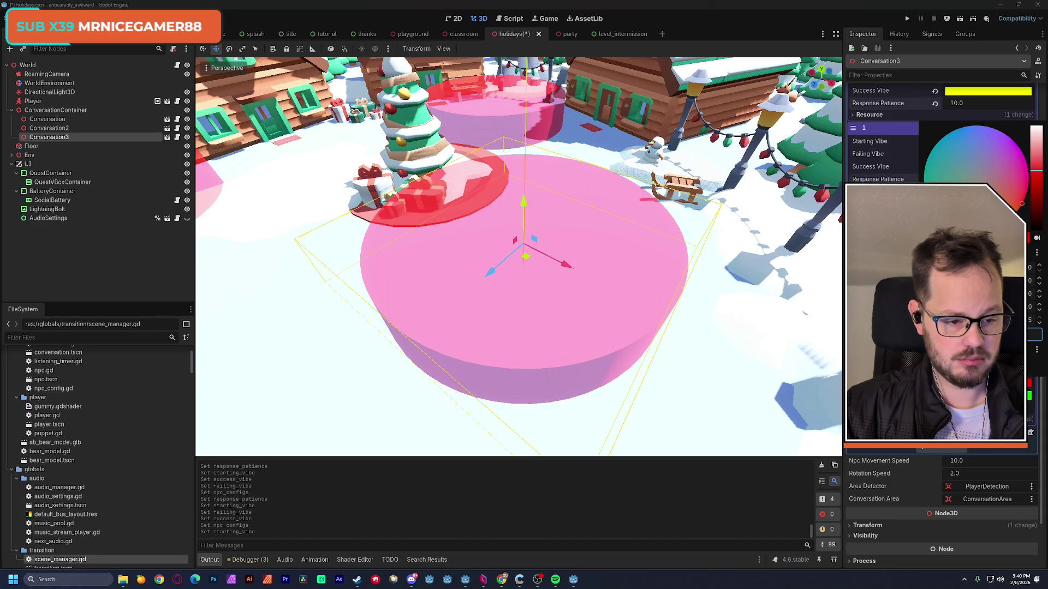
drag(928, 267, 971, 267)
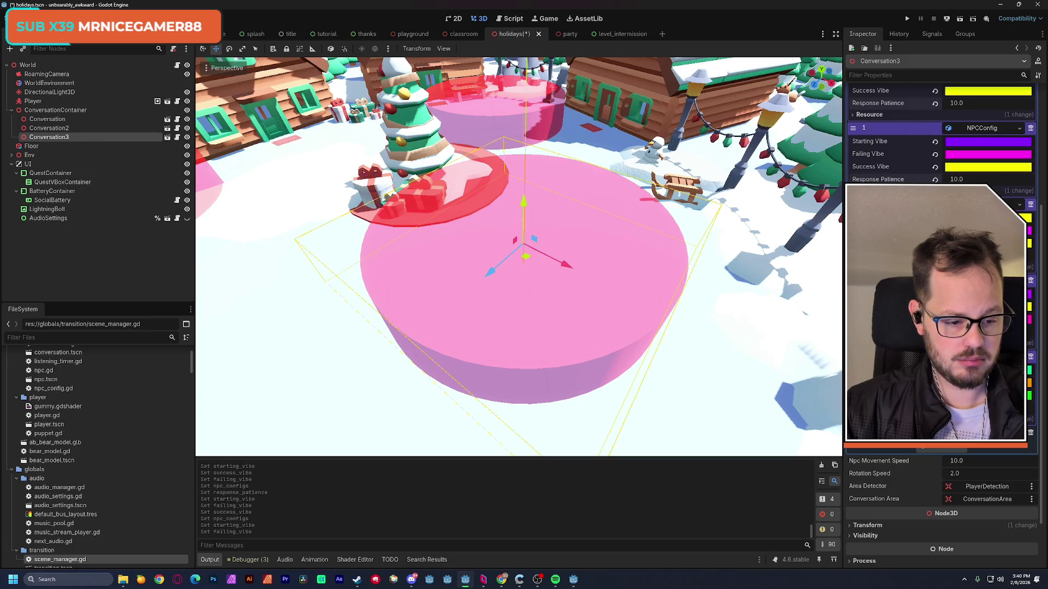
drag(1012, 153, 1020, 163)
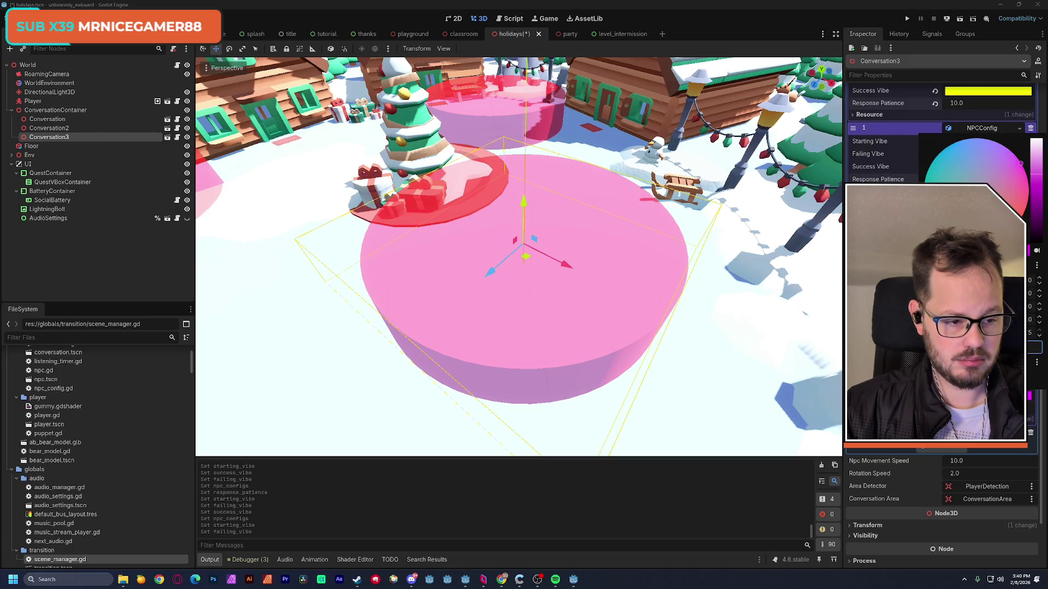
key(Escape)
Recolour config 3's vibes to orange, purple and magenta, then save the holidays scene.
scroll(938, 327, down, 2)
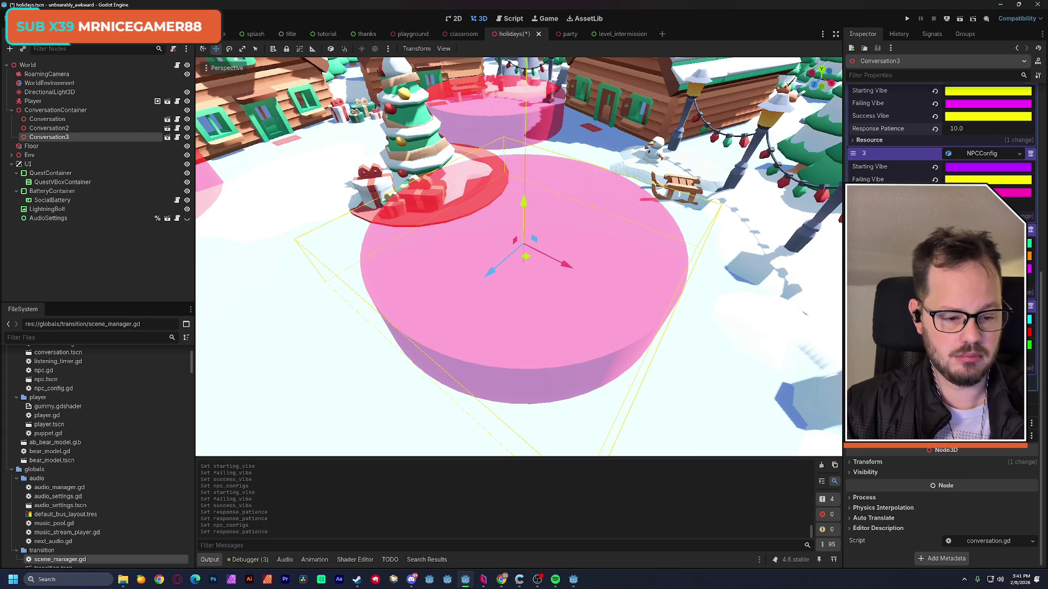
click(988, 319)
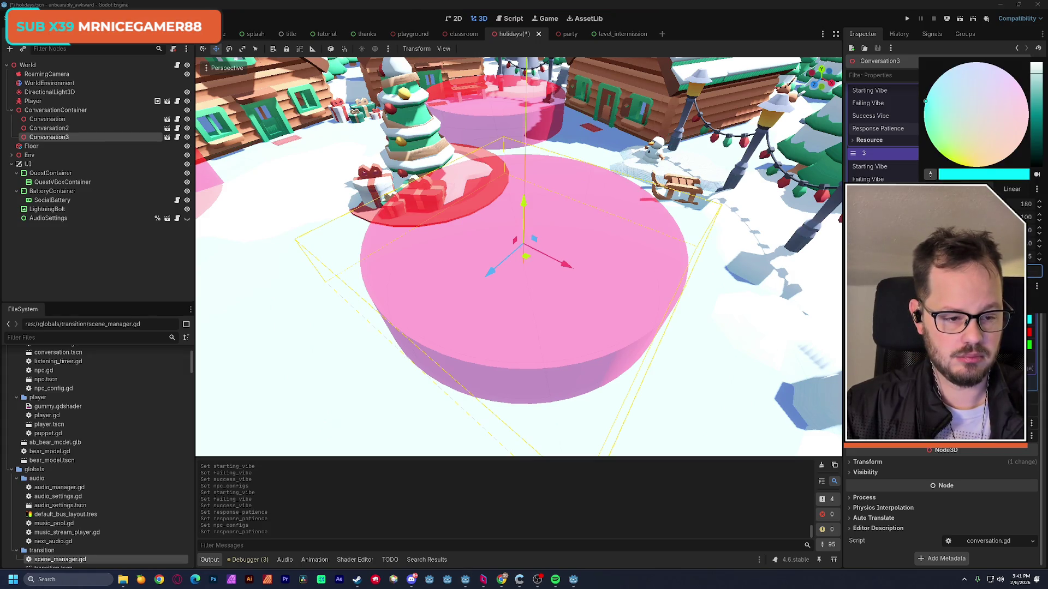
click(989, 165)
drag(997, 162, 1005, 158)
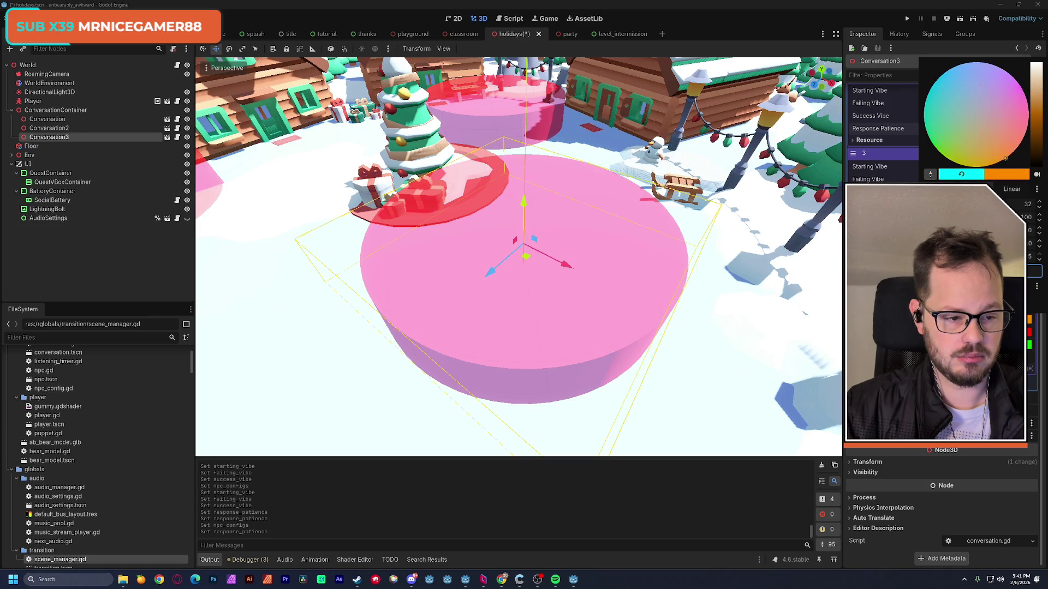
key(Escape)
click(988, 332)
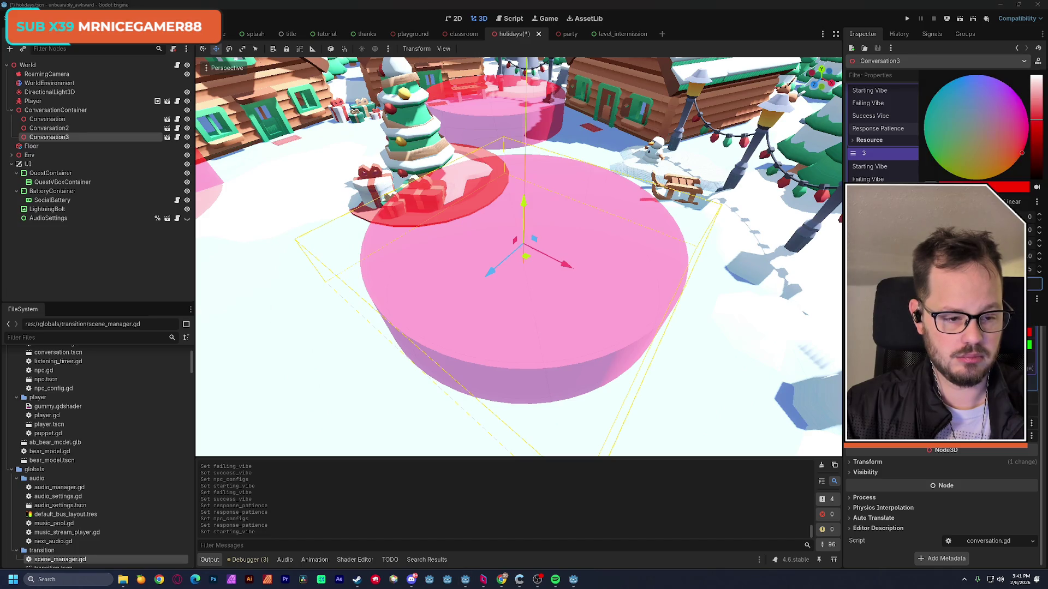
drag(1019, 97, 1008, 86)
key(Escape)
click(976, 179)
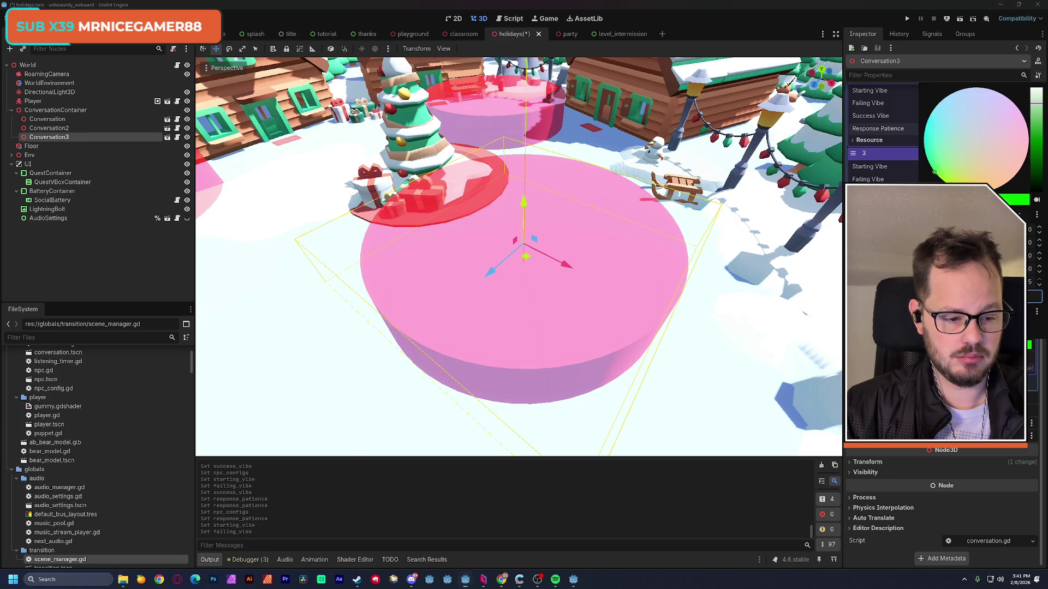
click(1018, 109)
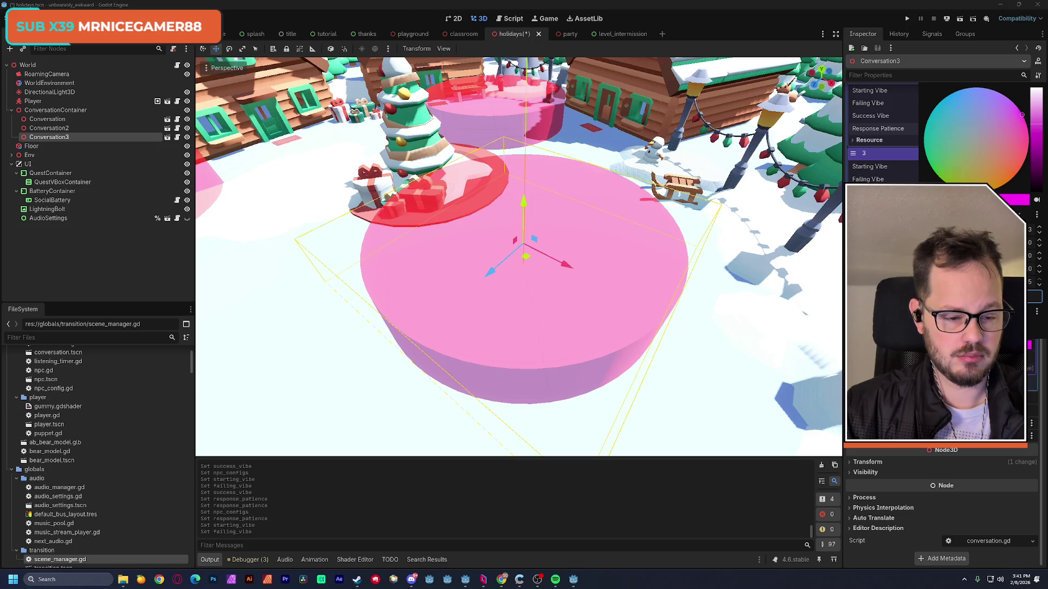
key(Escape)
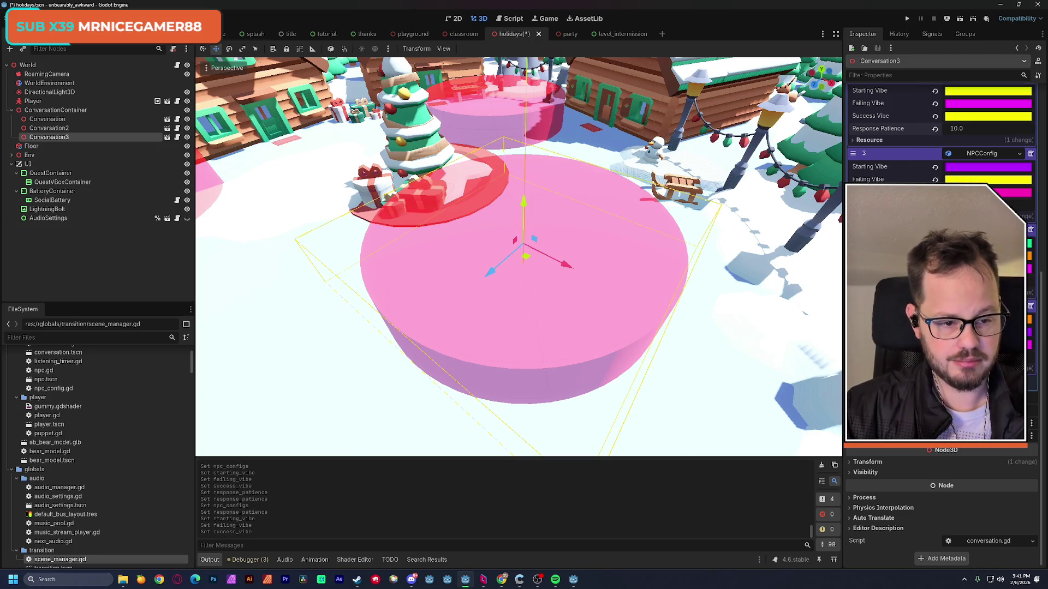
scroll(941, 273, up, 5)
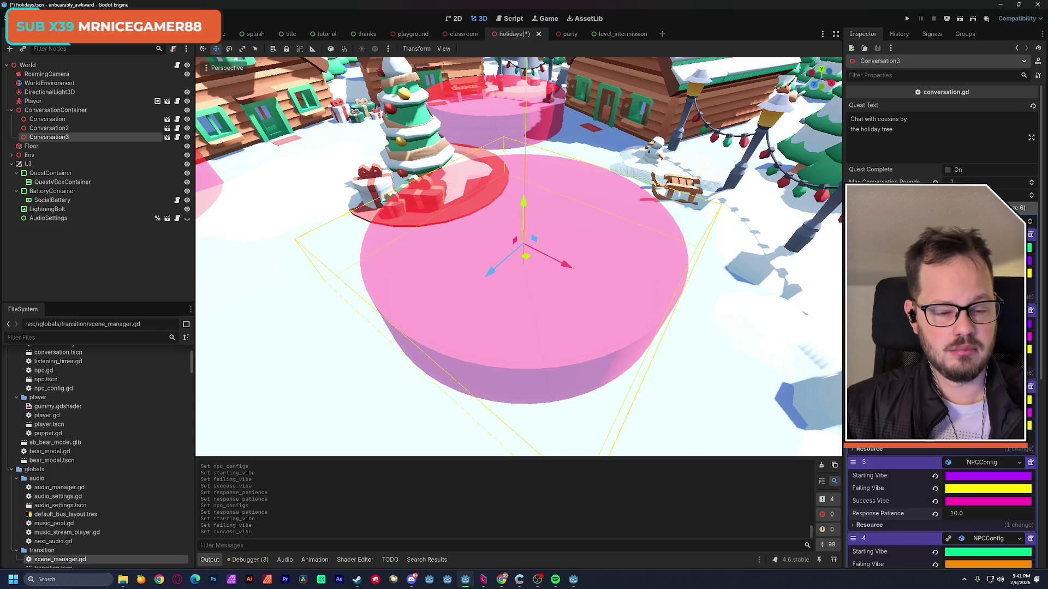
key(ctrl+s)
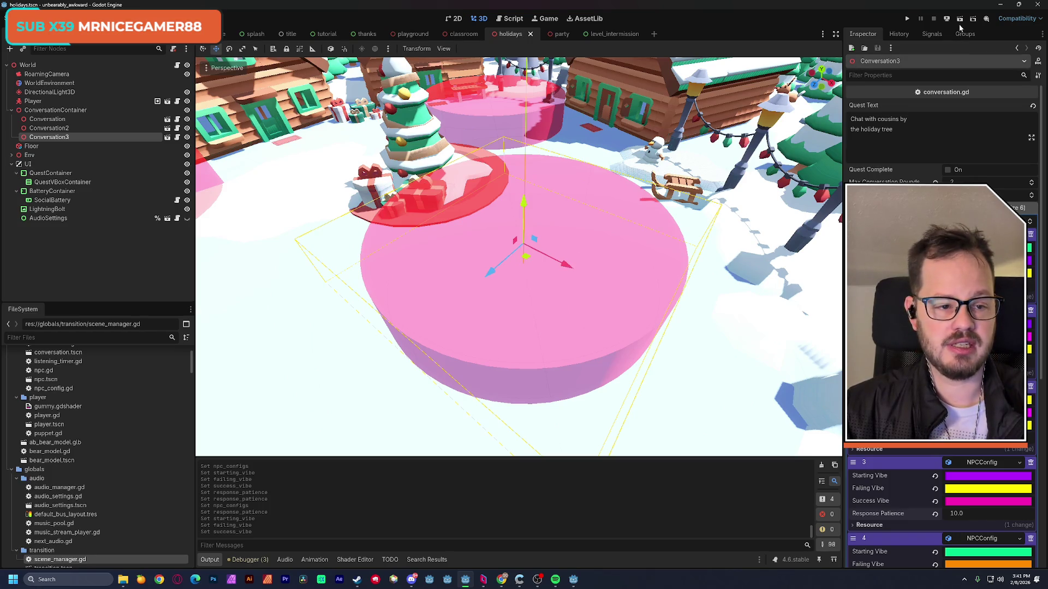
click(959, 21)
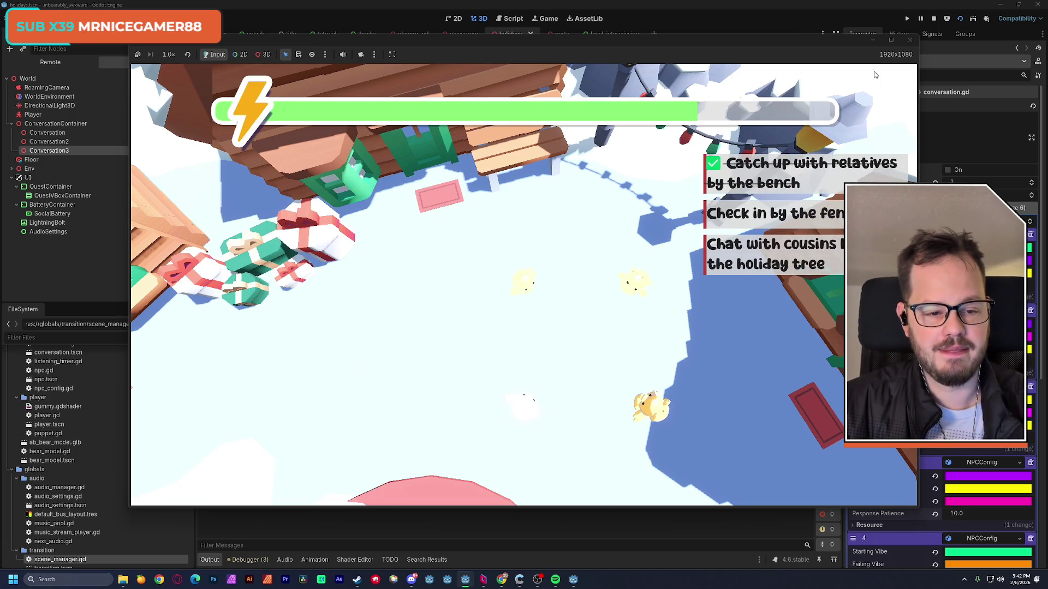
click(910, 40)
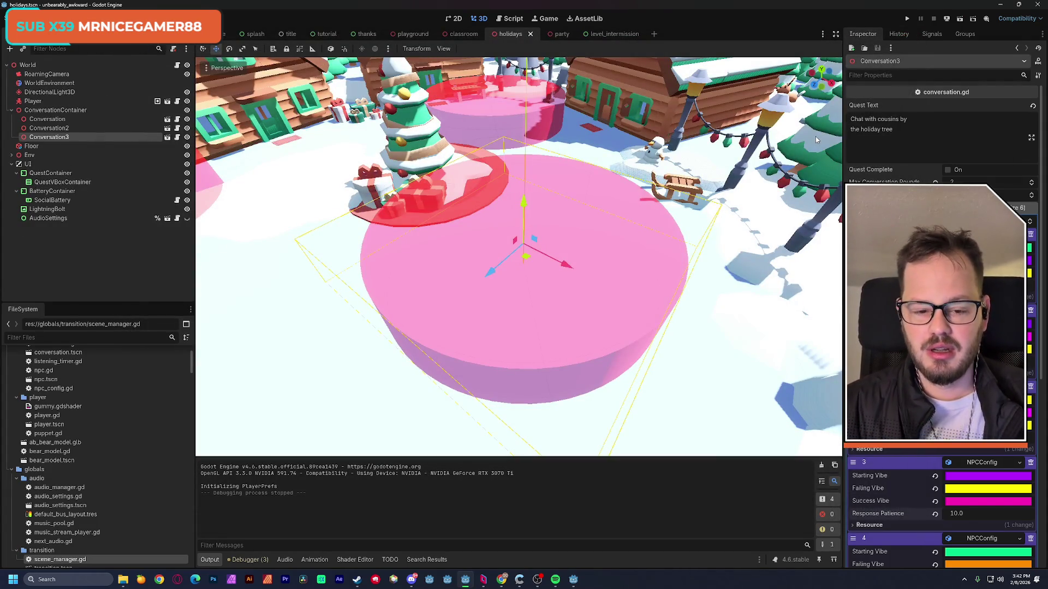
Save the holidays scene and select the Player scene's pCube1_lambert1_0_002 mesh.
drag(604, 263, 648, 389)
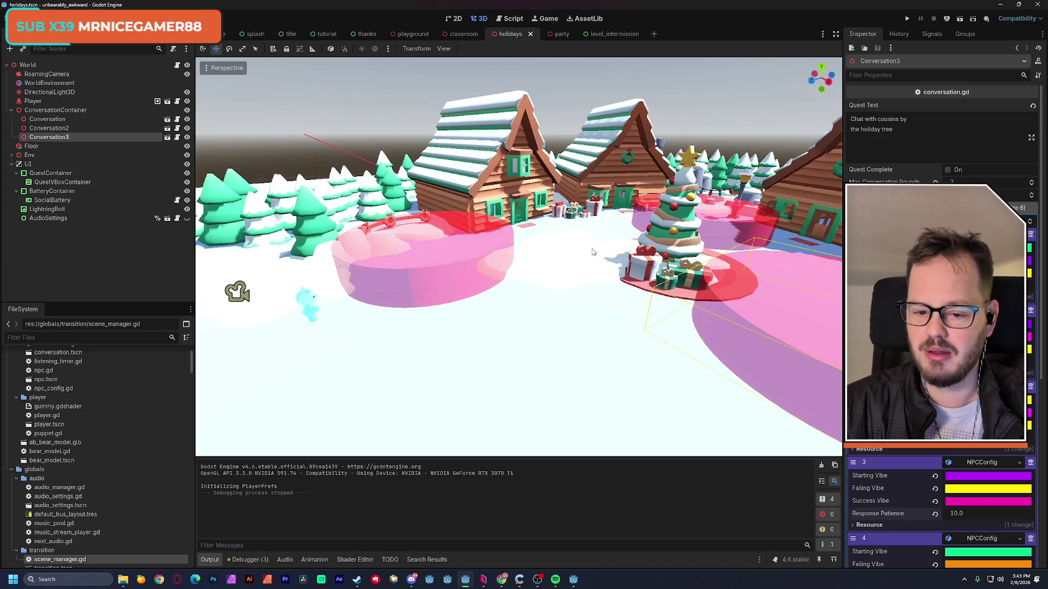
key(ctrl+s)
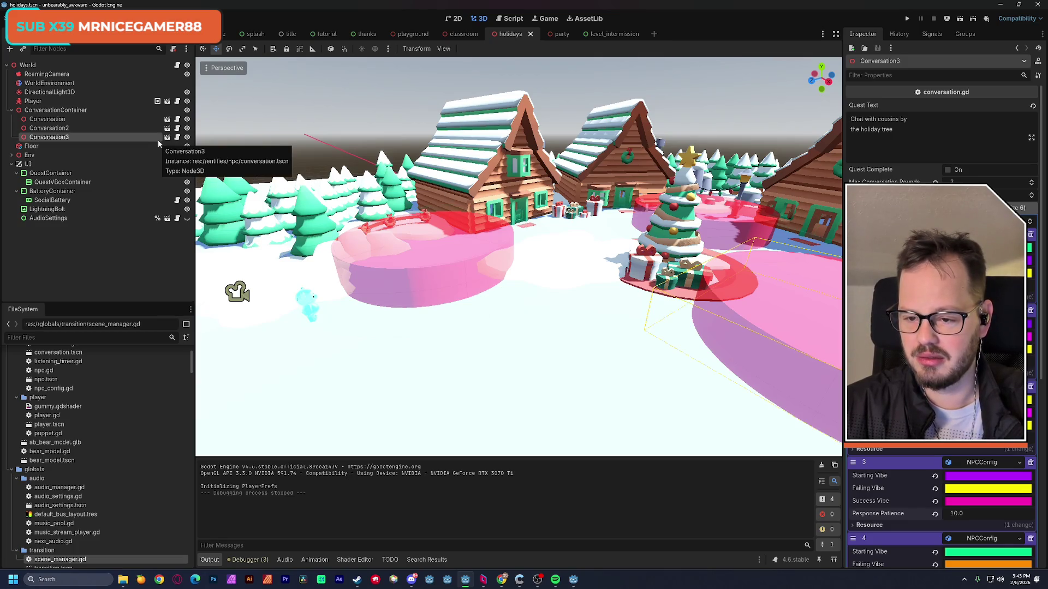
click(167, 103)
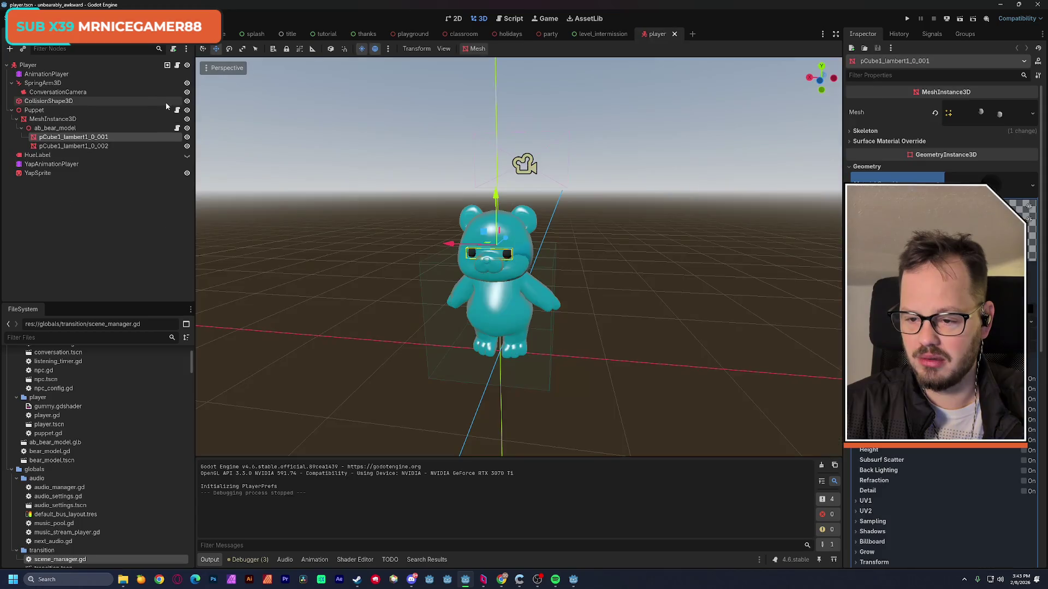
click(86, 147)
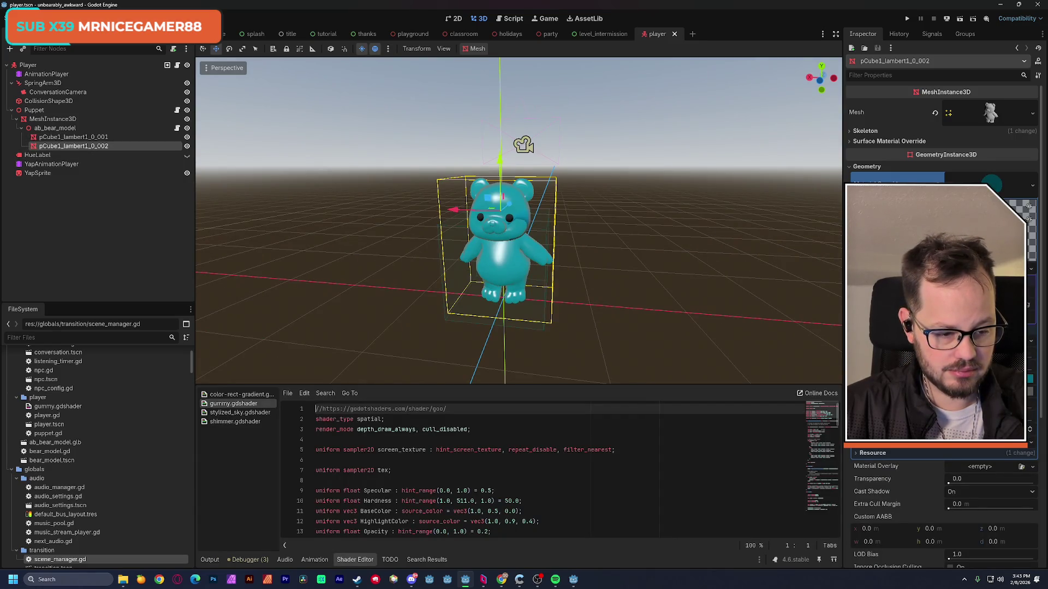
Darken the mesh's shader colour fully, save the player scene, and filter files by 'npc'.
click(982, 393)
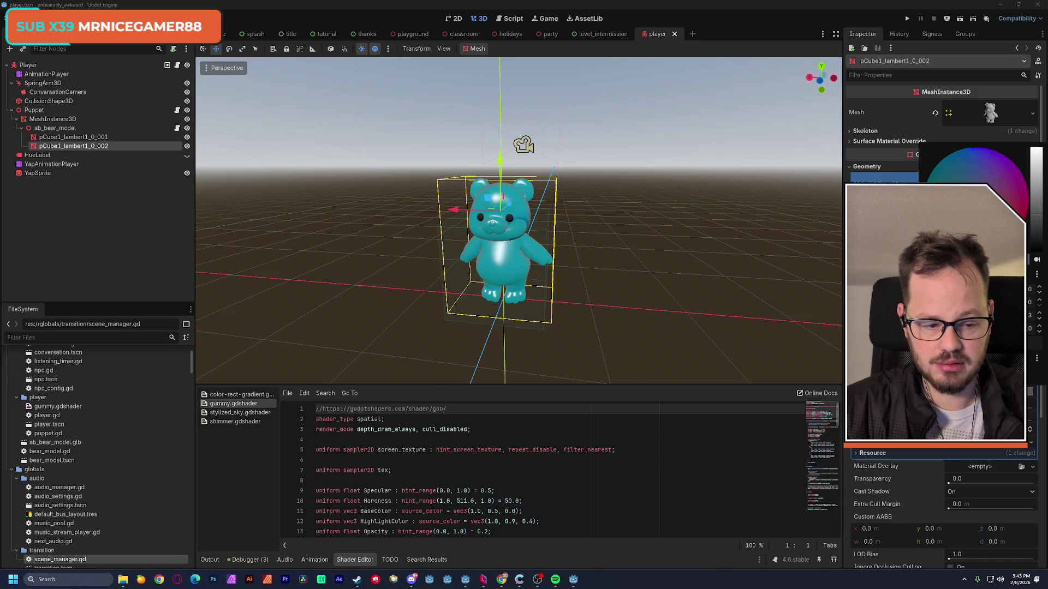
drag(1038, 224, 1043, 289)
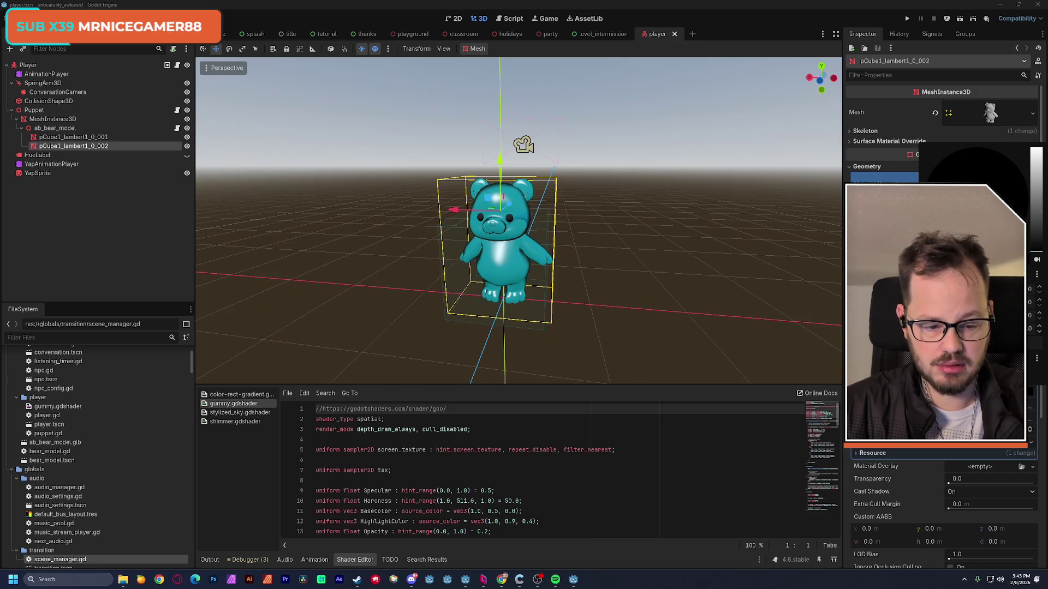
click(642, 166)
key(ctrl+s)
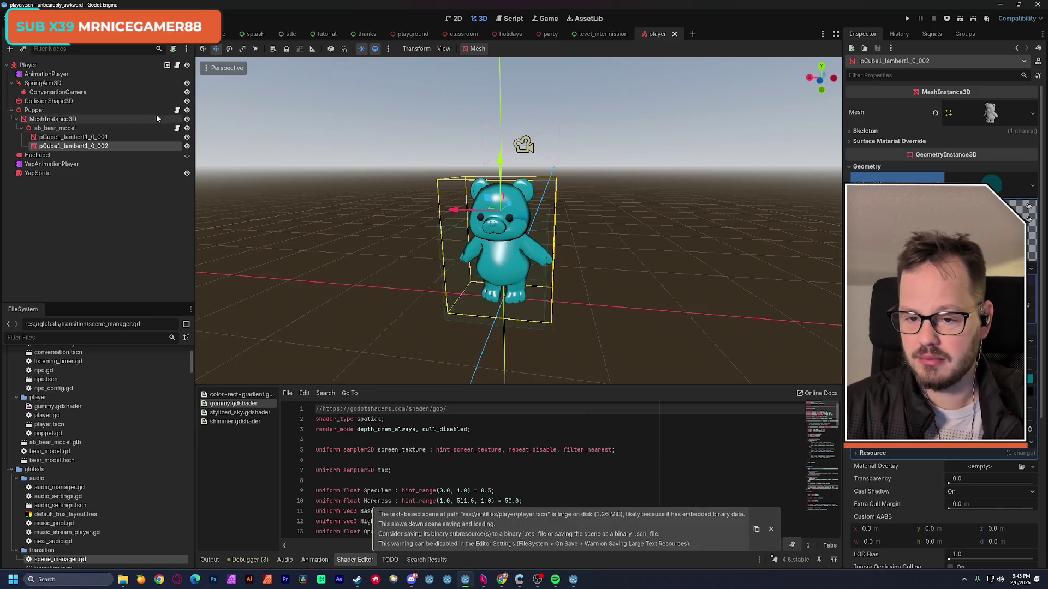
click(91, 338)
text(npc)
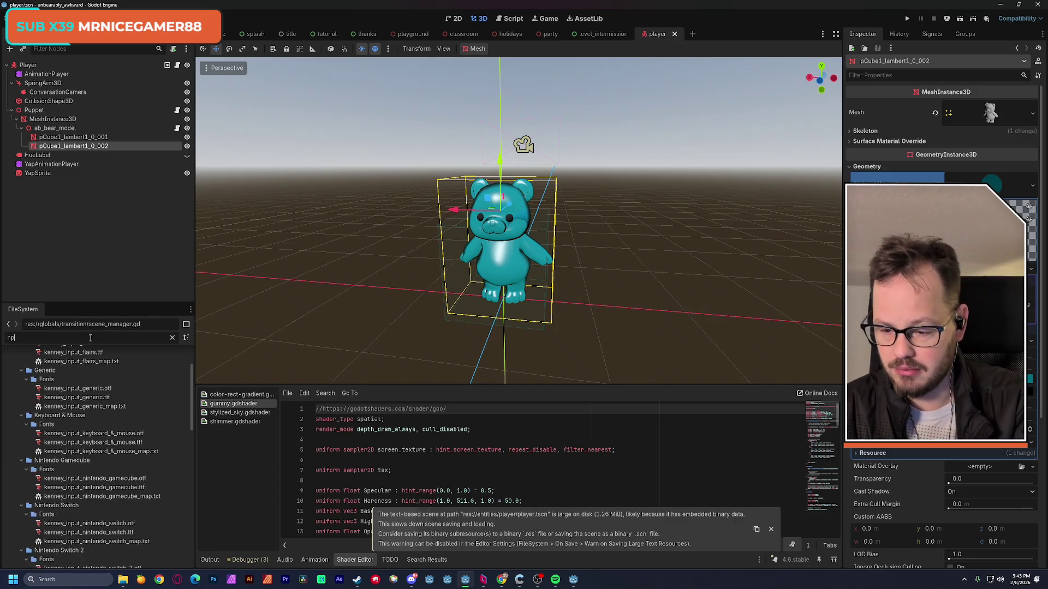
Recolour the pCube1_lambert1_0_002 bear shader in npc.tscn, save it, and return to holidays.
double_click(48, 444)
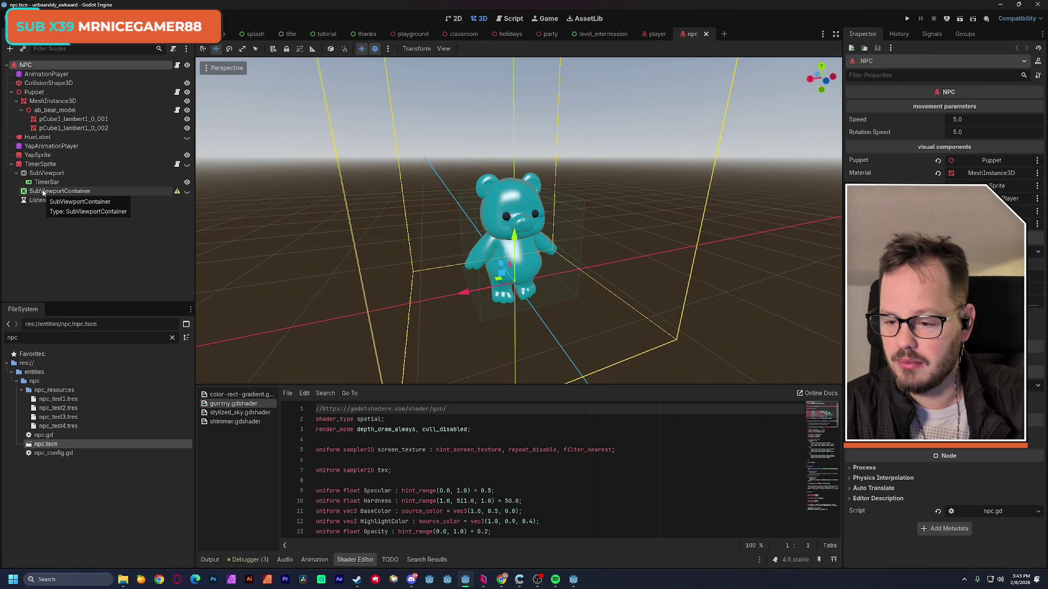
click(71, 128)
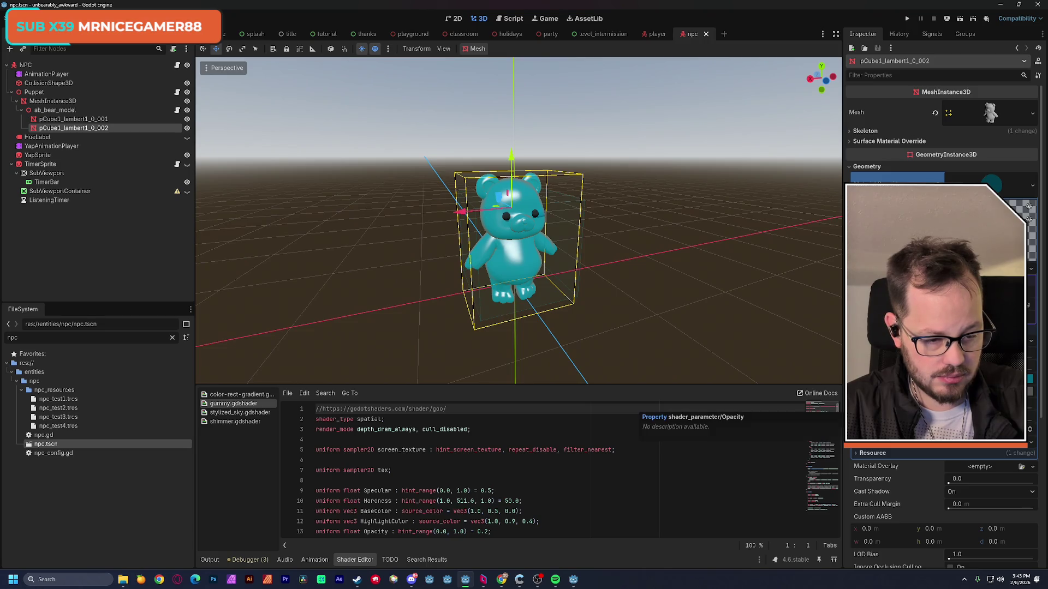
click(1029, 378)
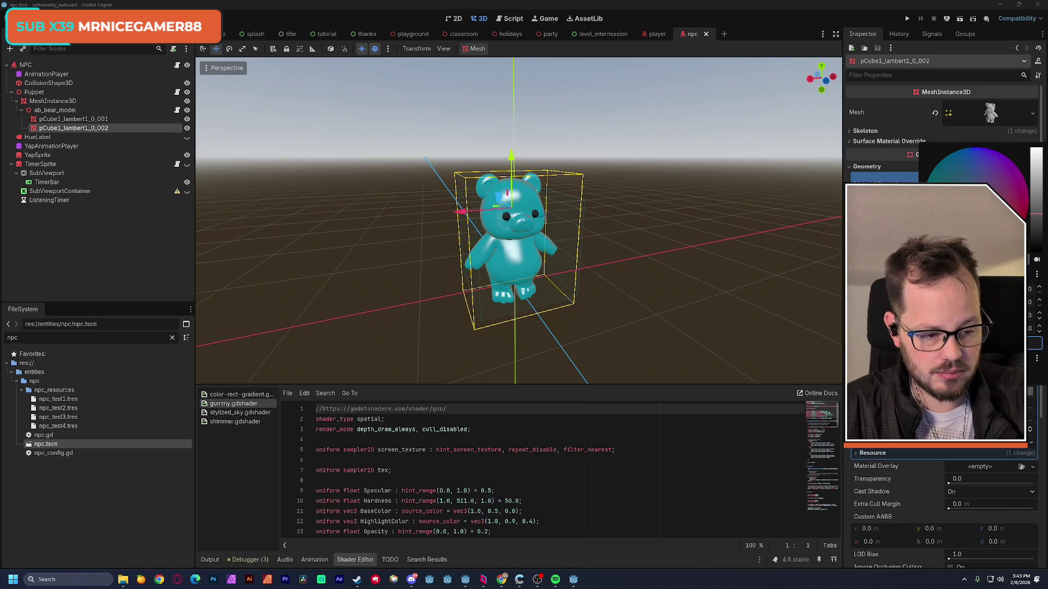
key(Escape)
click(1030, 378)
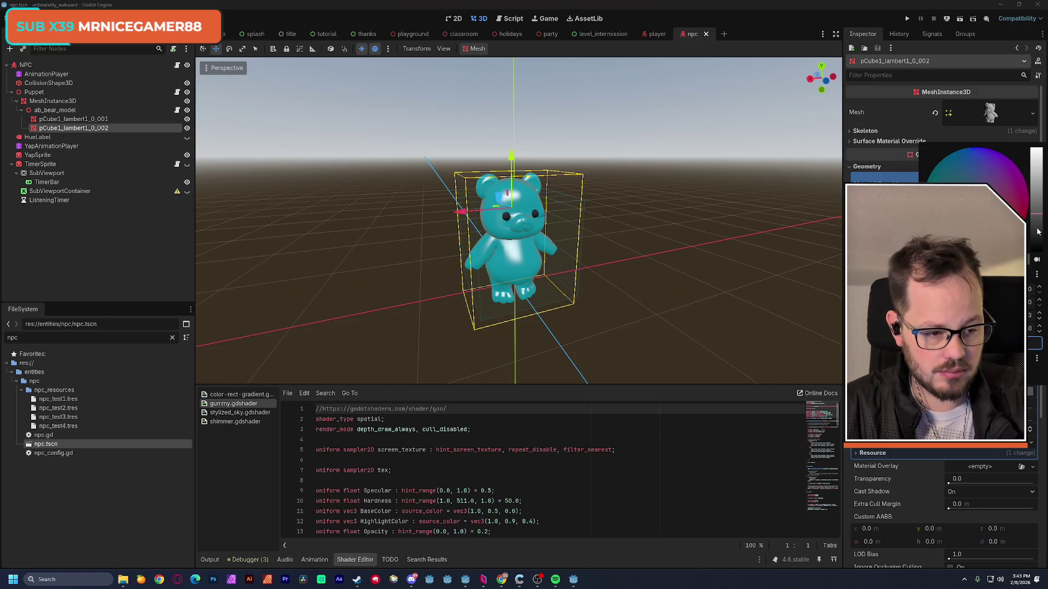
click(658, 438)
key(ctrl+s)
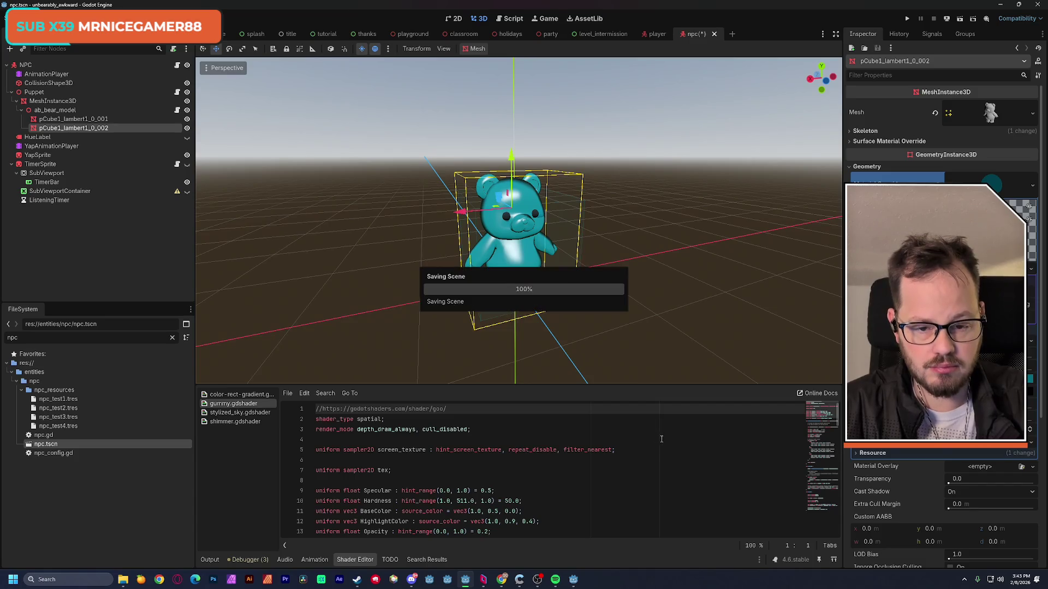
click(510, 34)
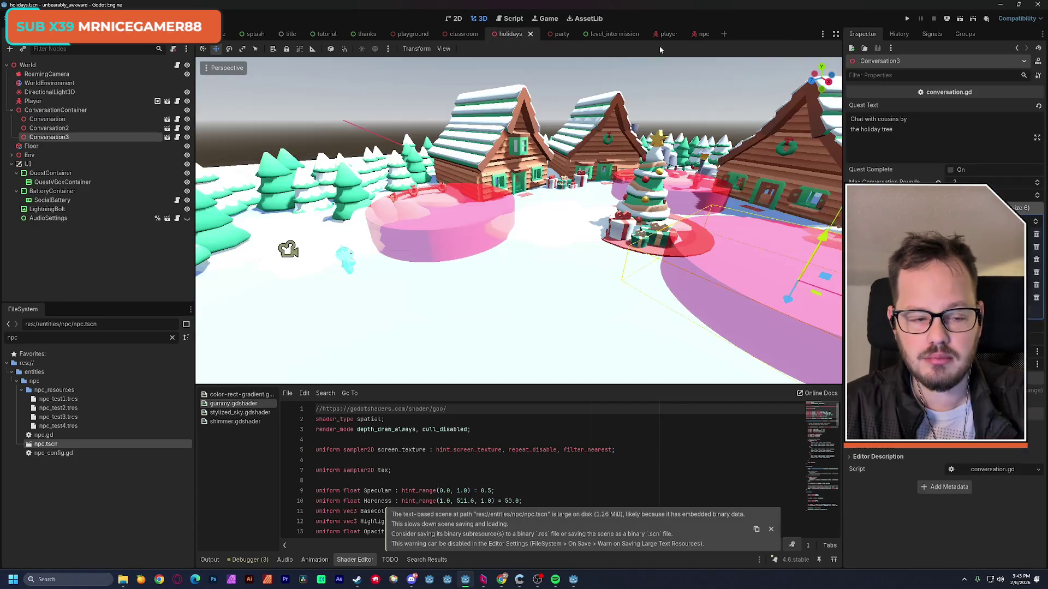
Playtest the holidays scene briefly, stop it, and switch to the player scene.
click(960, 19)
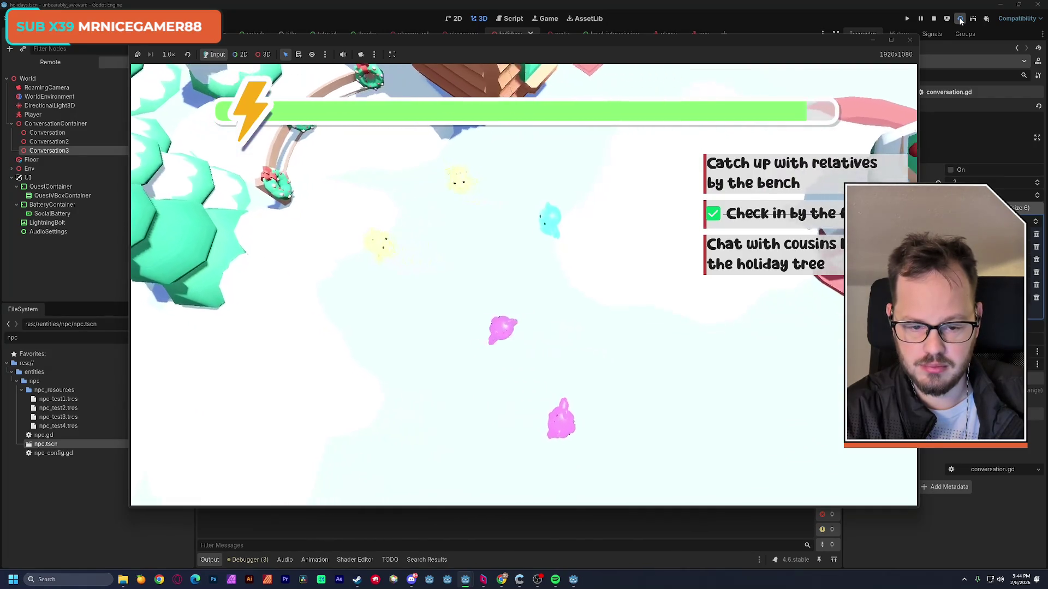
click(961, 19)
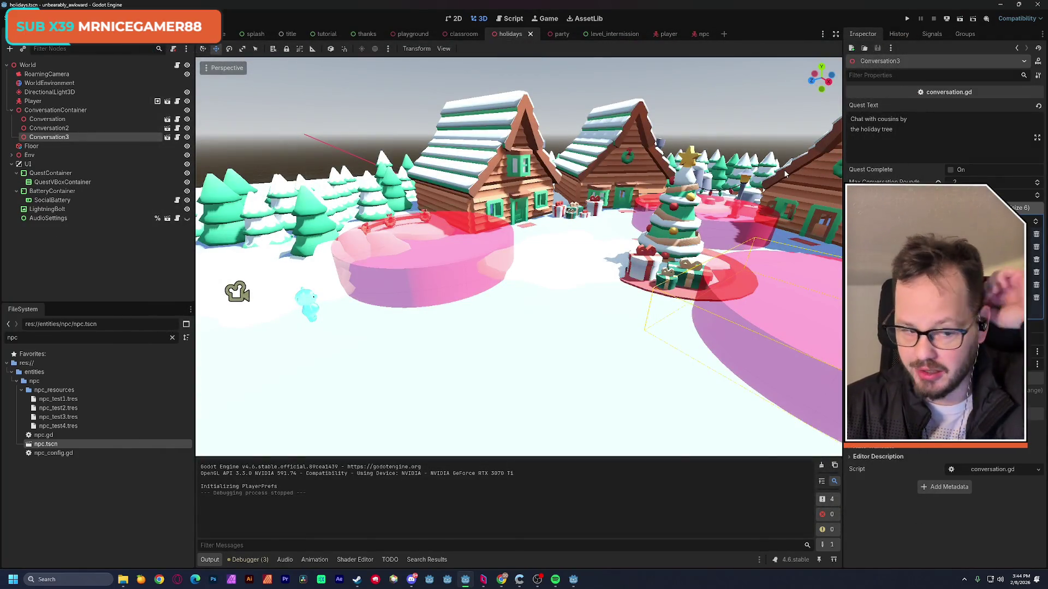
click(666, 34)
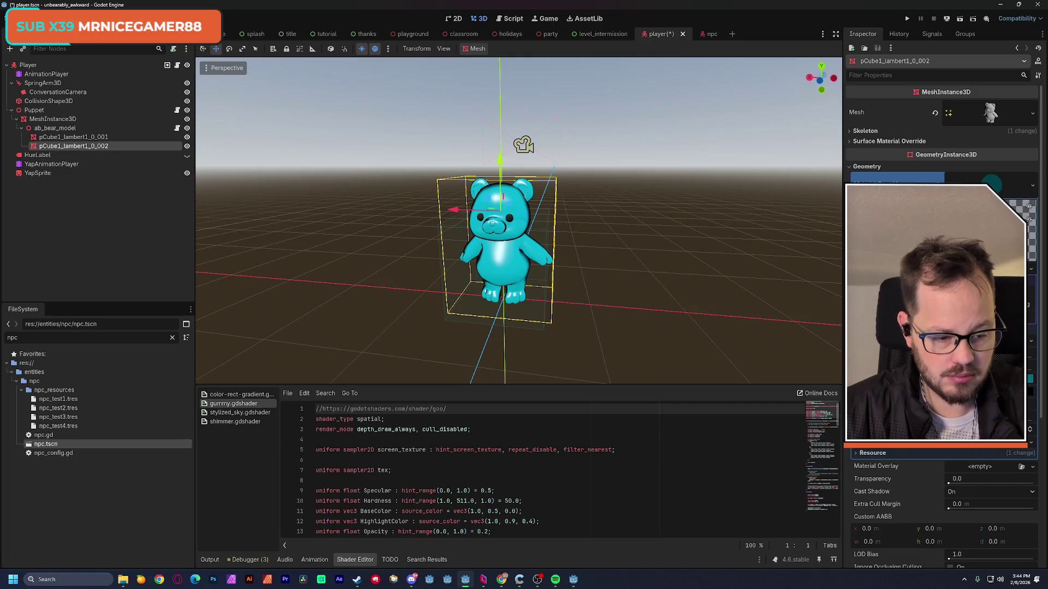
Save the npc and player scenes with their brighter cyan bears, then return to holidays.
click(711, 37)
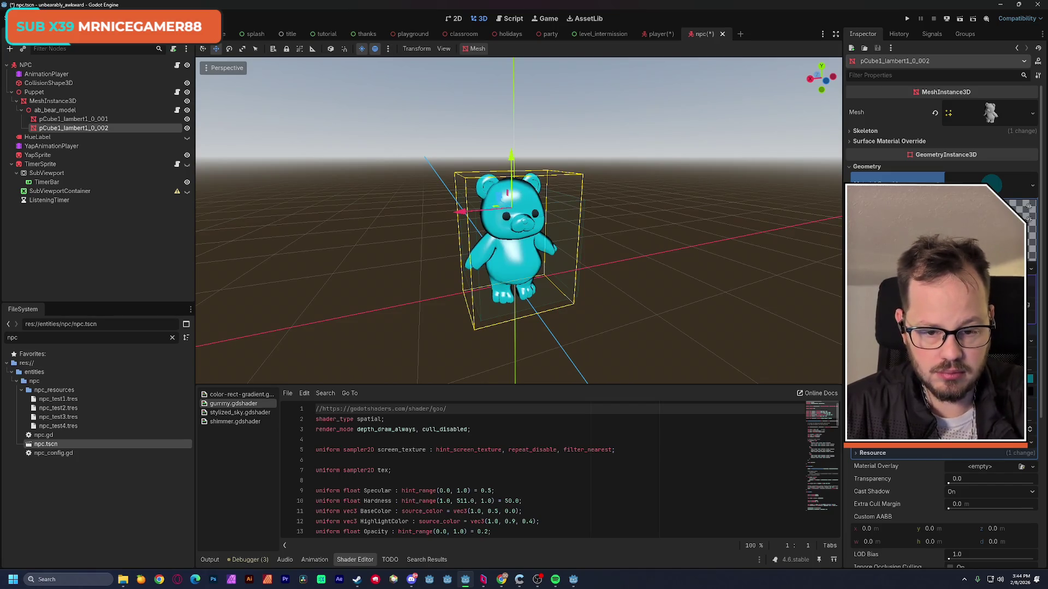
key(ctrl+s)
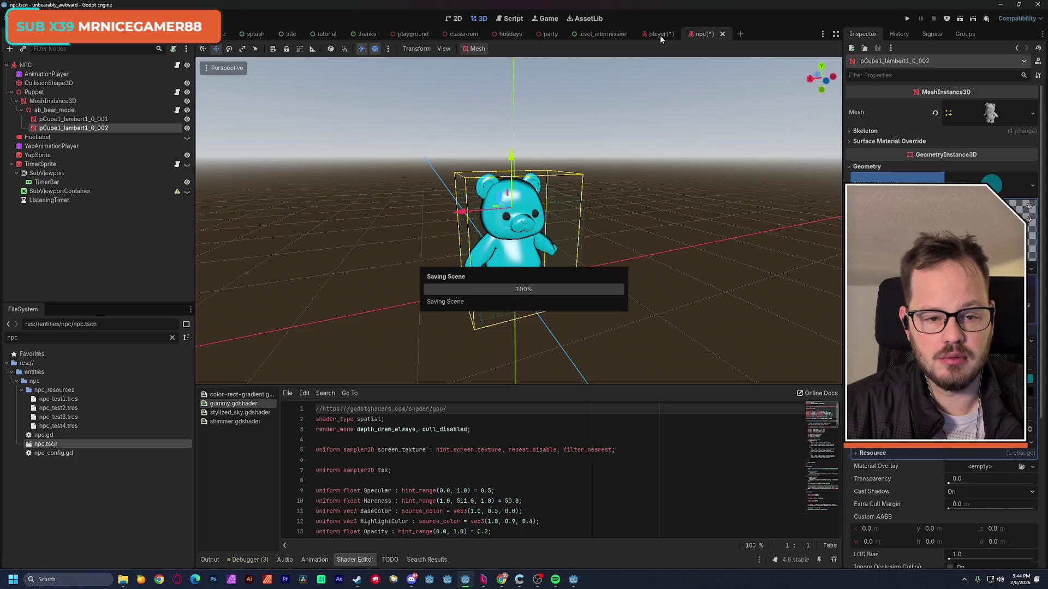
click(660, 35)
key(ctrl+s)
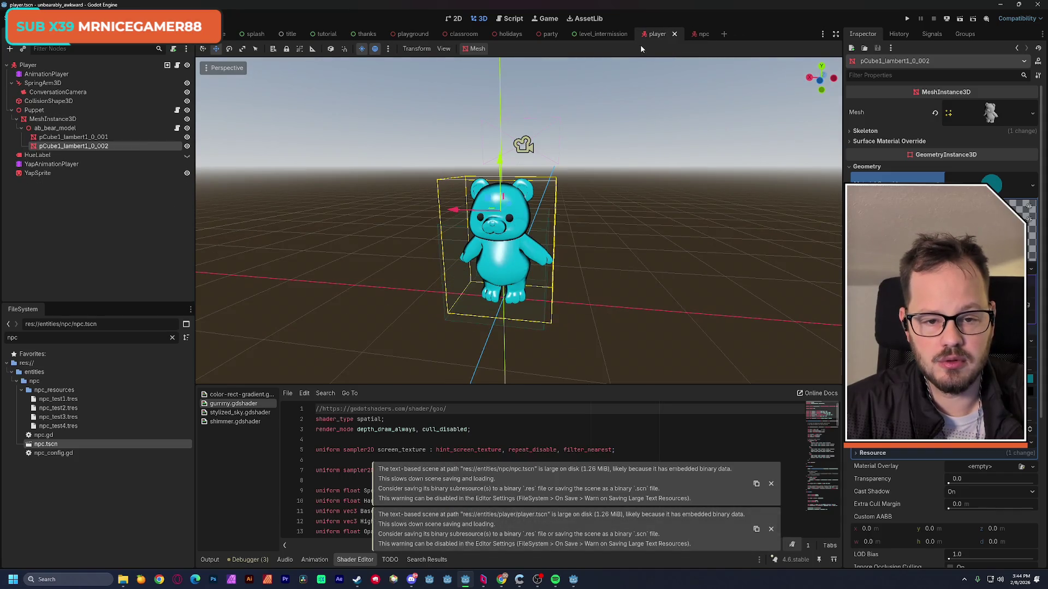
click(510, 35)
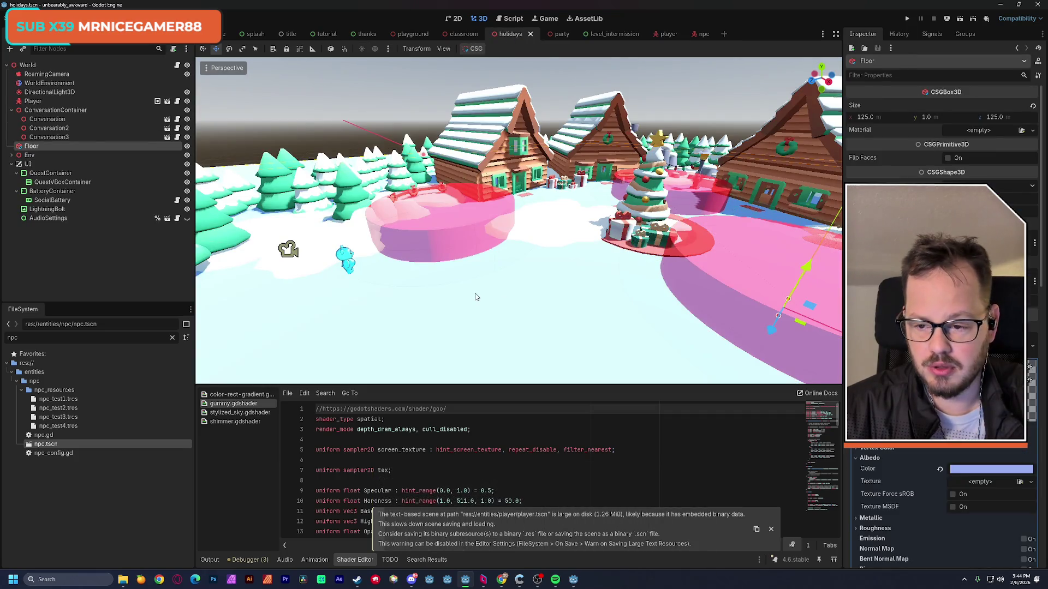
Shift the holidays Floor's Albedo Color toward blue and playtest the level.
click(964, 473)
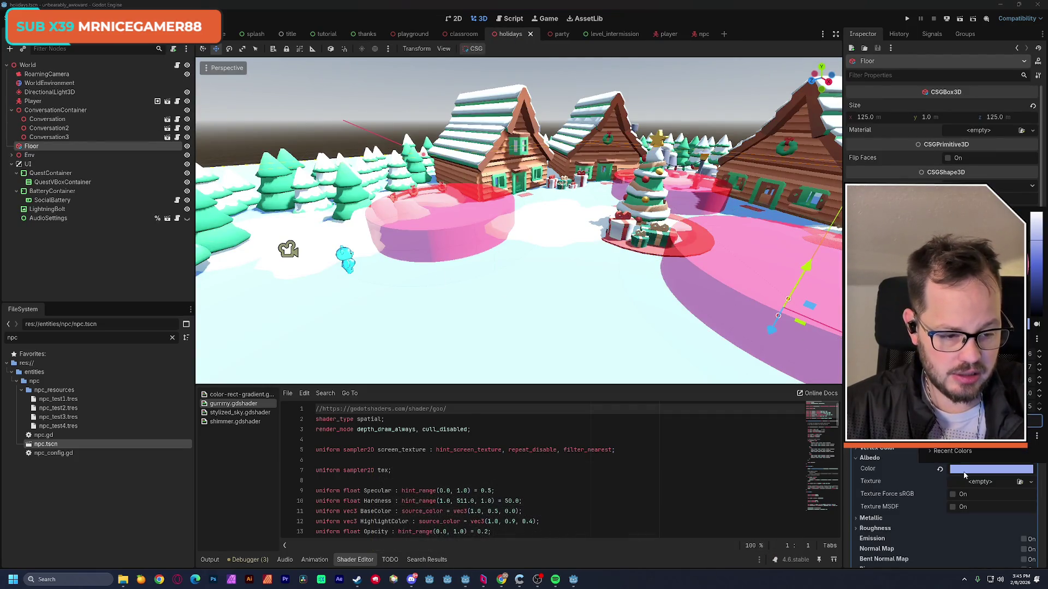
click(527, 293)
scroll(527, 293, up, 3)
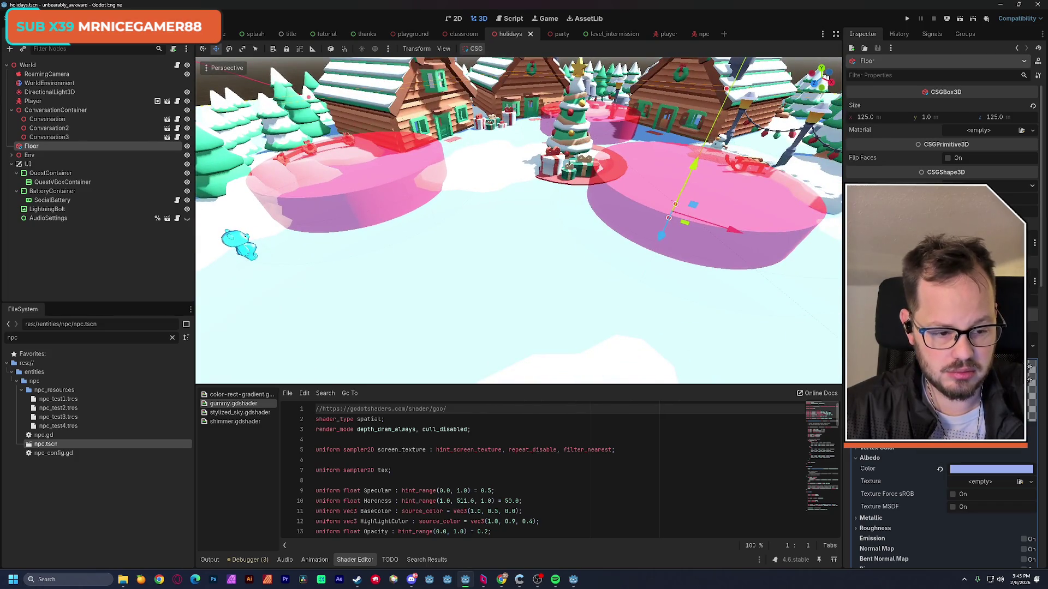
click(979, 470)
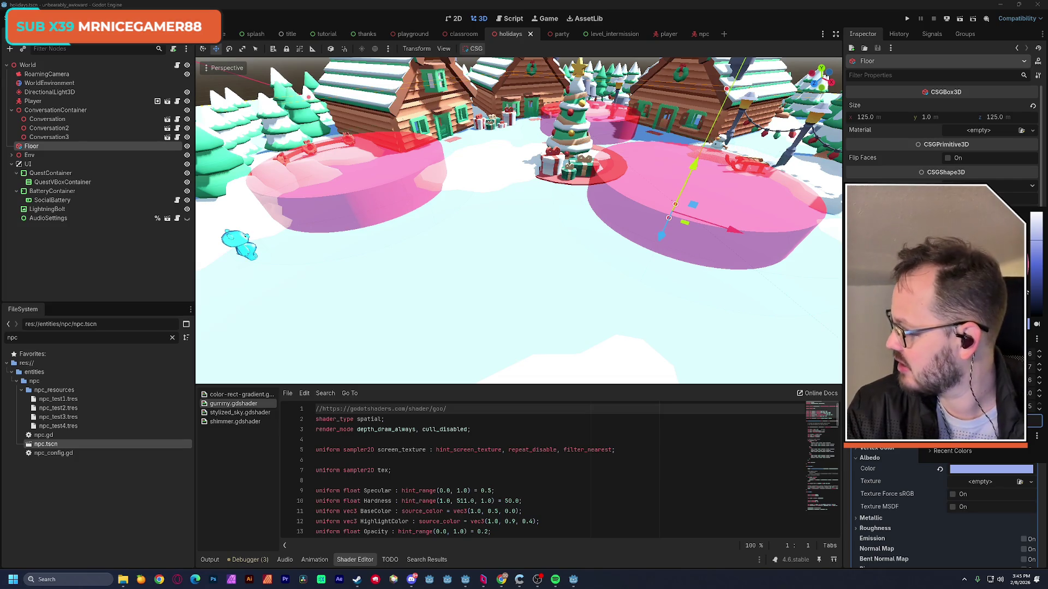
drag(1038, 247, 1040, 261)
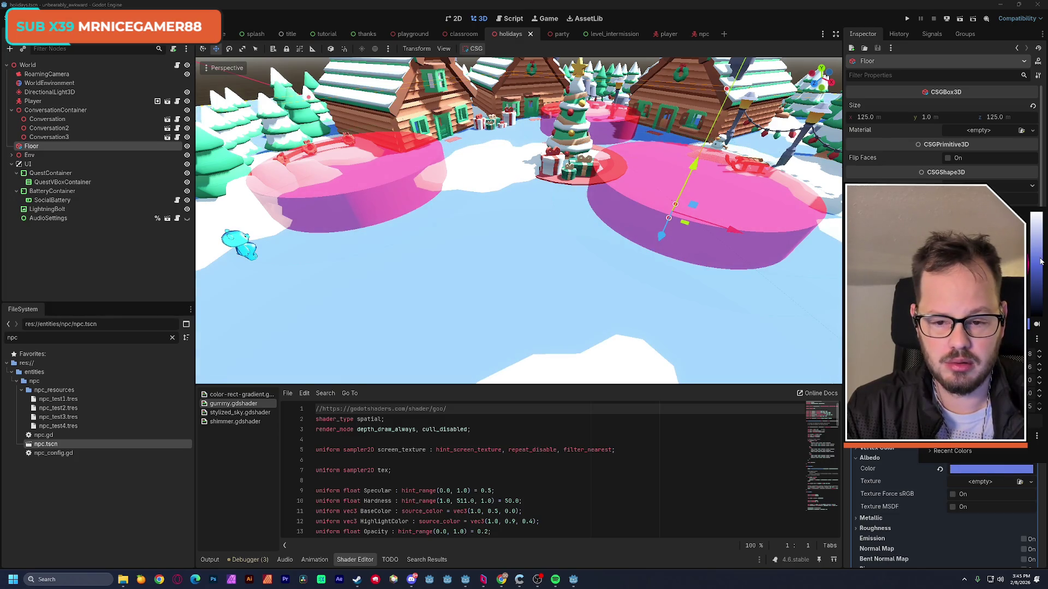
click(961, 20)
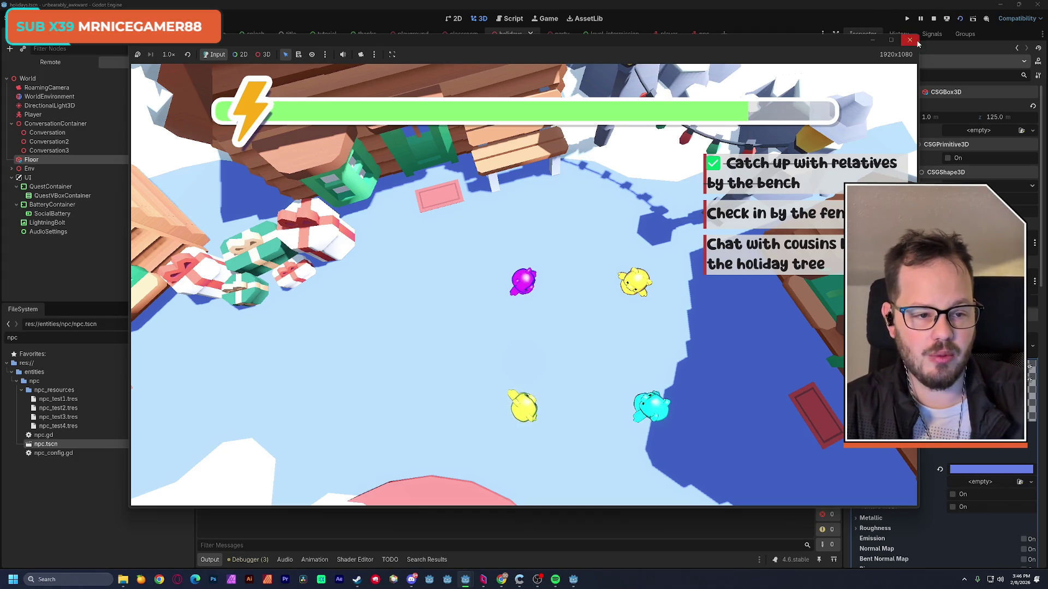
key(F8)
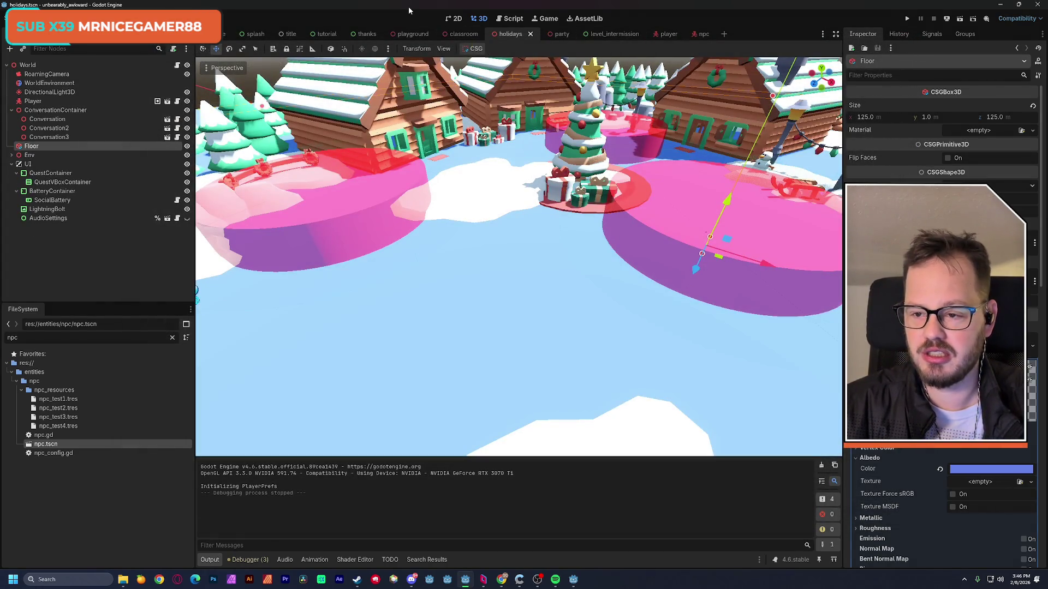
Playtest the playground scene, walking the player past the fountain up to the orange bear.
click(413, 34)
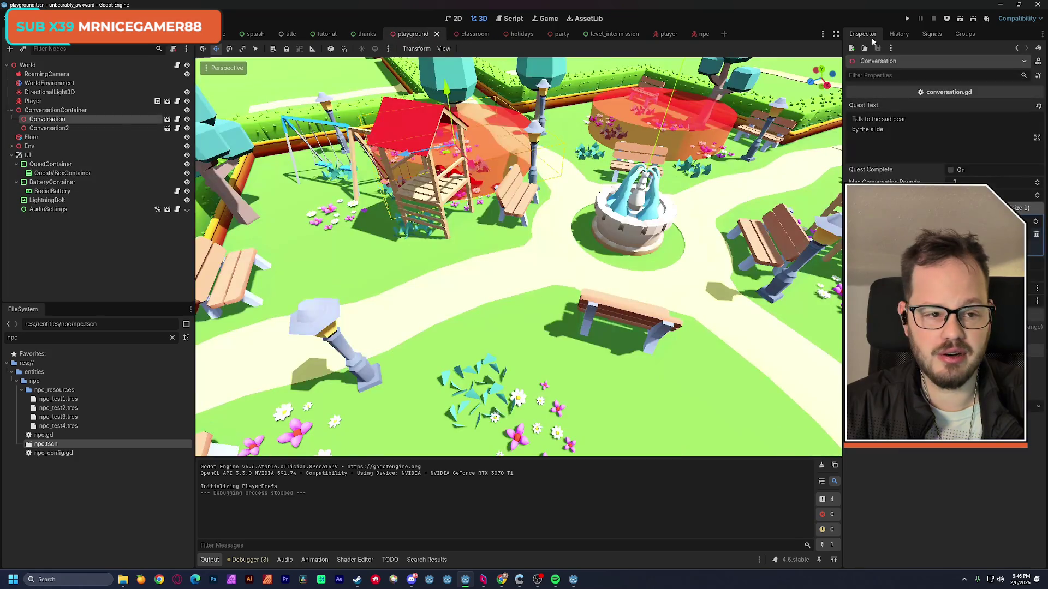
click(964, 18)
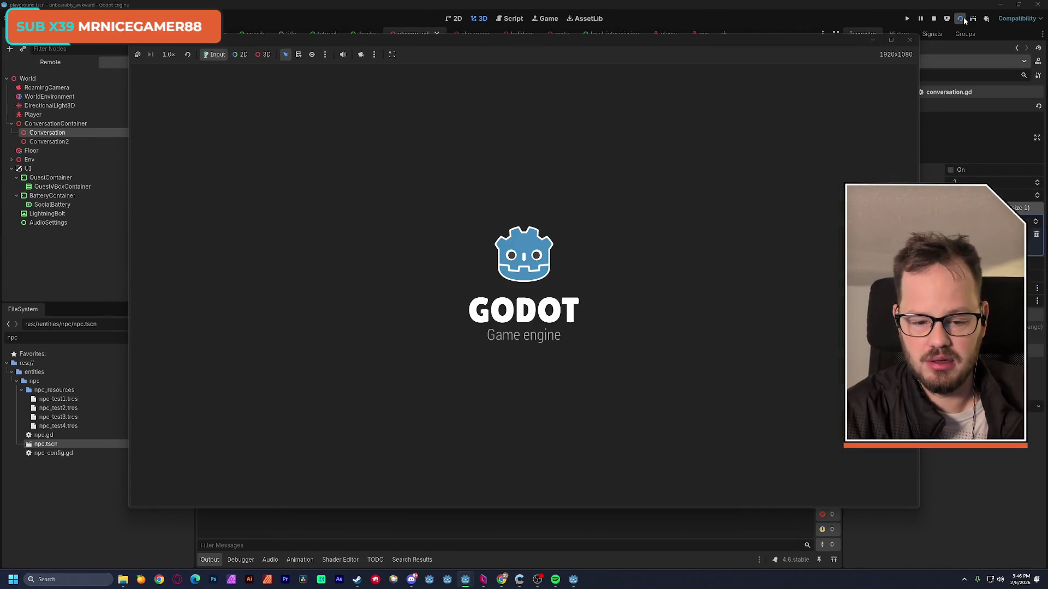
key(w)
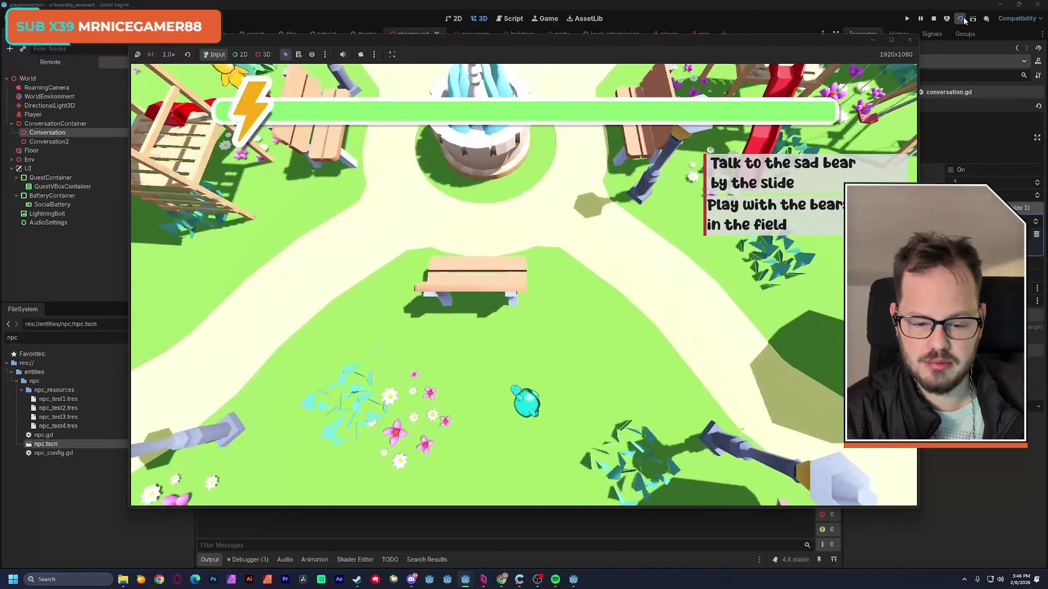
key(w)
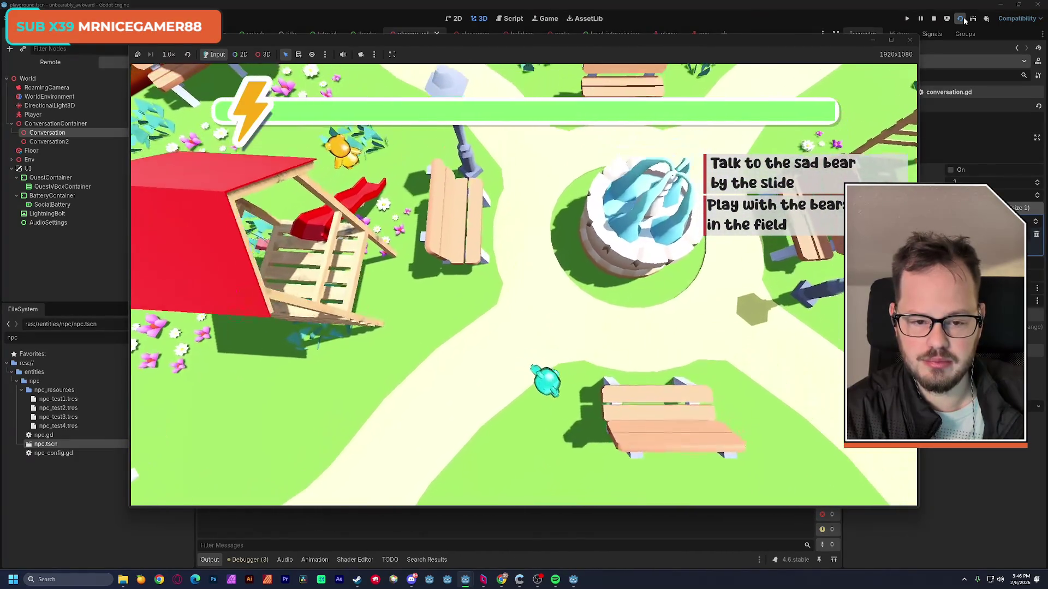
key(w)
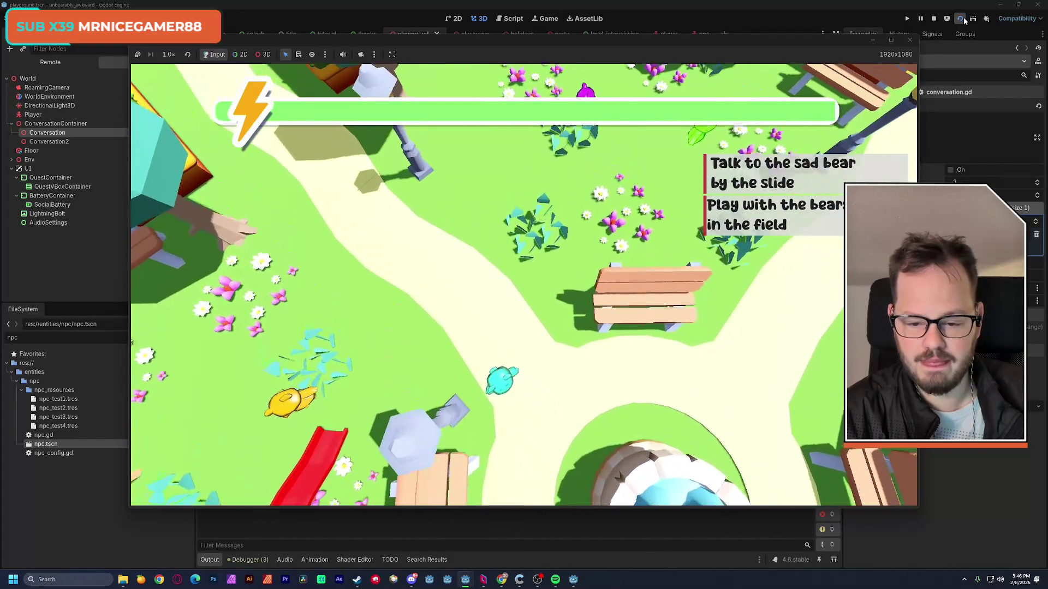
key(w)
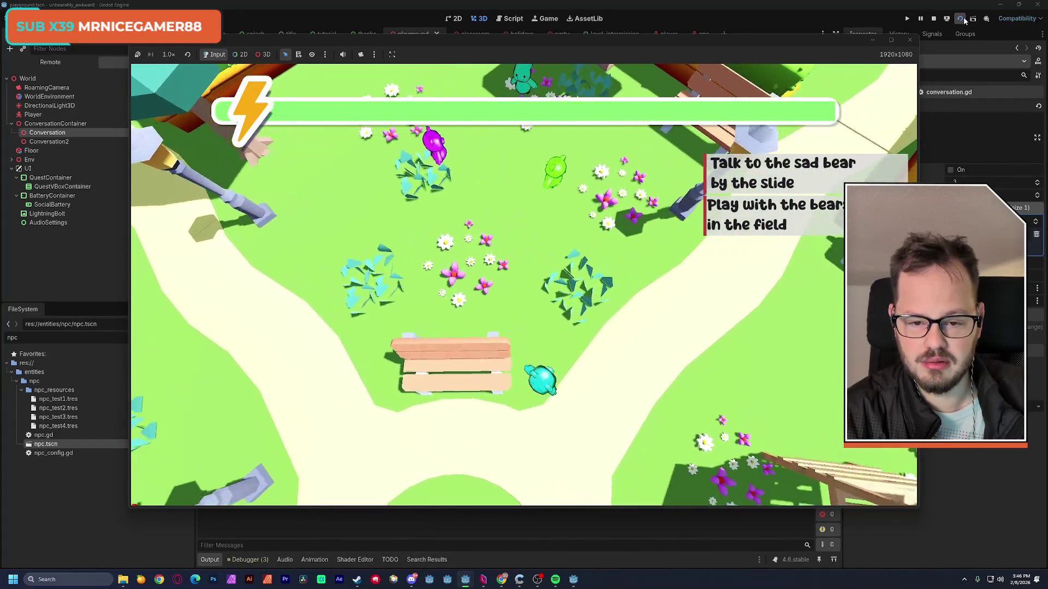
key(w)
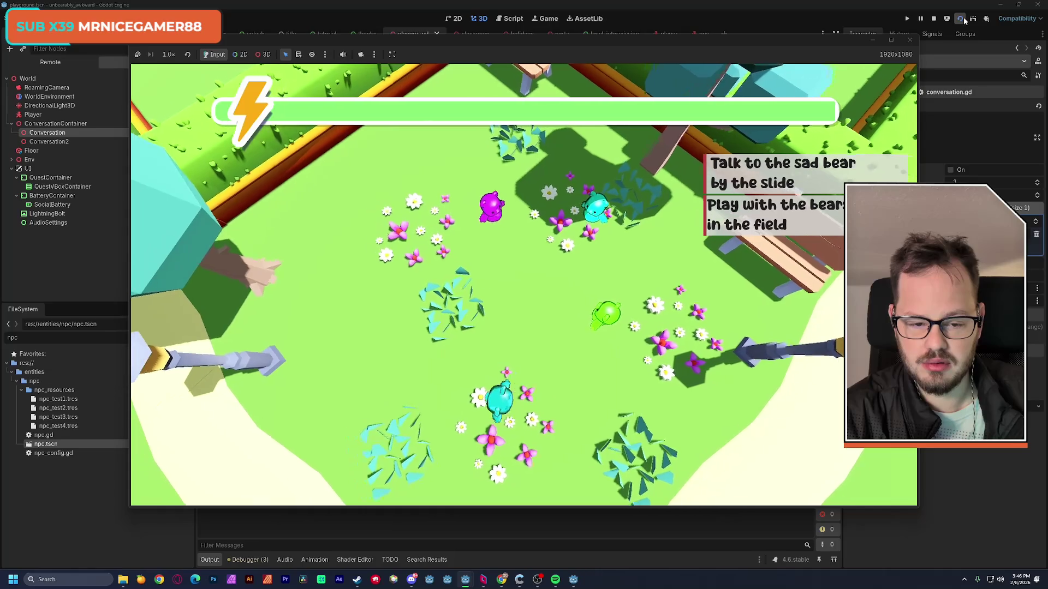
key(a)
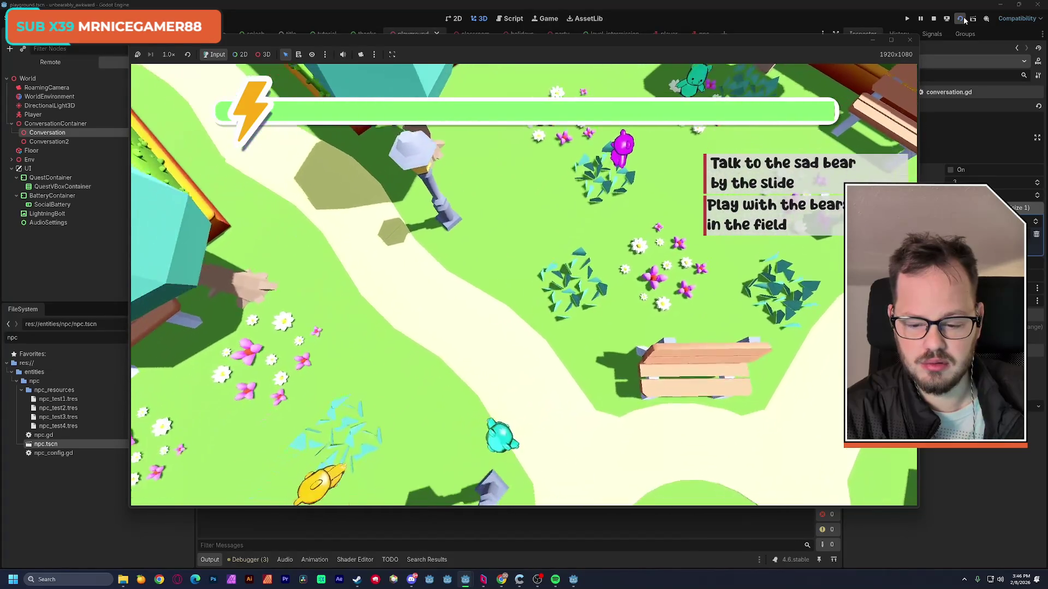
key(a)
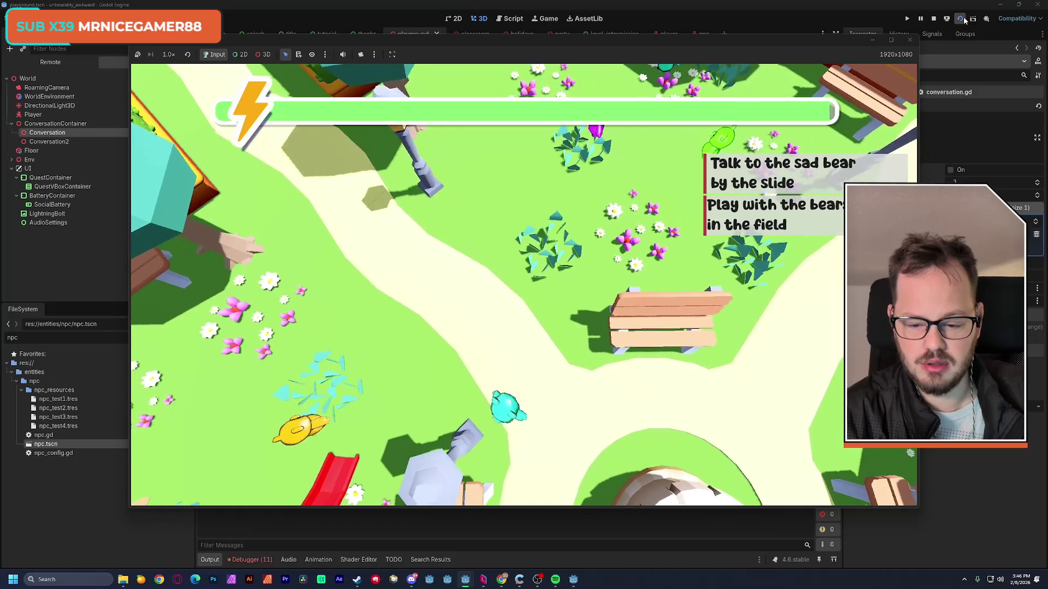
key(w)
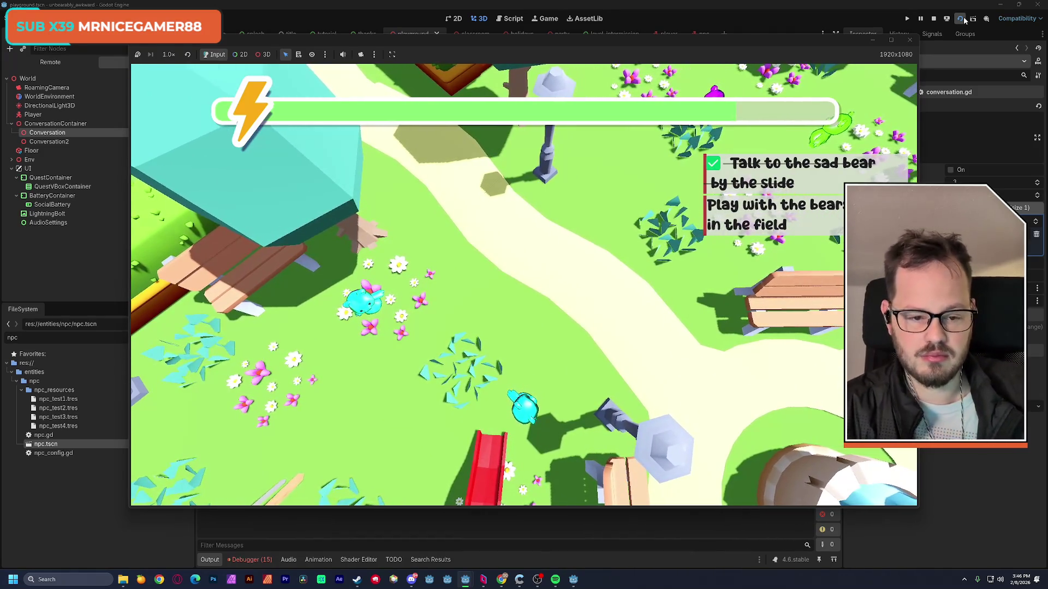
click(911, 41)
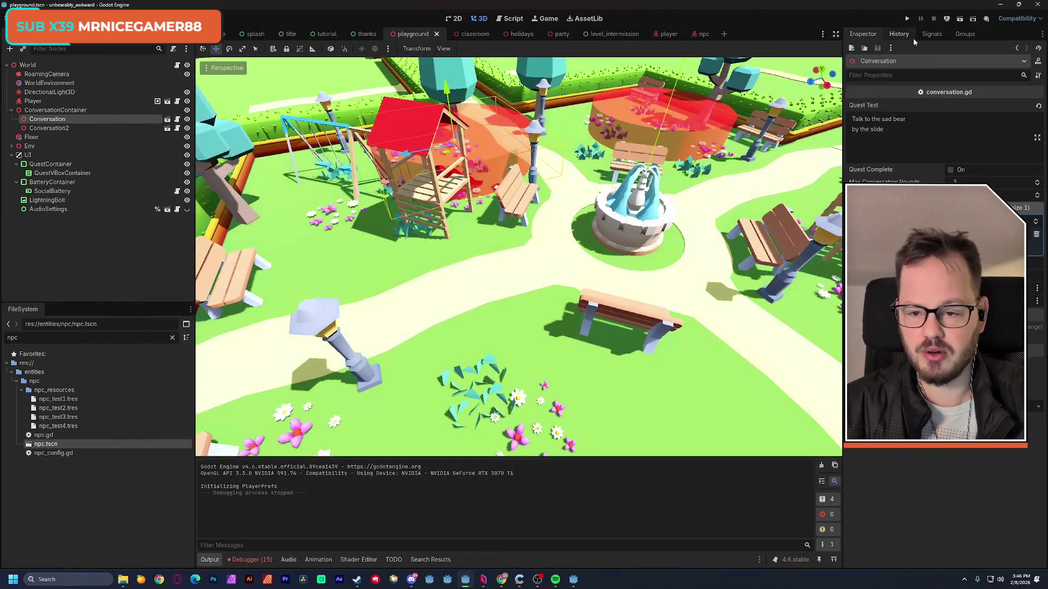
Save the playground scene and return to the holidays scene's full village view.
key(ctrl+s)
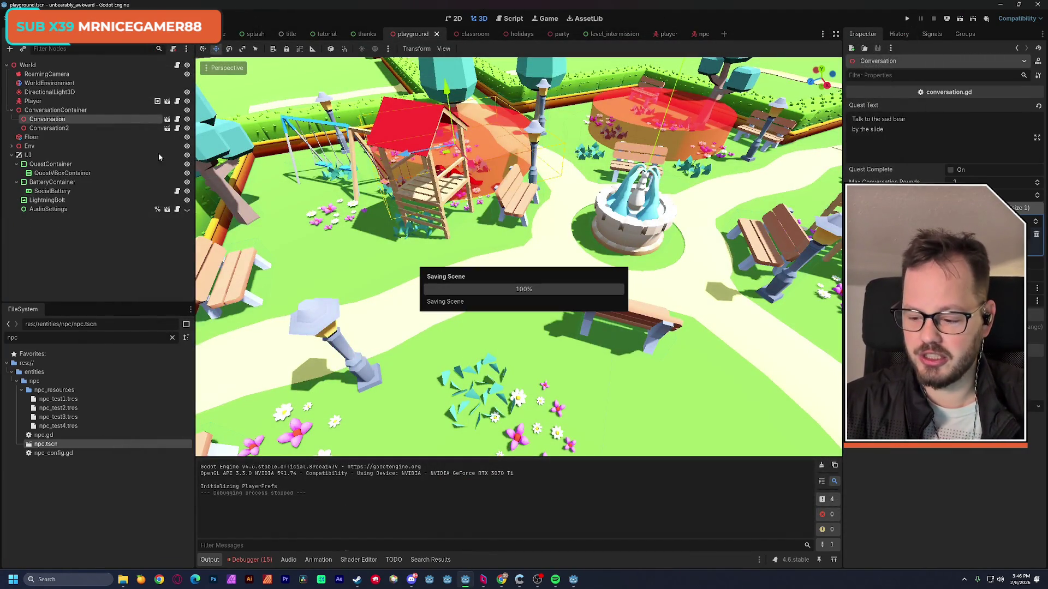
click(521, 33)
key(s)
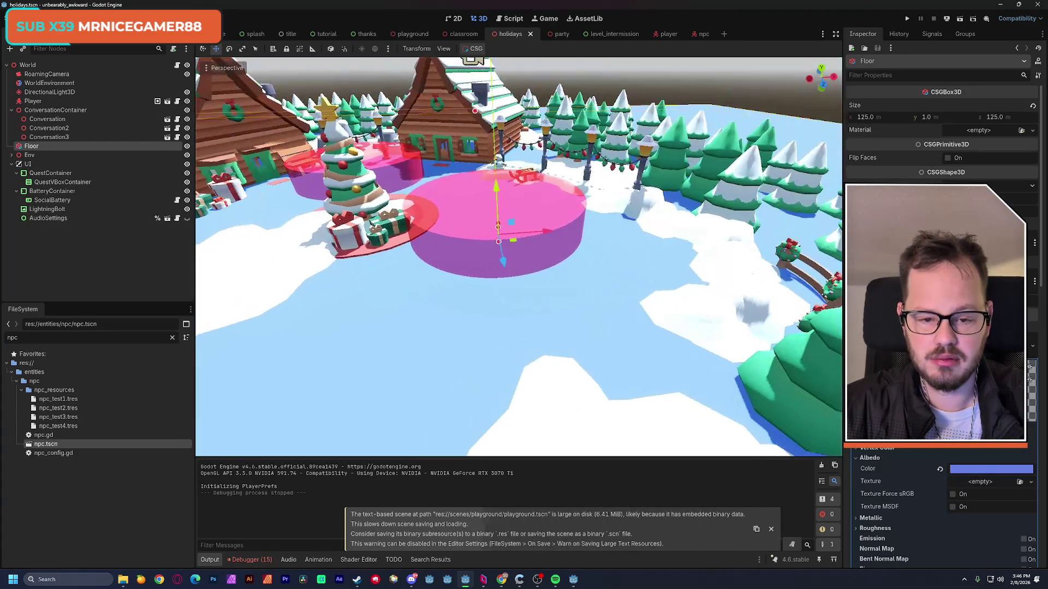
Give the playground Floor a darker green Albedo Color and save the scene.
click(413, 34)
click(553, 351)
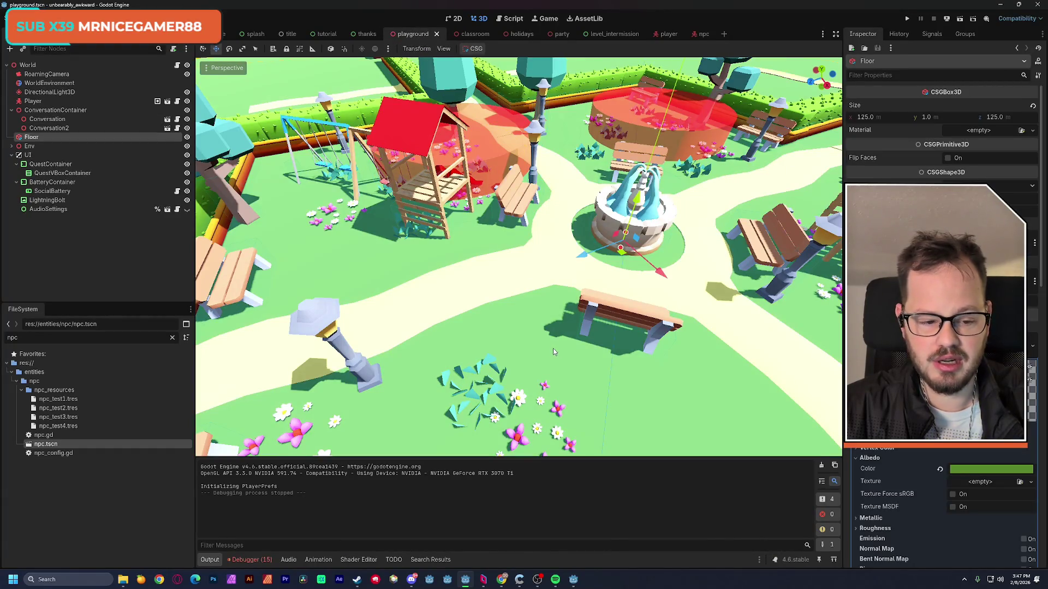
click(990, 471)
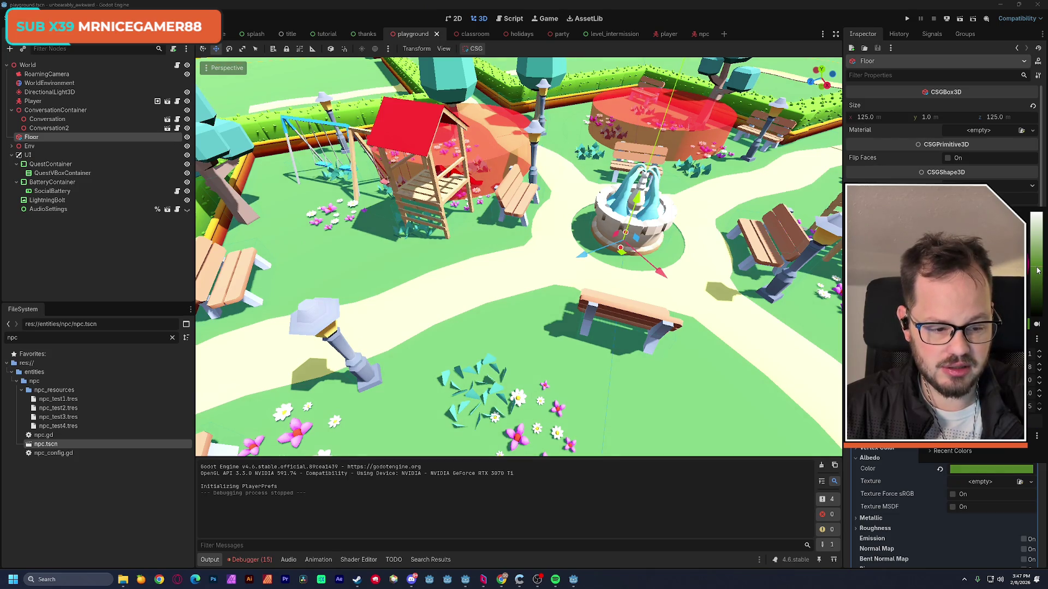
key(Escape)
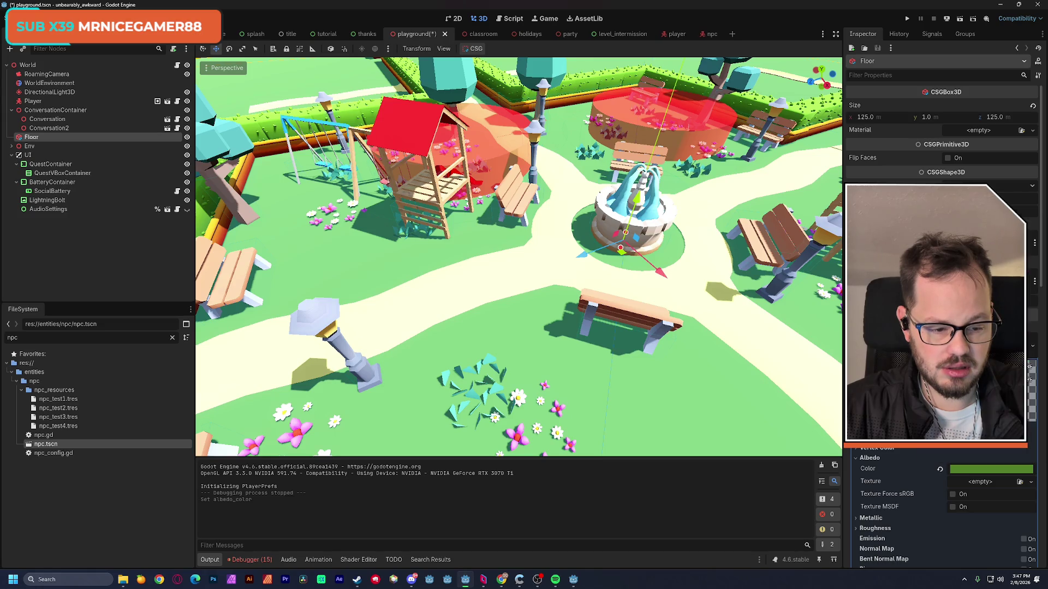
click(998, 468)
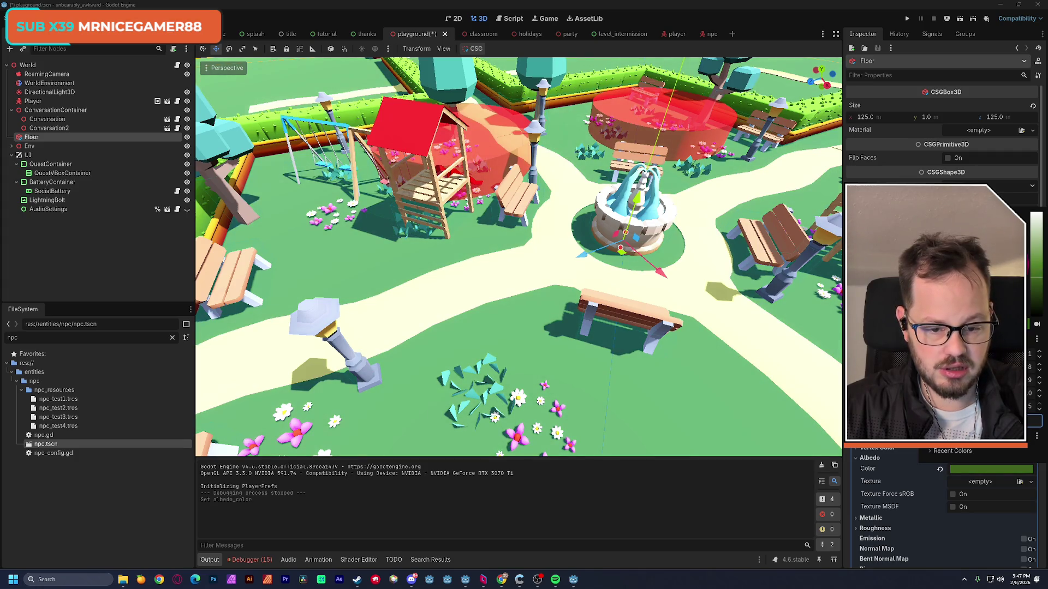
key(ctrl+s)
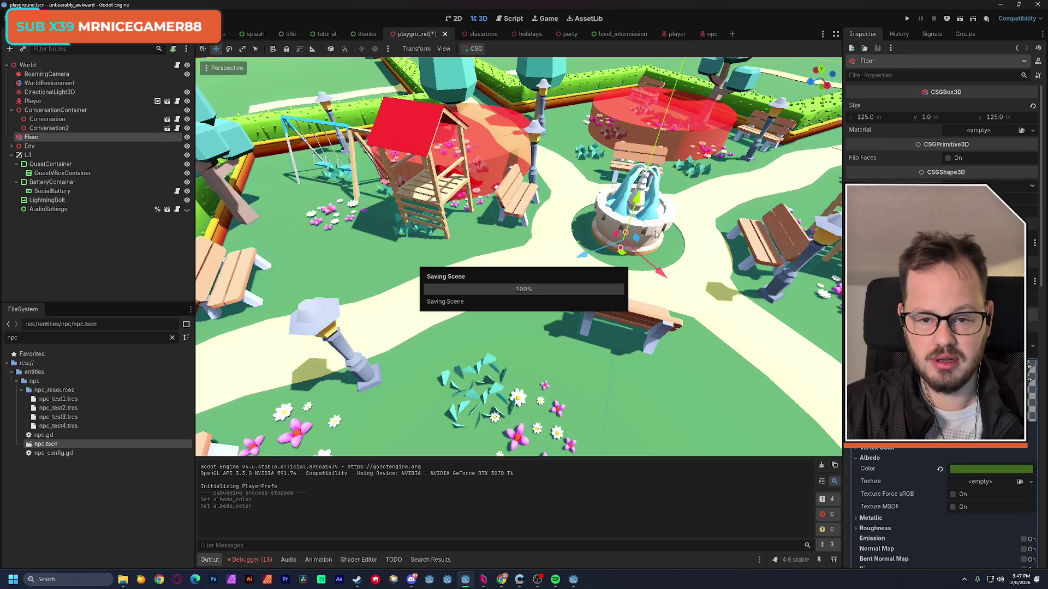
Playtest the darker green floor briefly, then bring up the party scene.
click(959, 19)
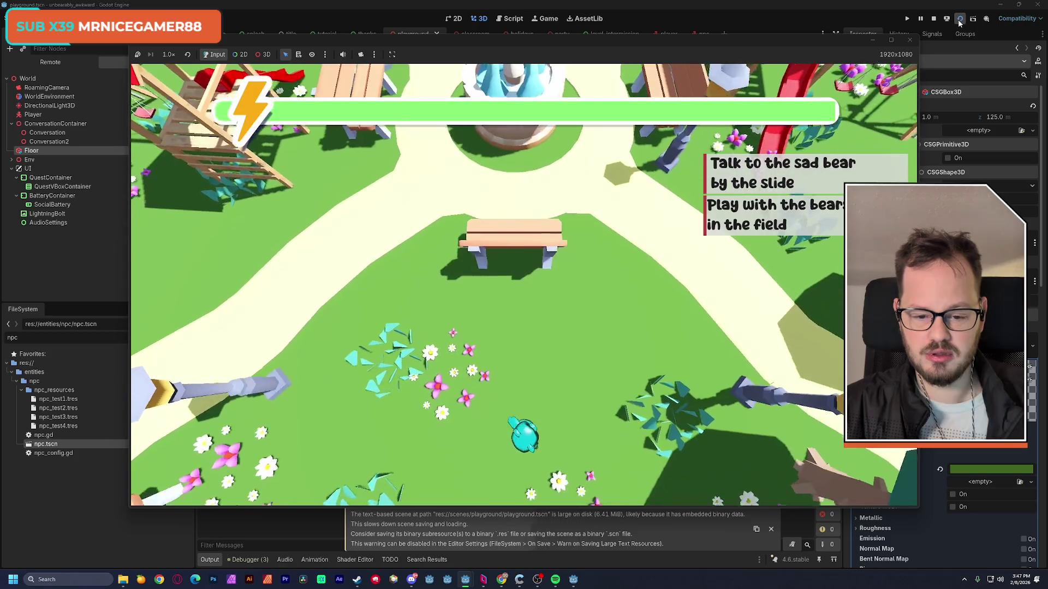
key(w)
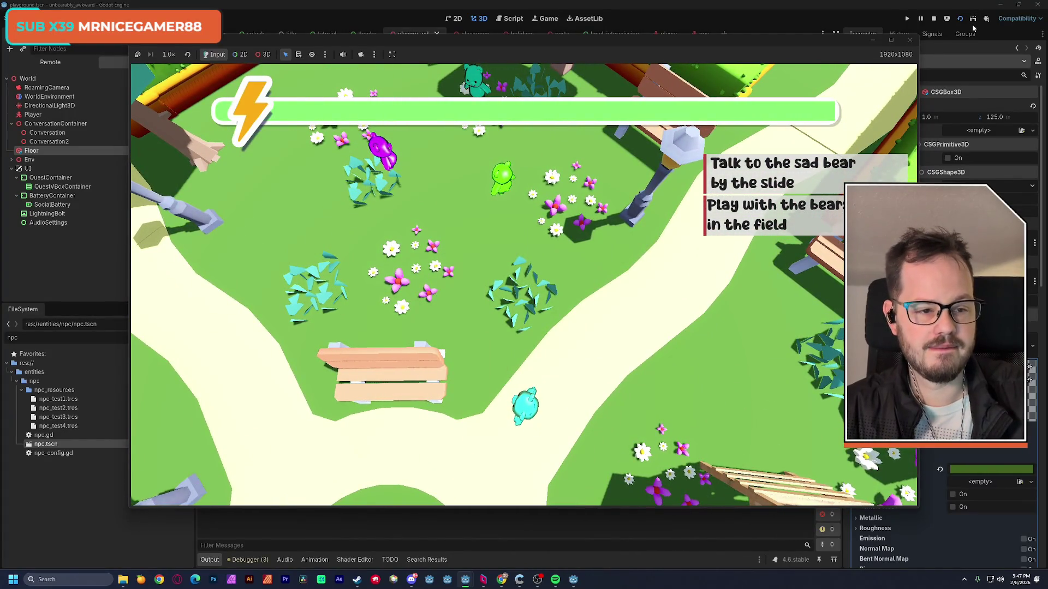
click(933, 18)
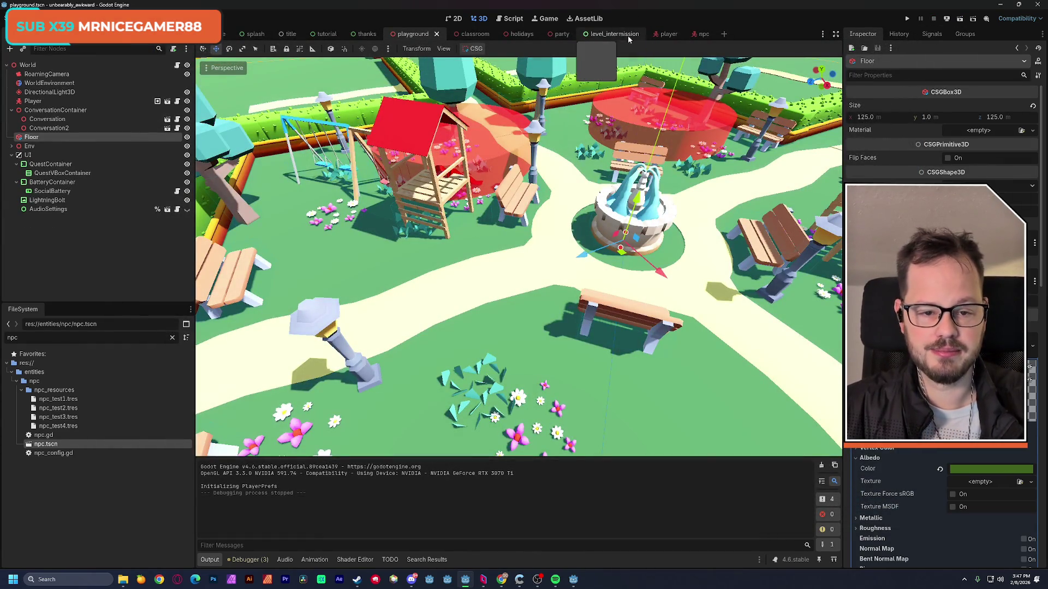
click(566, 36)
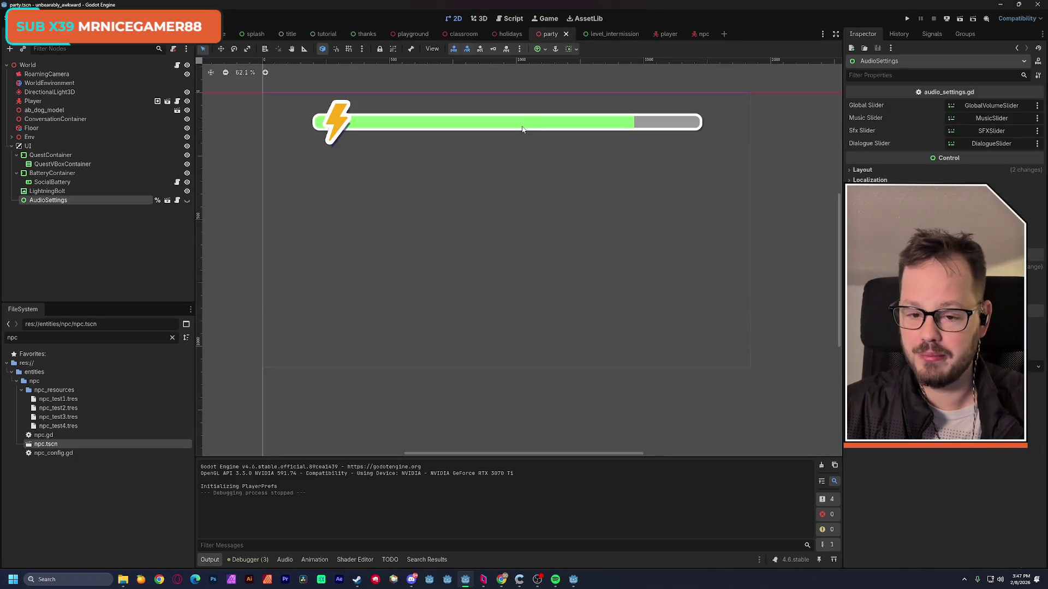
View the party scene in 3D facing the red-carpet corridor, and select ConversationContainer.
click(474, 18)
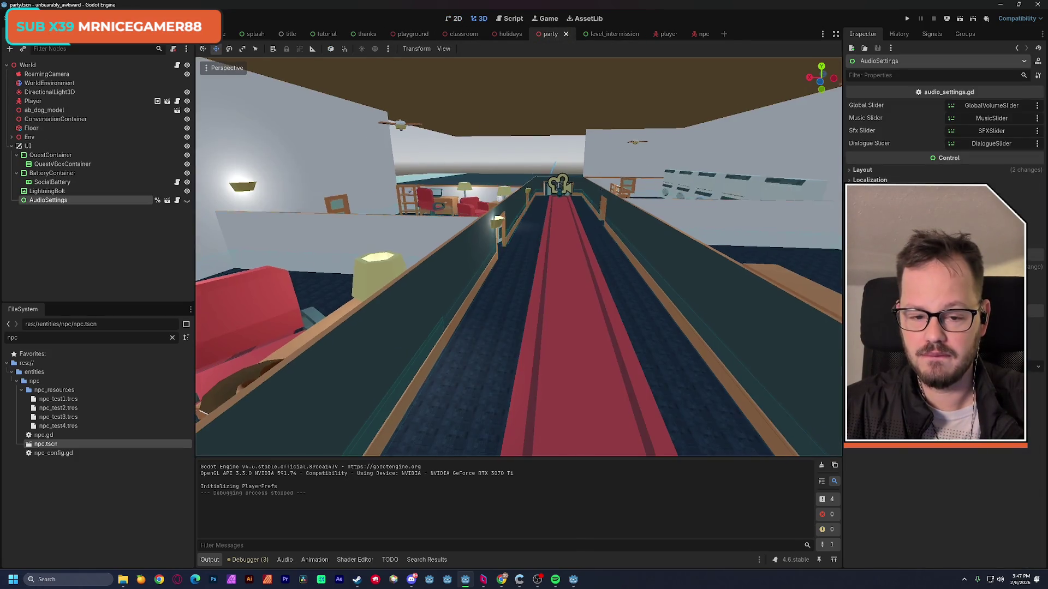
key(w)
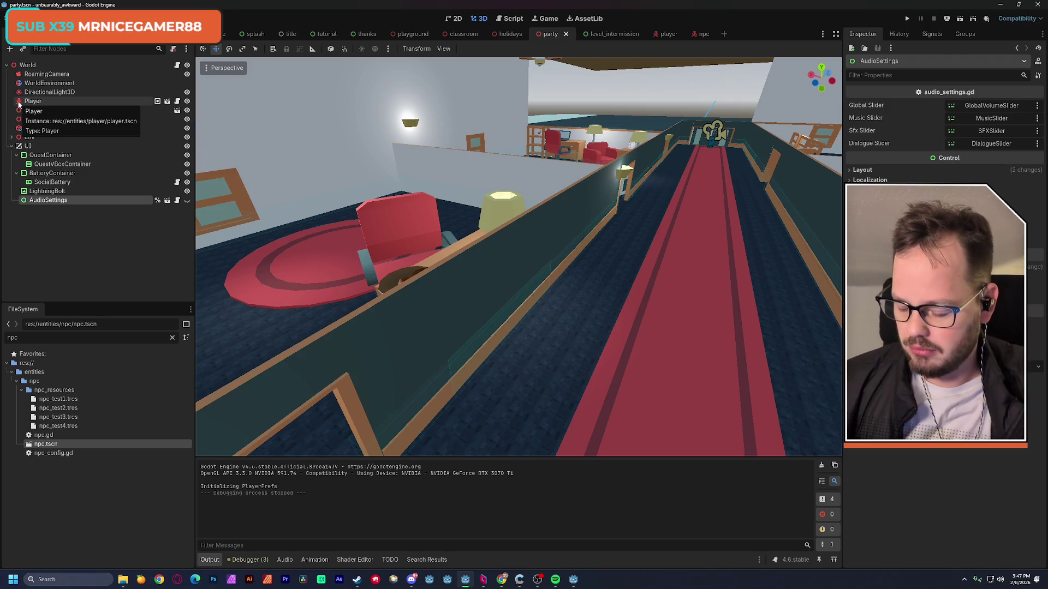
mouse_move(282, 179)
mouse_down()
mouse_move(234, 440)
mouse_move(667, 94)
mouse_move(692, 136)
mouse_move(457, 131)
mouse_move(315, 192)
mouse_up()
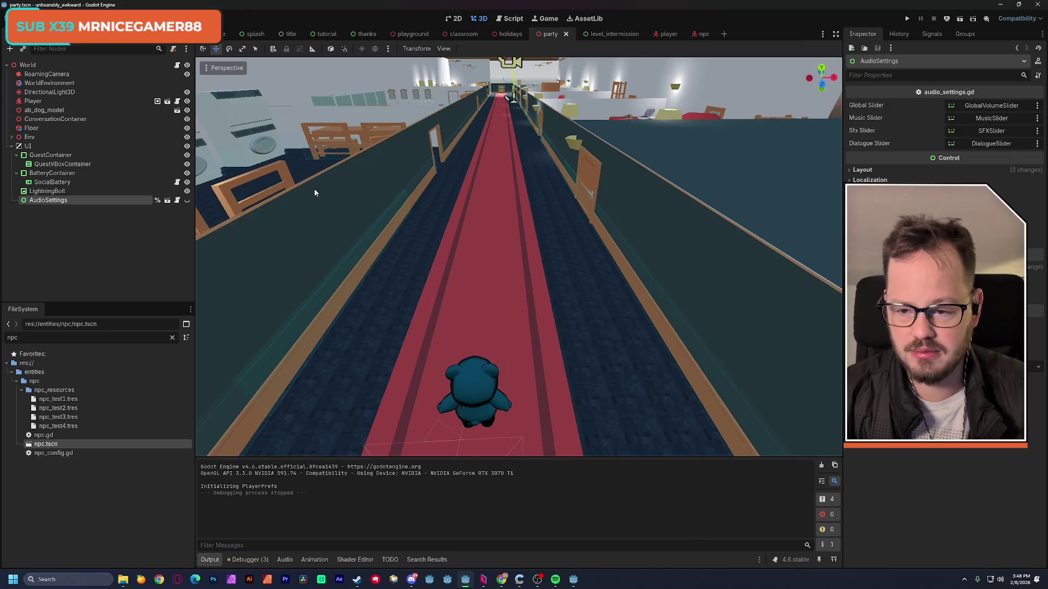
click(43, 120)
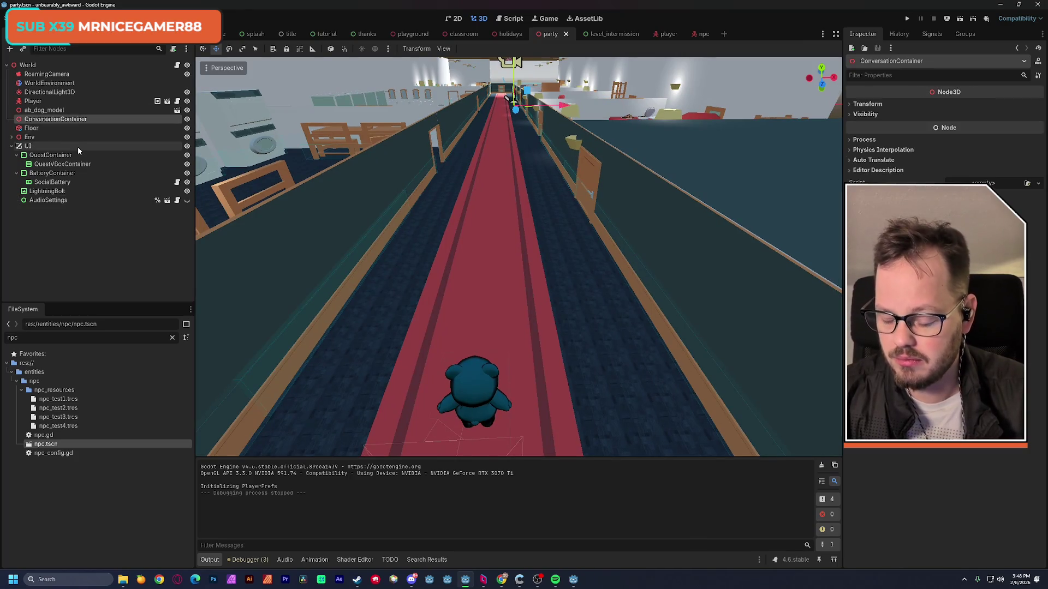
Add conversation.tscn as a child of ConversationContainer and raise it by one unit.
key(ctrl+shift+a)
double_click(416, 194)
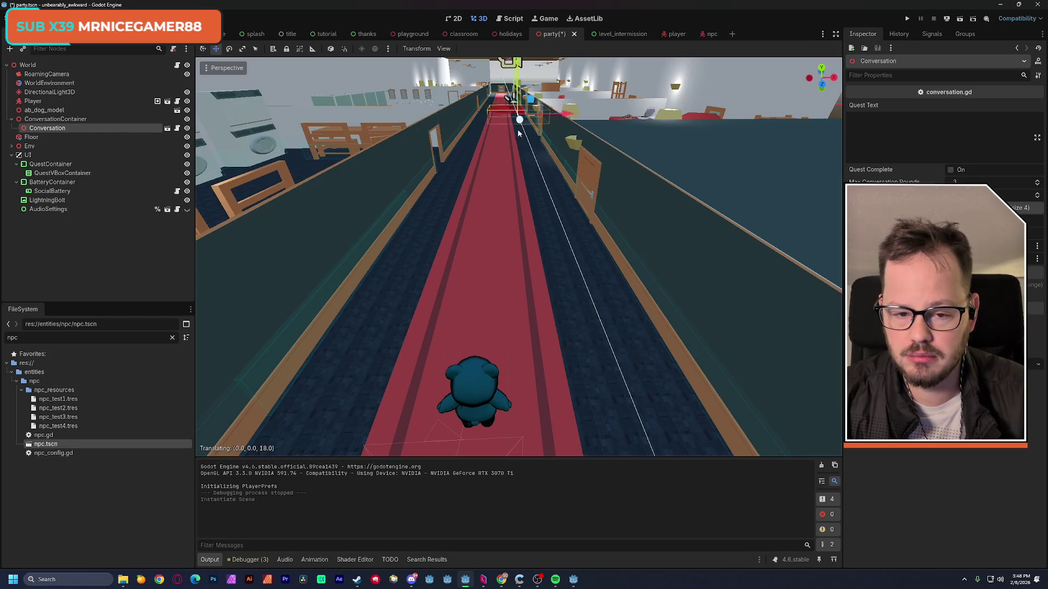
mouse_move(553, 110)
mouse_down()
mouse_move(555, 88)
mouse_move(545, 108)
mouse_up()
Slide the new red Conversation zone left so it sits beside the wooden chairs.
click(48, 156)
click(47, 127)
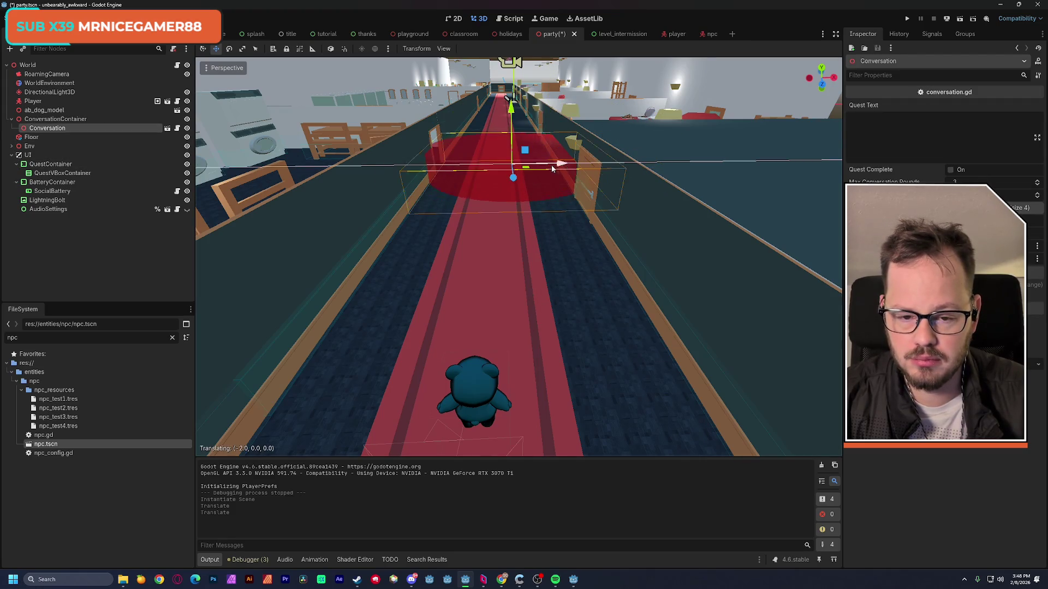
mouse_move(518, 178)
mouse_down()
mouse_move(524, 236)
mouse_move(435, 276)
mouse_move(548, 239)
mouse_move(518, 262)
mouse_up()
mouse_move(668, 284)
mouse_down()
mouse_move(402, 251)
mouse_move(550, 237)
mouse_move(527, 265)
mouse_move(529, 306)
mouse_up()
drag(529, 253, 528, 256)
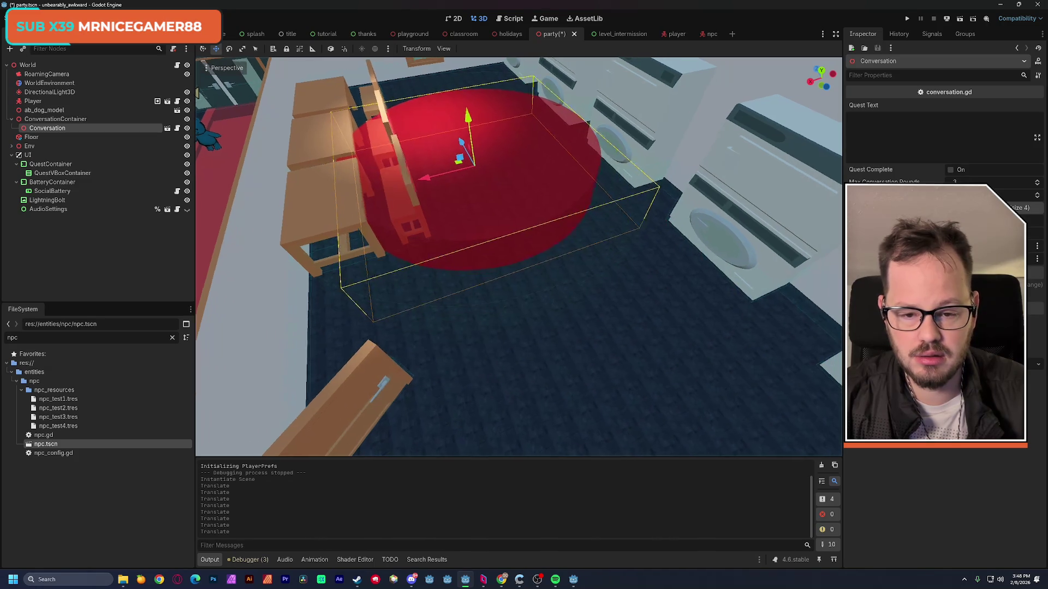